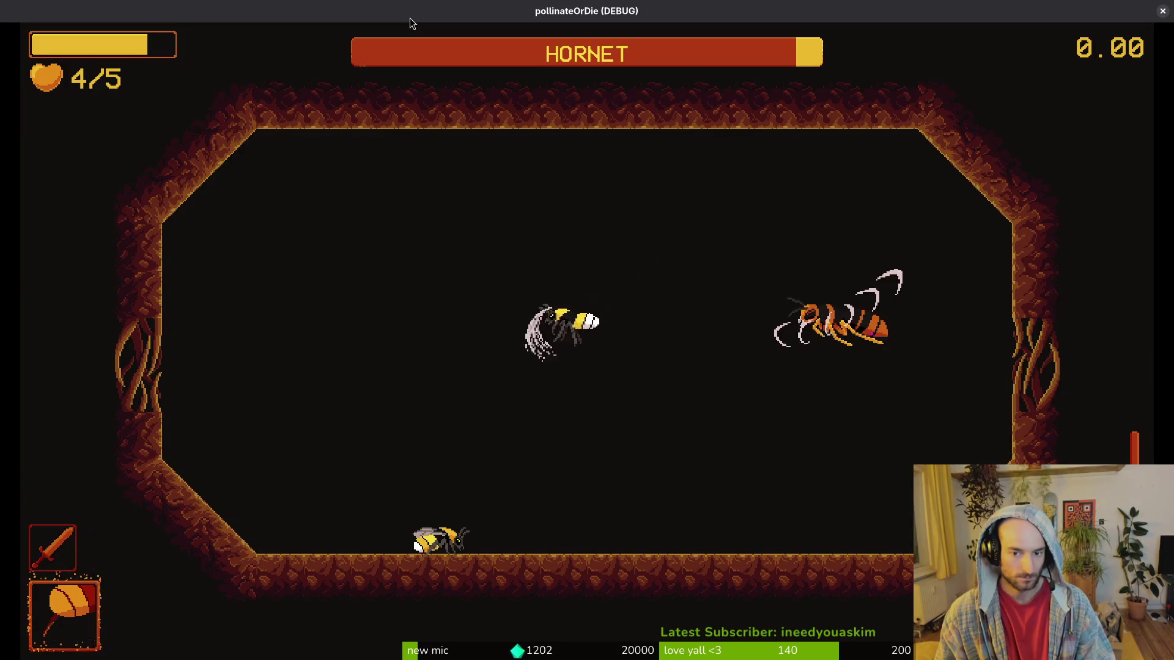
# Pause the hornet boss fight and switch back to the Godot editor.
pyautogui.press('Escape')
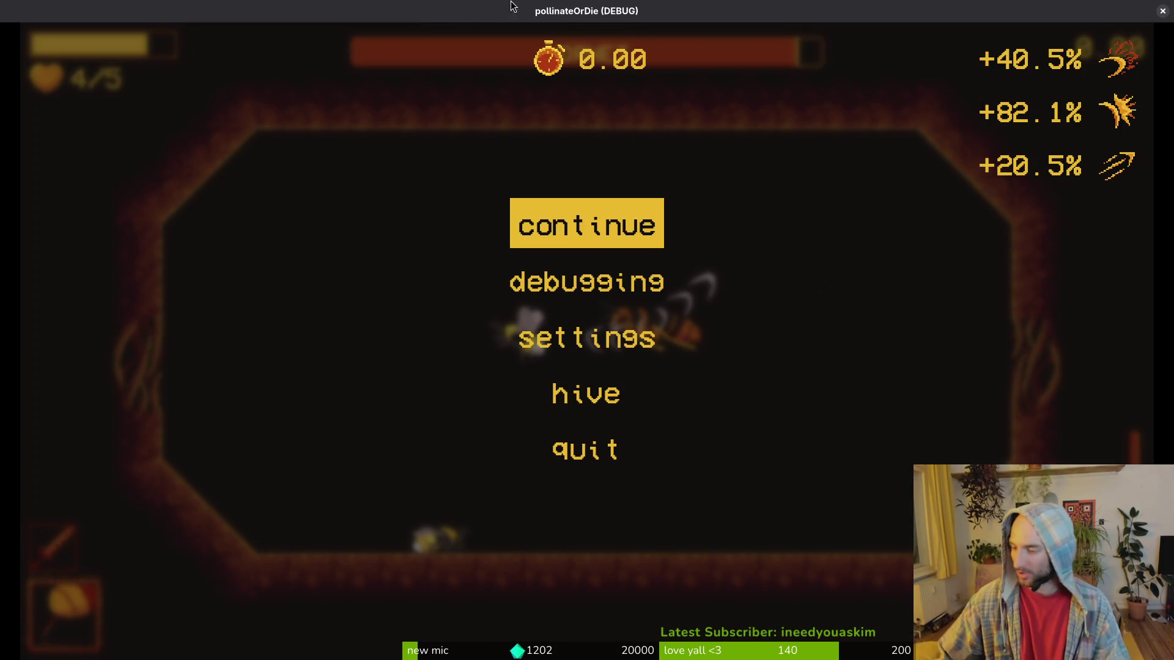
pyautogui.hotkey('alt', 'Tab')
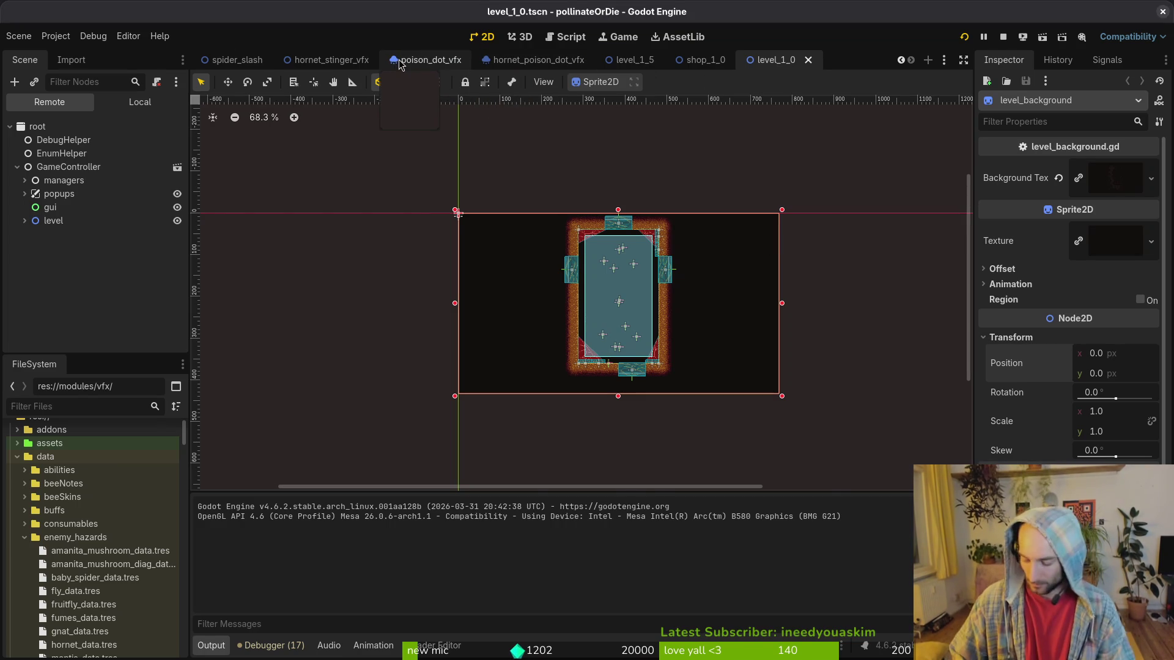
# Quick-open the hornet.tscn scene by searching 'hornet'.
pyautogui.hotkey('alt', 'shift', 'o')
pyautogui.write('hornet')
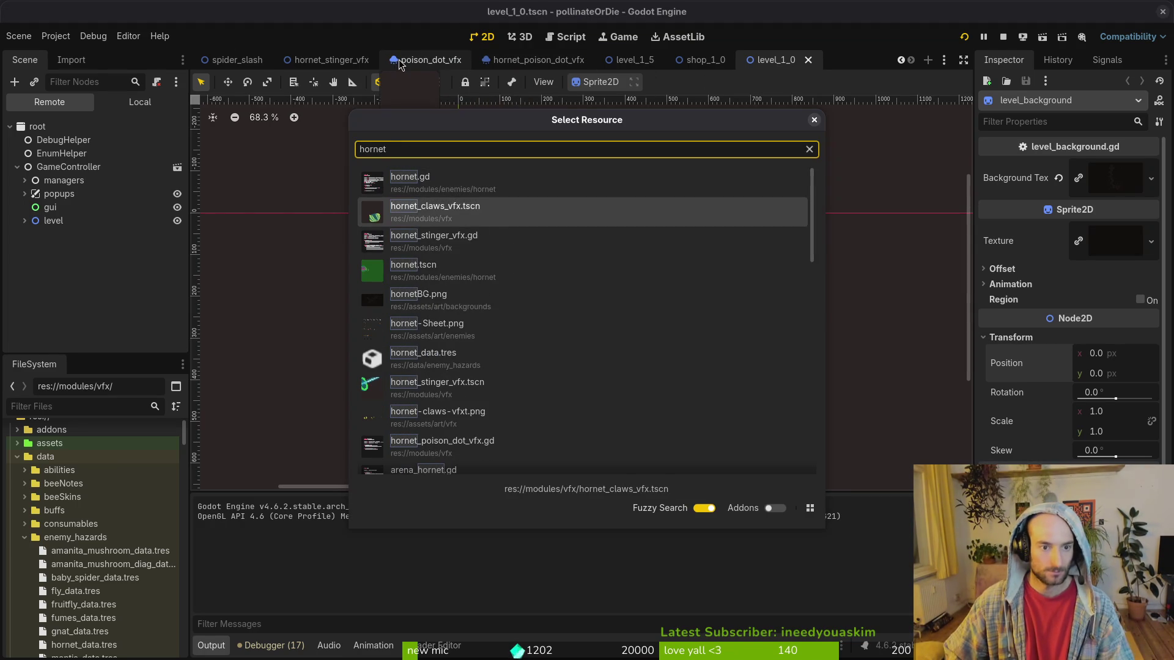
pyautogui.press('Down')
pyautogui.press('Down')
pyautogui.press('Return')
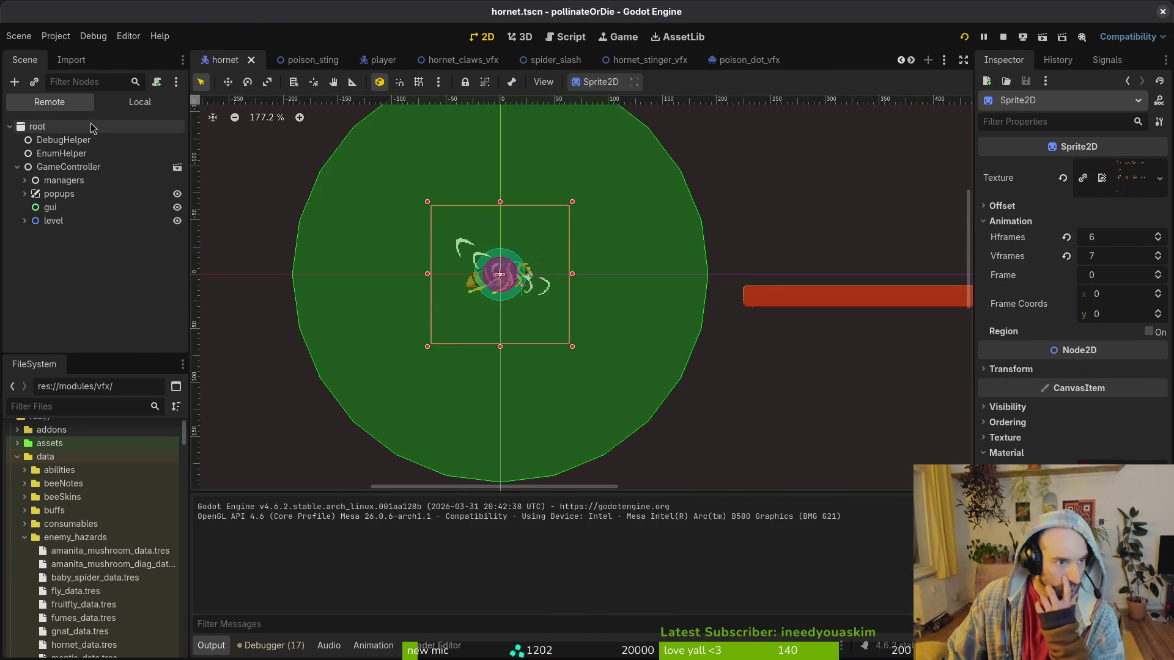
# Disable the dashHitbox CollisionShape2D in the hornet scene and save it.
pyautogui.click(115, 108)
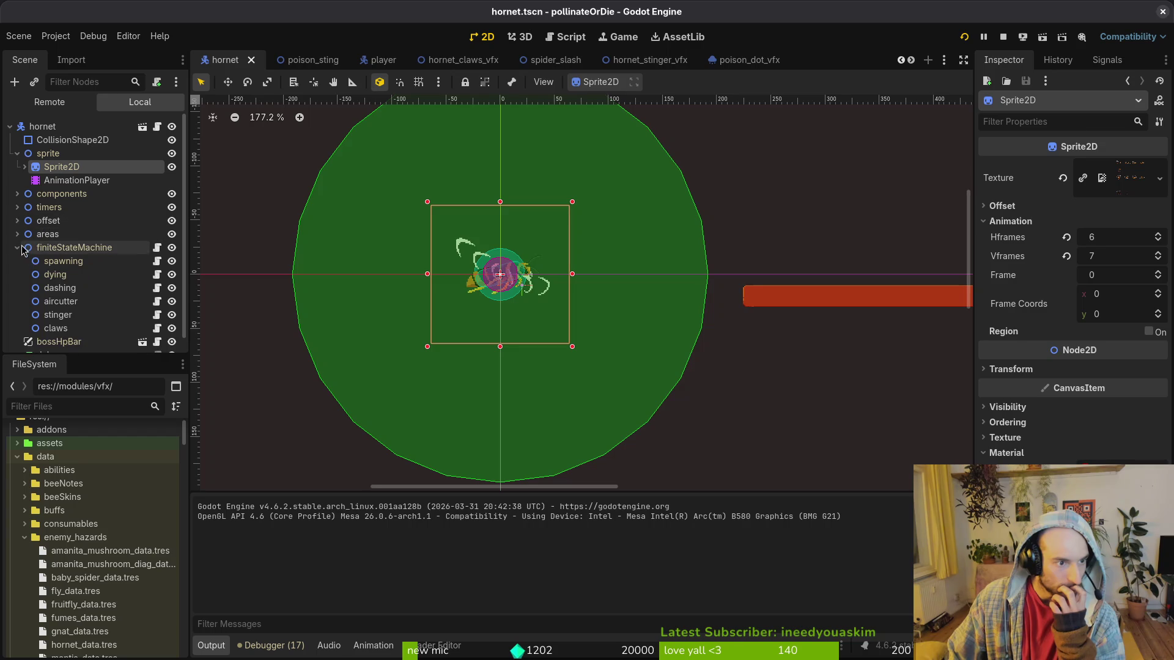
pyautogui.click(19, 247)
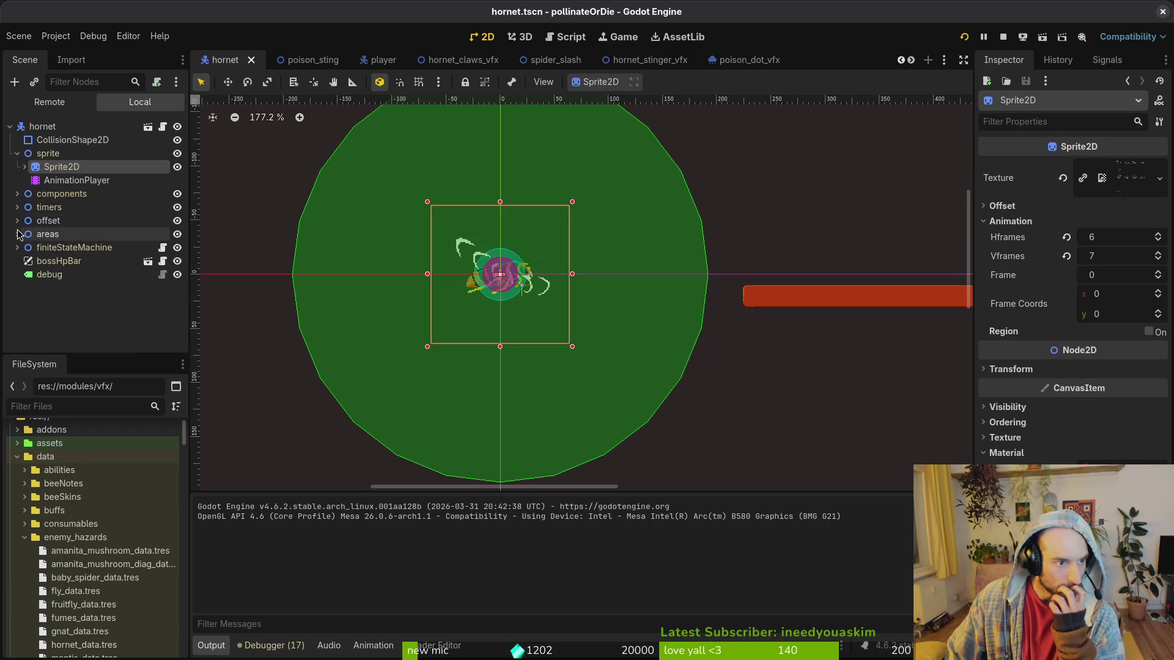
pyautogui.press('f')
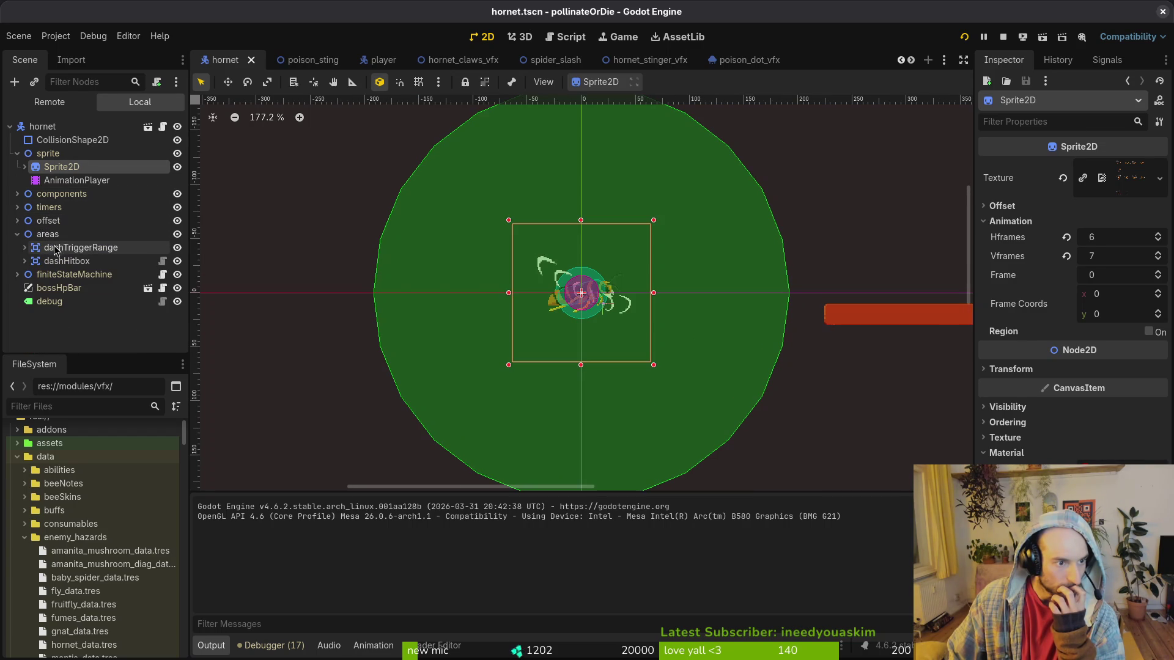
pyautogui.click(55, 274)
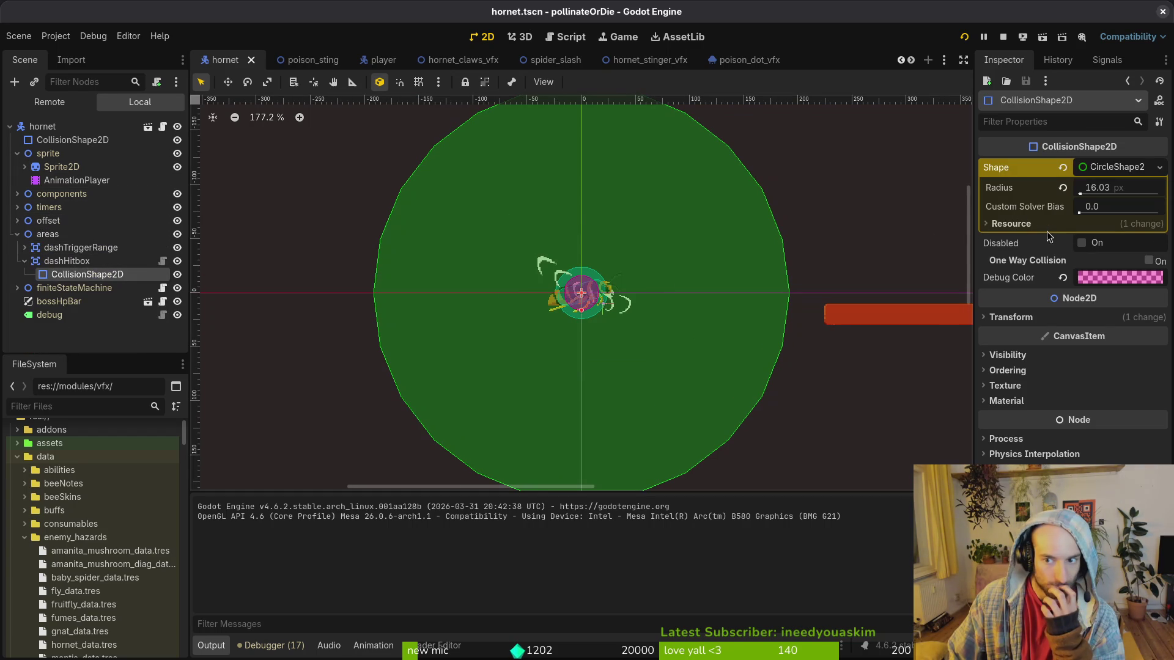
pyautogui.click(1081, 244)
pyautogui.hotkey('ctrl', 's')
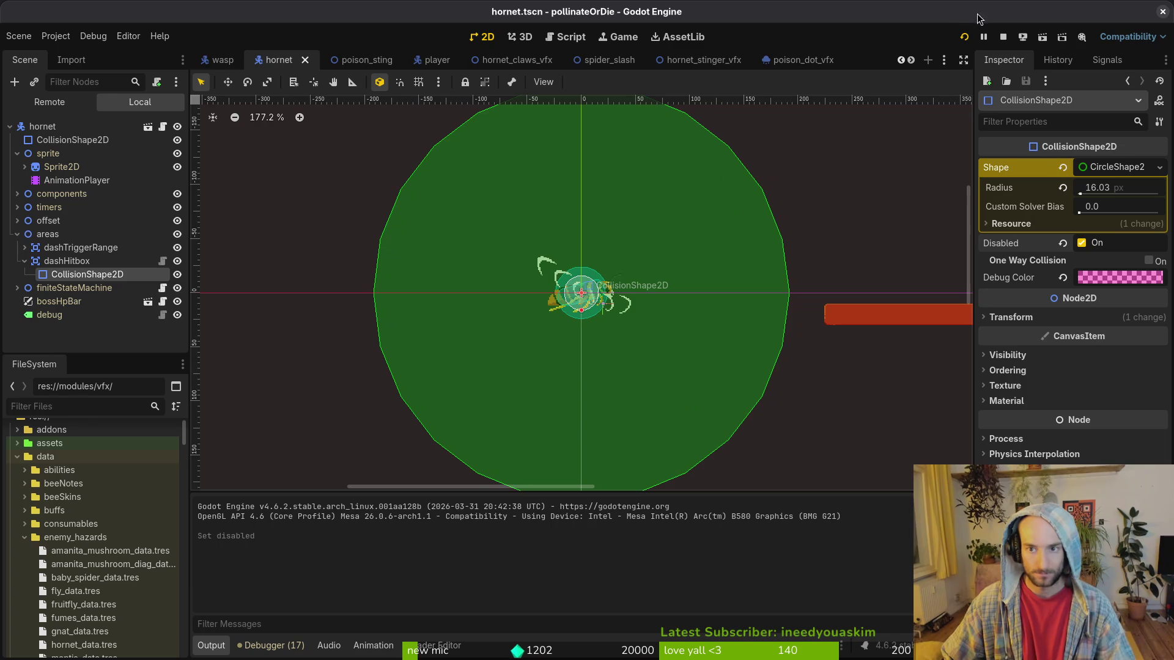
# Stop the running project and launch pollinateOrDie again.
pyautogui.click(1003, 38)
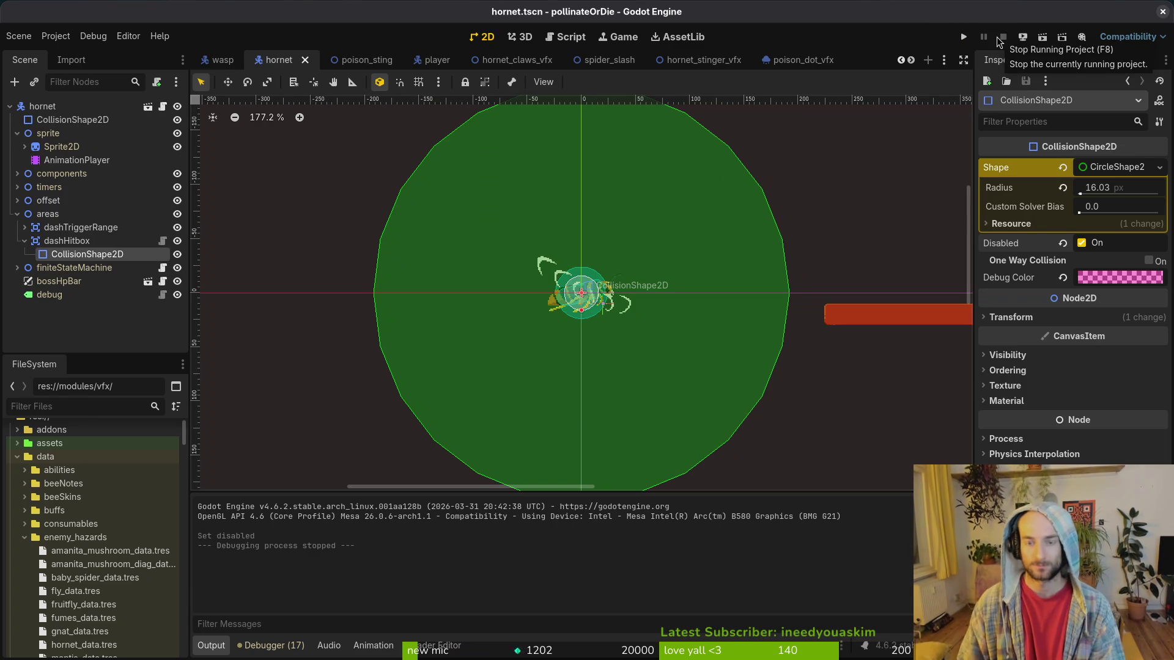
pyautogui.click(585, 277)
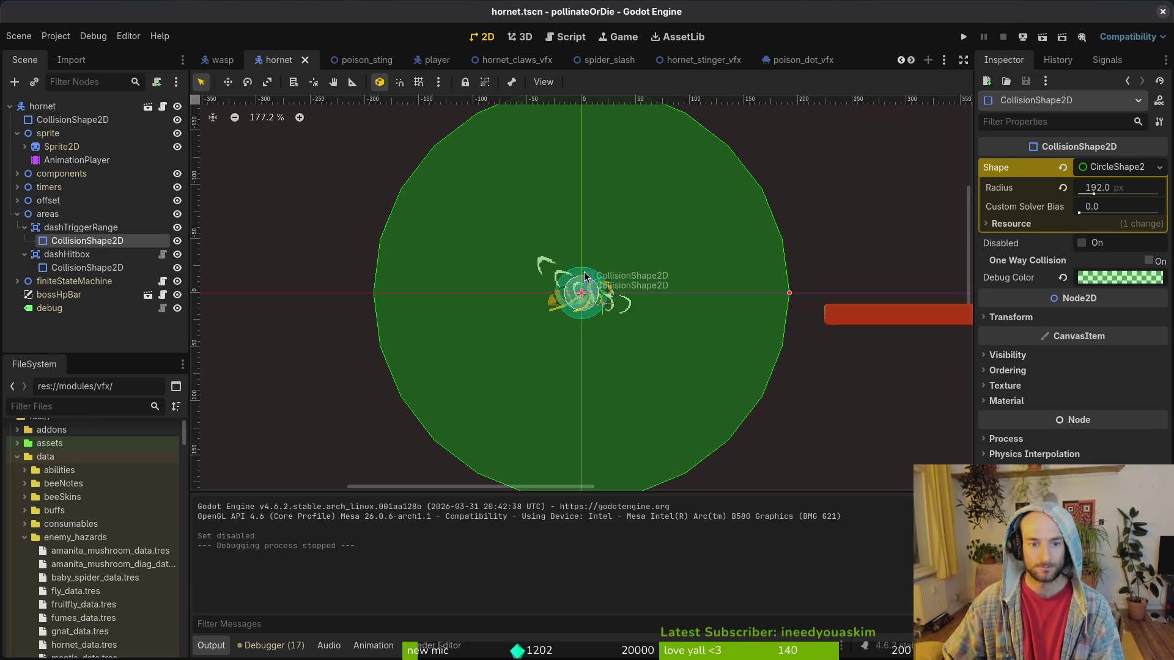
pyautogui.click(971, 41)
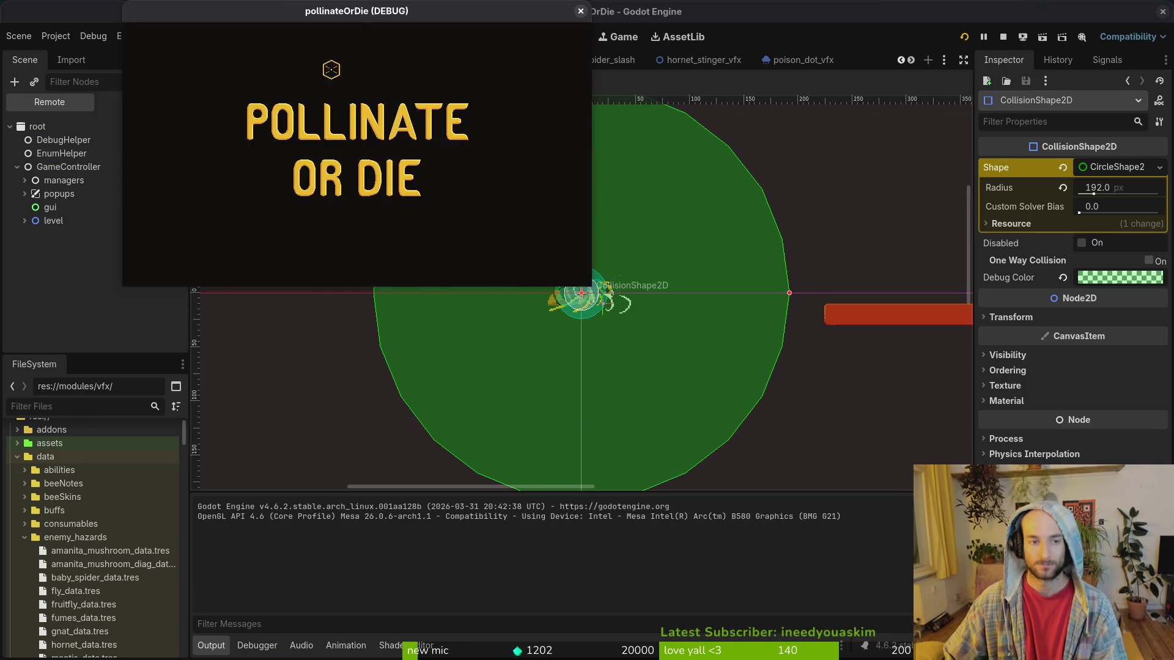
# Load the hornet boss level and turn off the pathing and state label overlays.
pyautogui.press('Return')
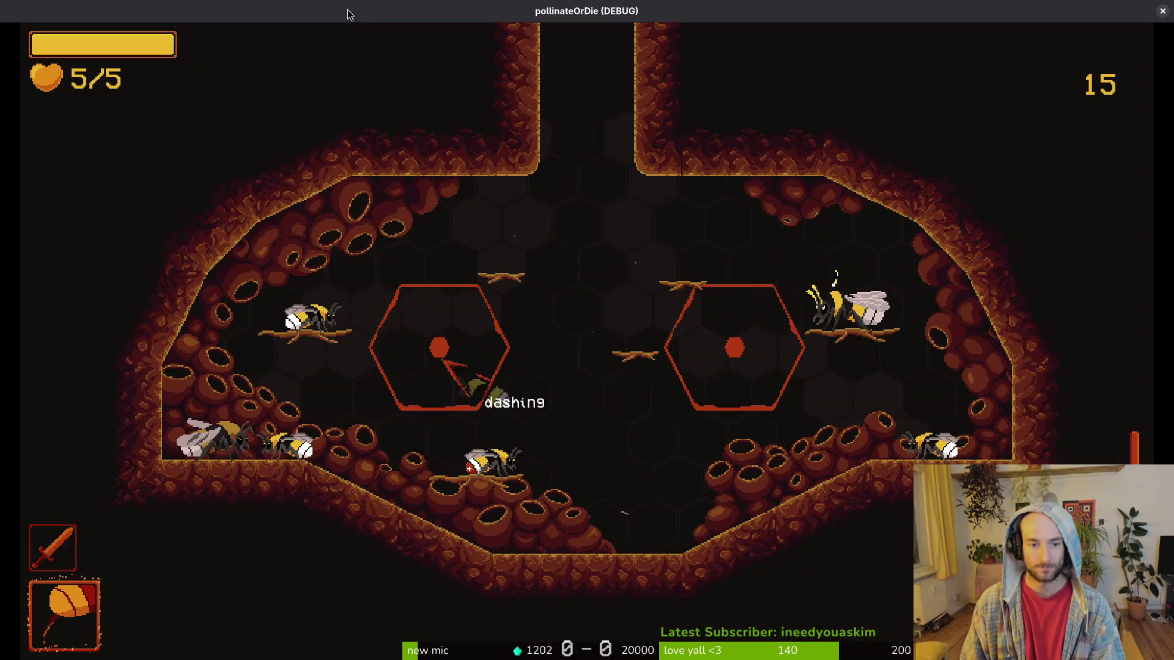
pyautogui.press('Escape')
pyautogui.press('Up')
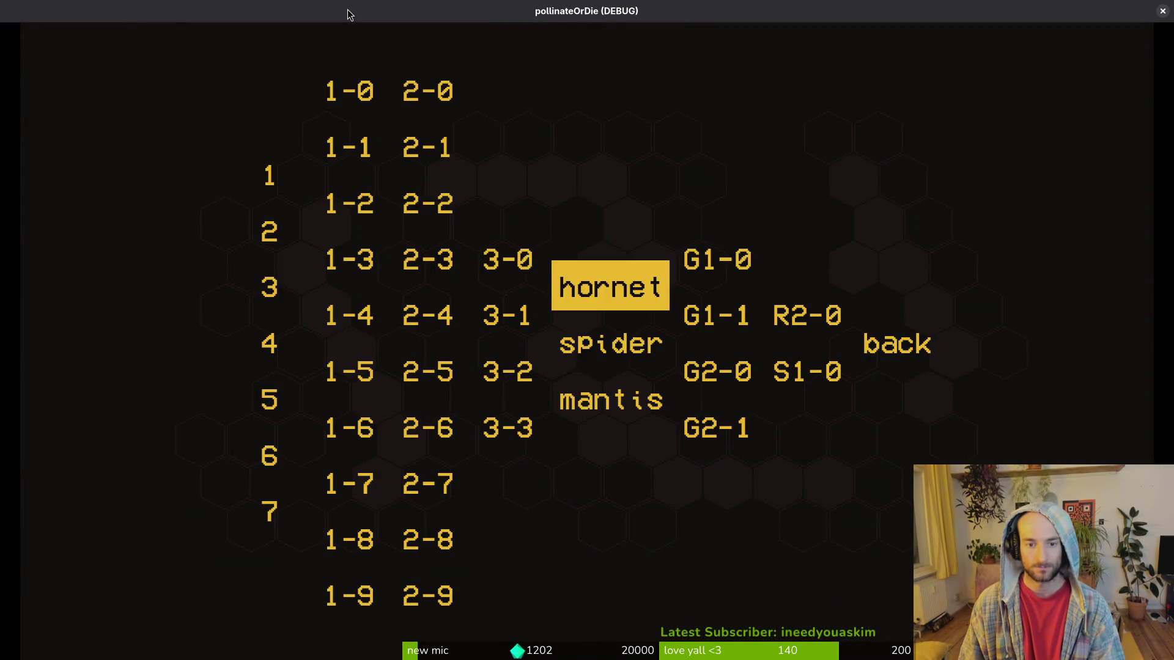
pyautogui.press('Return')
pyautogui.press('Down')
pyautogui.press('Return')
pyautogui.press('Return')
pyautogui.press('Down')
pyautogui.press('Return')
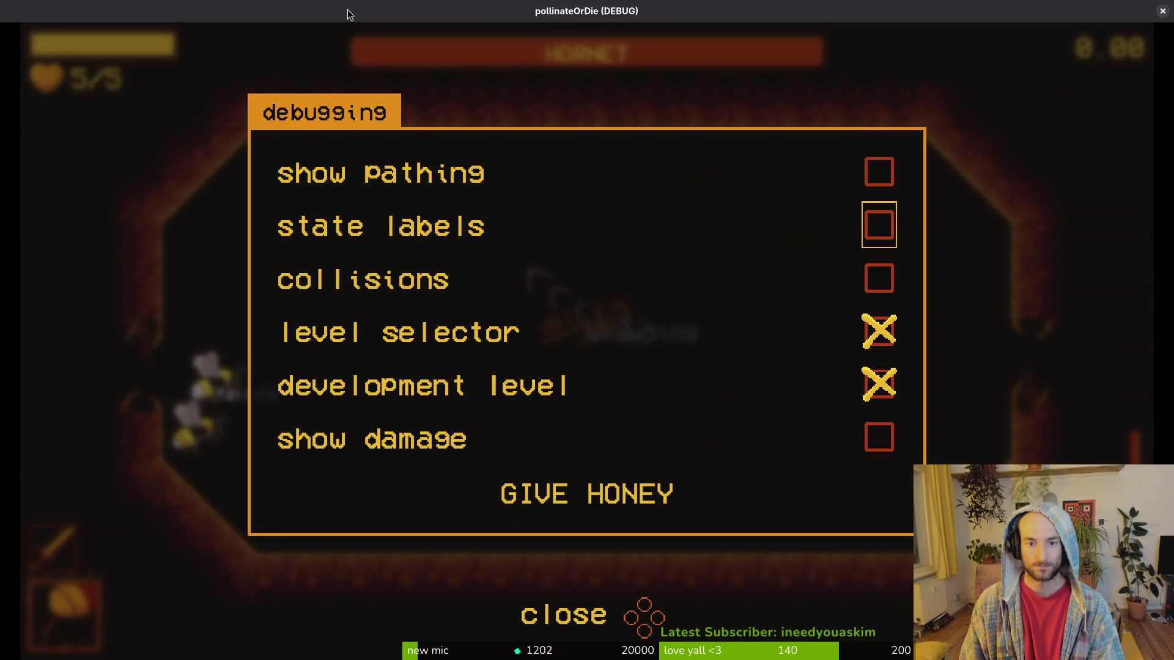
pyautogui.press('Escape')
# Fly the bee around the hornet, slashing it repeatedly.
pyautogui.press('space')
pyautogui.press('w')
pyautogui.press('space')
pyautogui.press('w')
pyautogui.press('d')
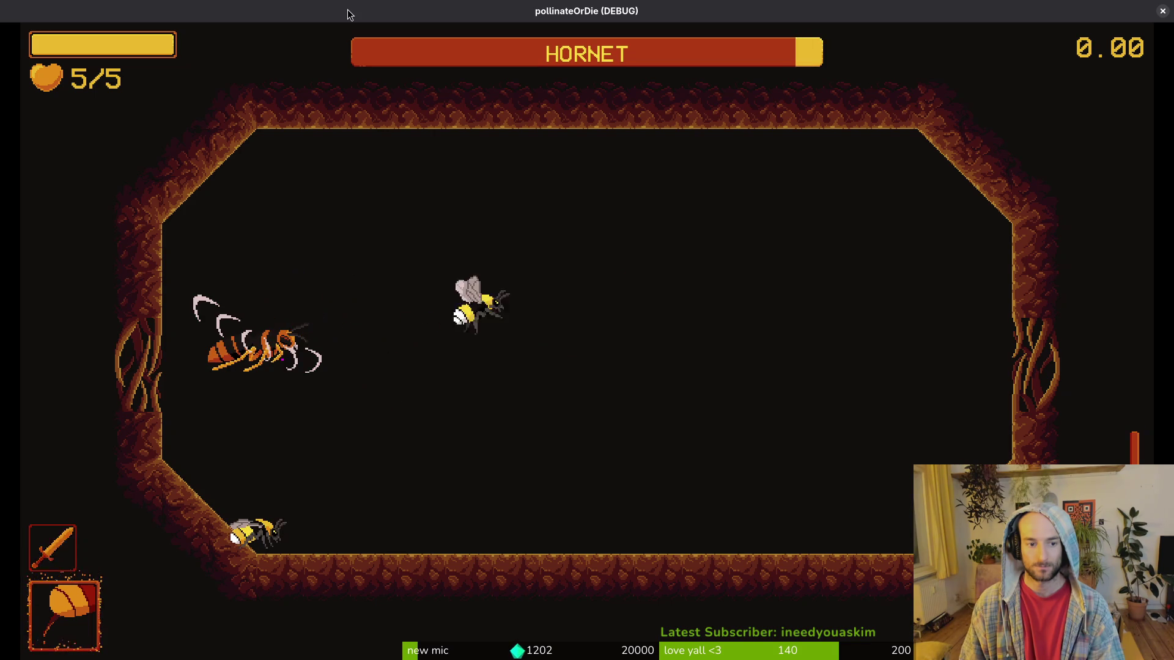
pyautogui.press('space')
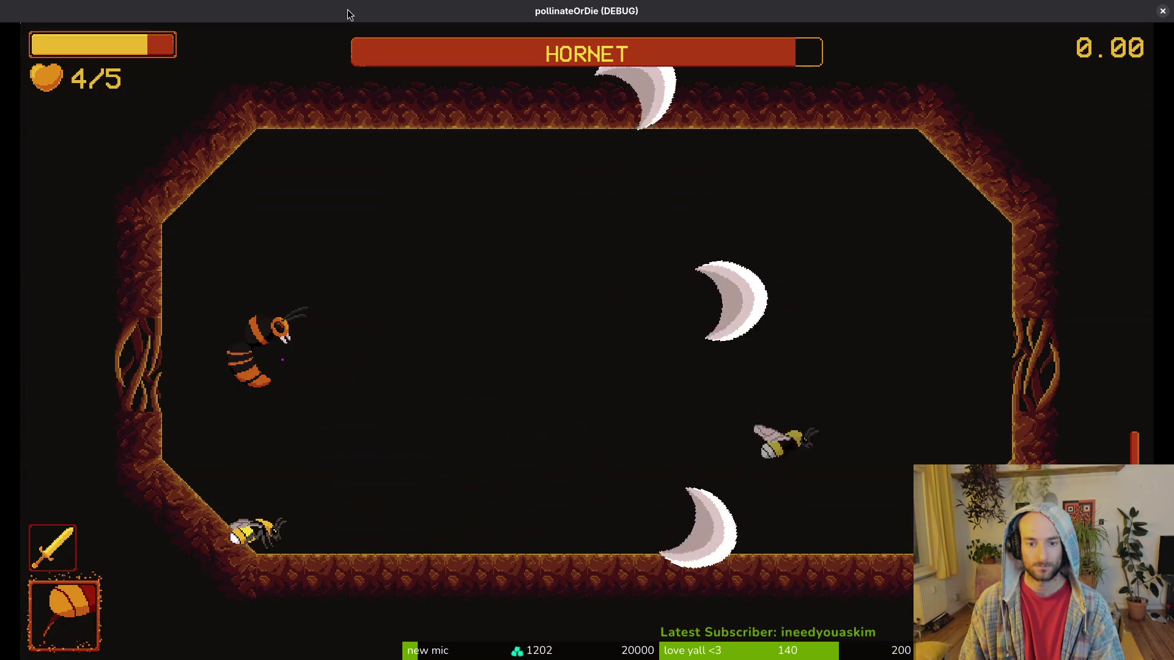
pyautogui.press('s')
pyautogui.press('a')
pyautogui.press('space')
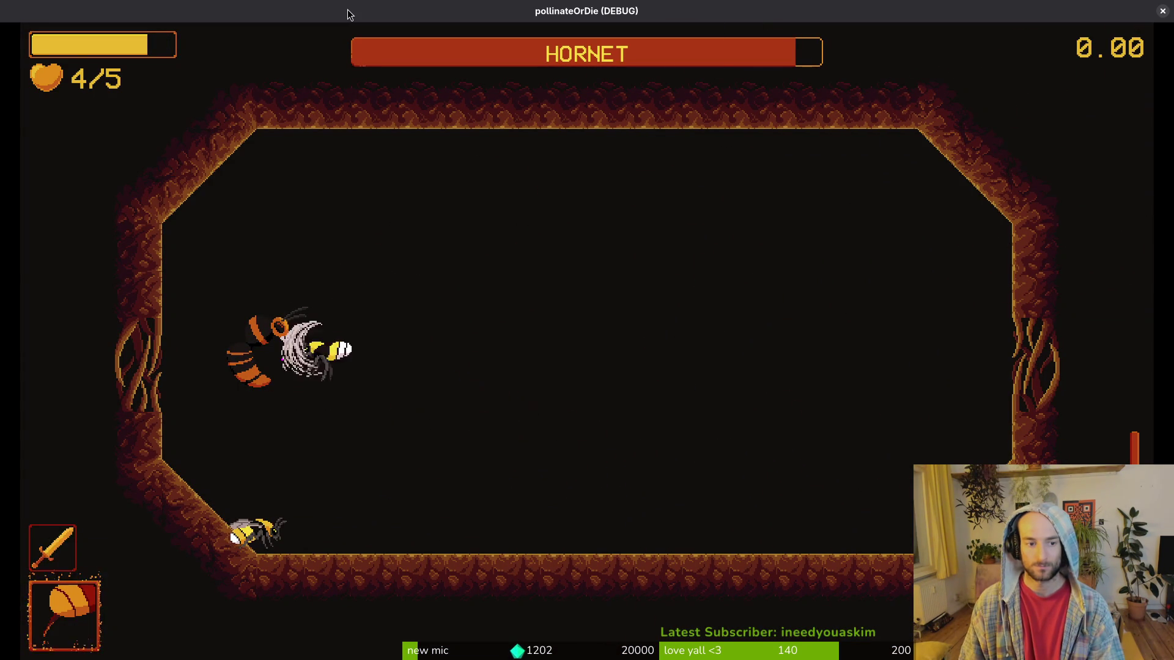
pyautogui.press('d')
pyautogui.press('s')
pyautogui.press('space')
pyautogui.press('w')
pyautogui.press('space')
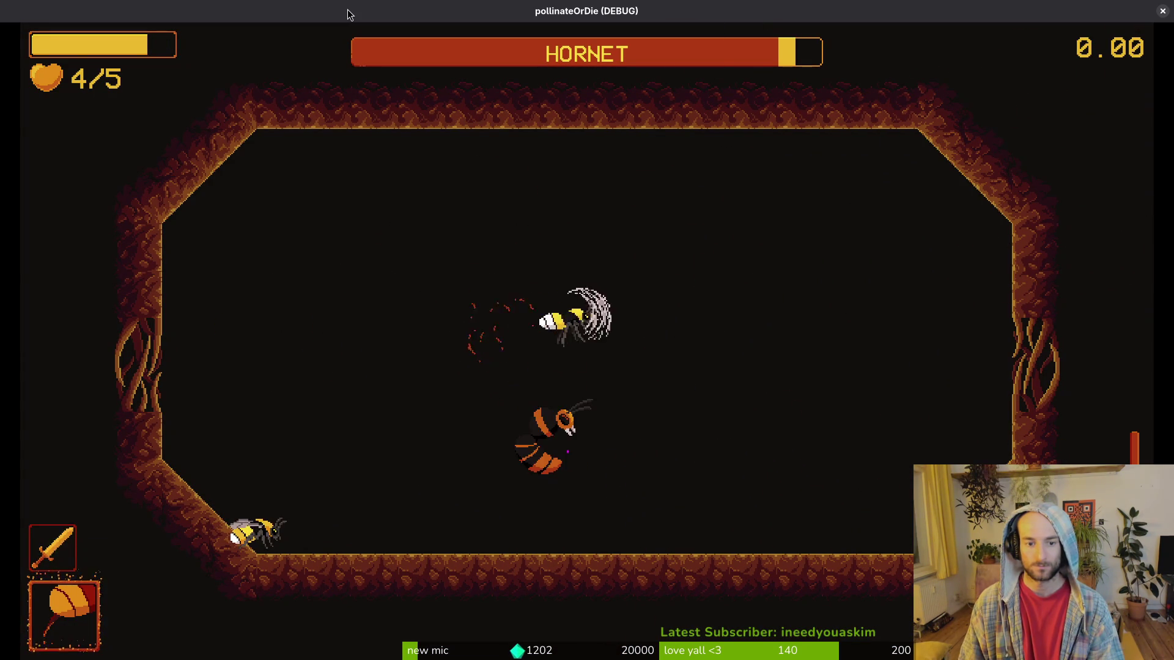
pyautogui.press('a')
pyautogui.press('s')
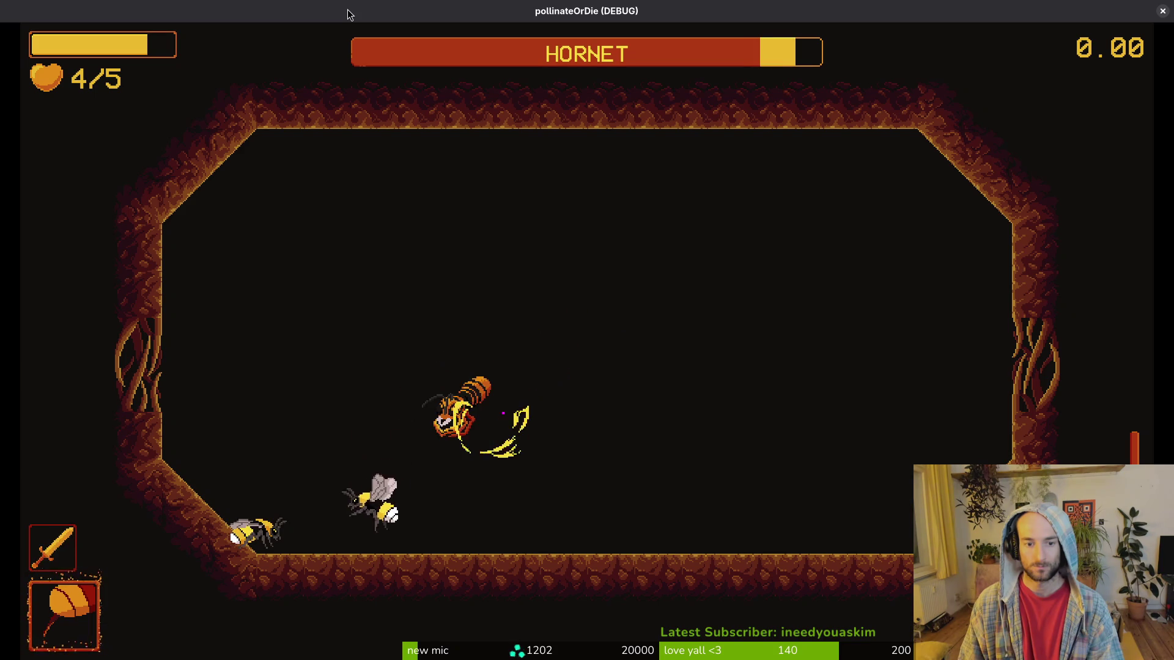
pyautogui.press('d')
pyautogui.press('space')
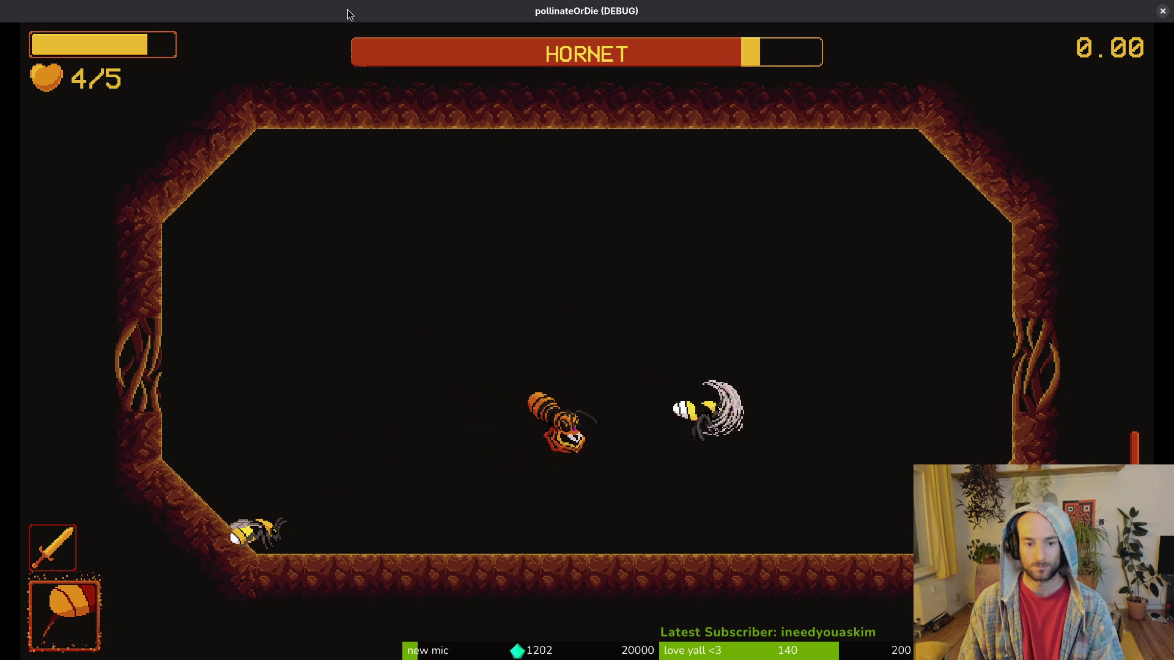
pyautogui.press('a')
pyautogui.press('space')
pyautogui.press('s')
pyautogui.press('w')
pyautogui.press('d')
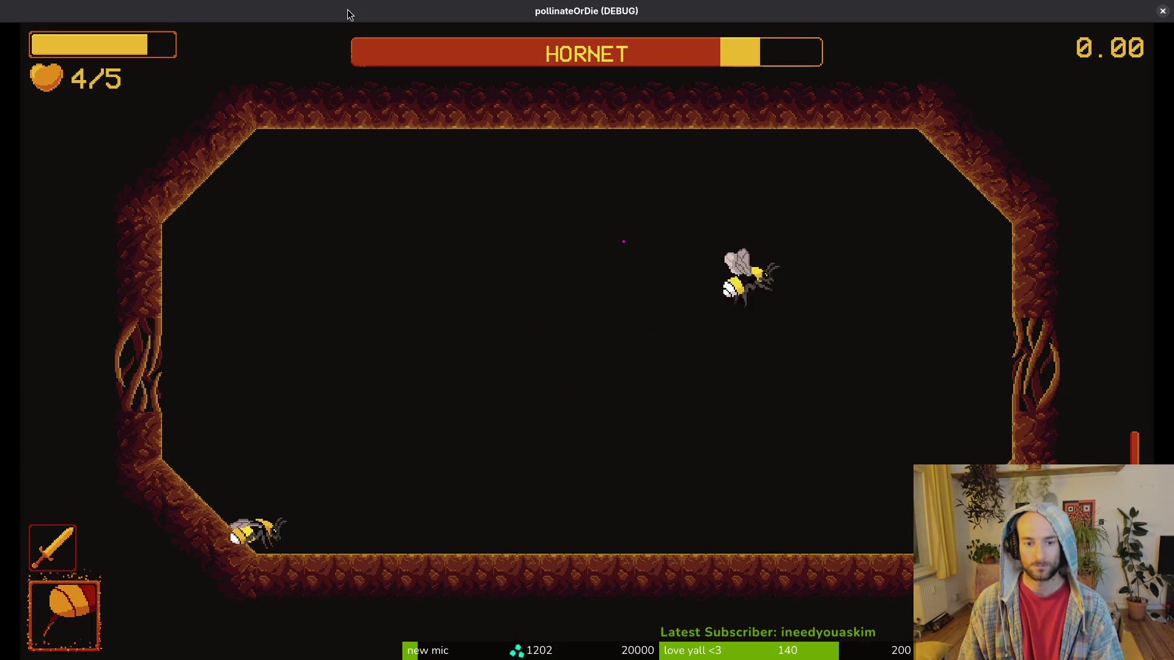
pyautogui.press('space')
pyautogui.press('a')
pyautogui.press('space')
pyautogui.press('w')
pyautogui.press('space')
pyautogui.press('space')
pyautogui.press('d')
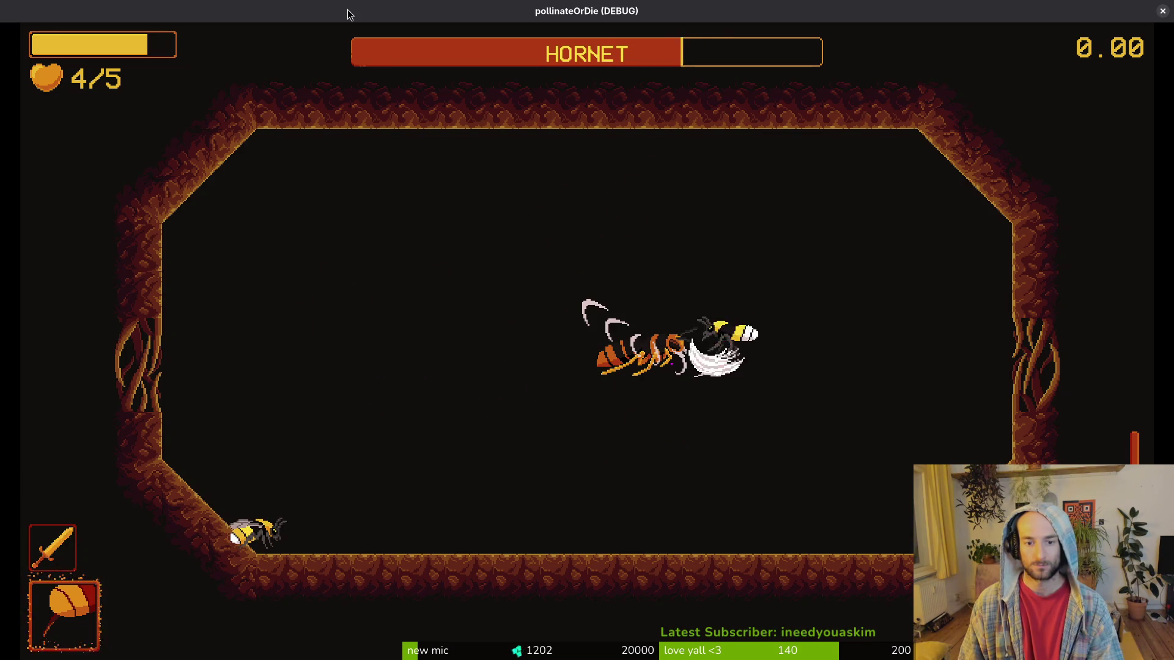
pyautogui.press('space')
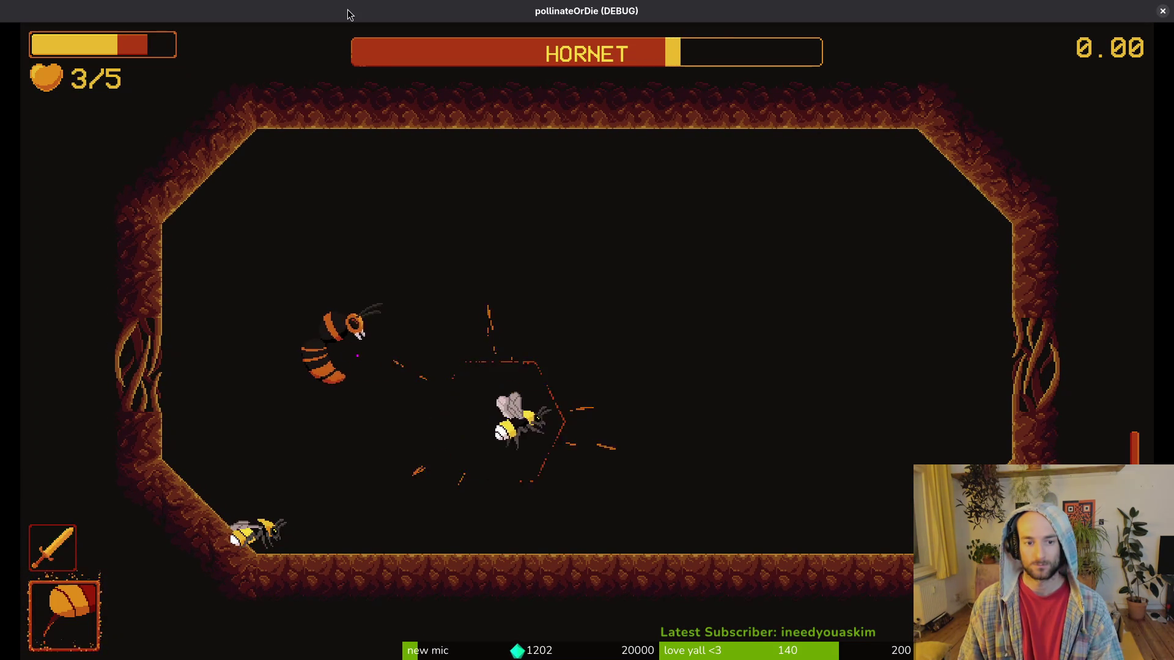
# Dodge the hornet's crescent slashes while landing hits, down to one heart.
pyautogui.press('d')
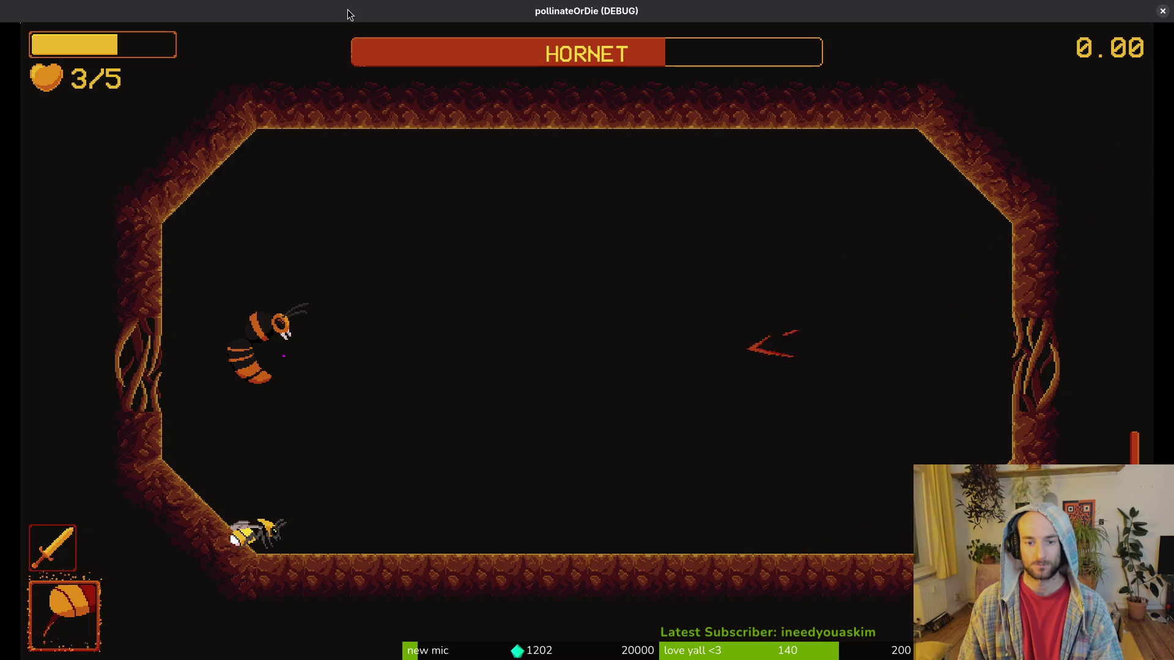
pyautogui.press('a')
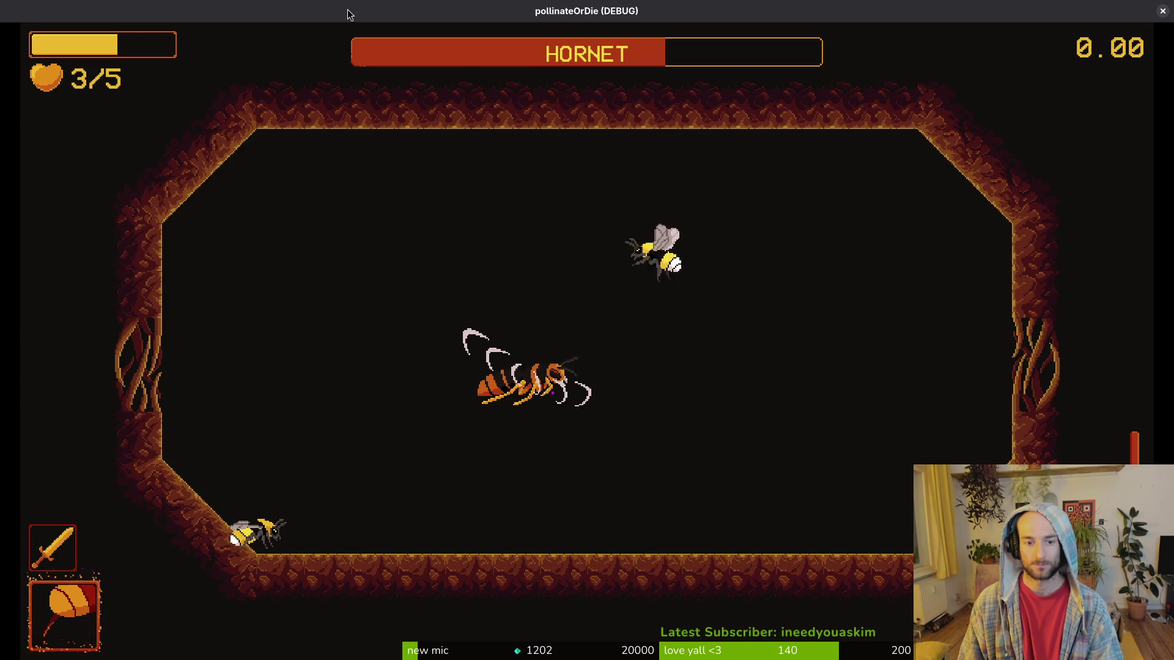
pyautogui.press('d')
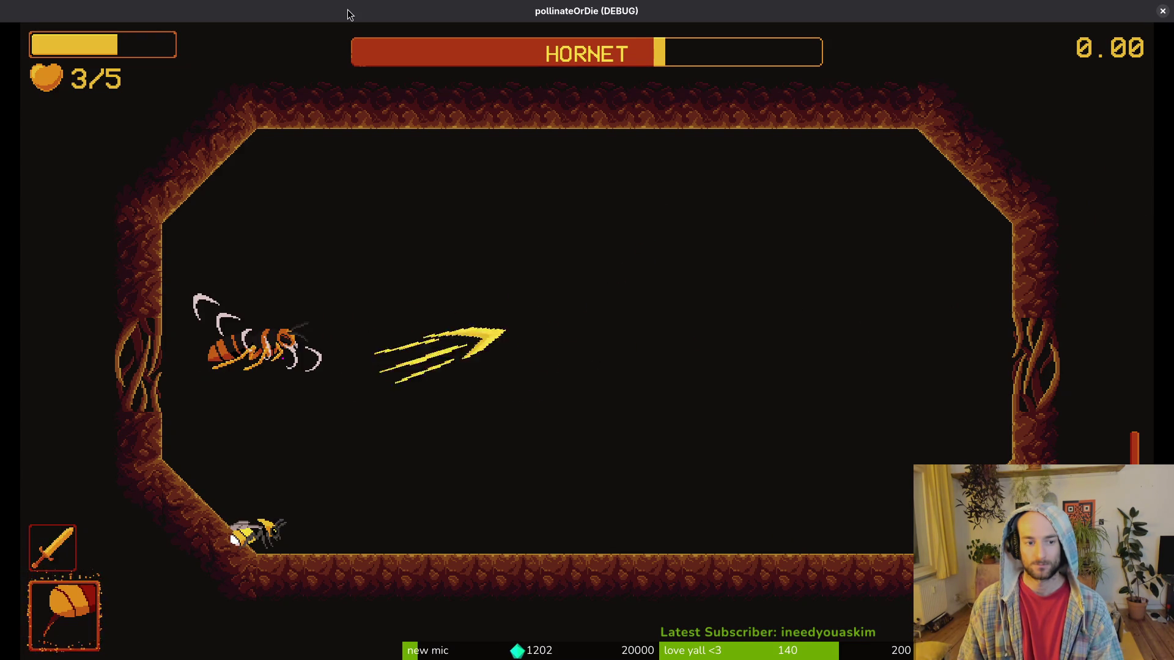
pyautogui.press('d')
pyautogui.press('s')
pyautogui.press('w')
pyautogui.press('s')
pyautogui.press('a')
pyautogui.press('w')
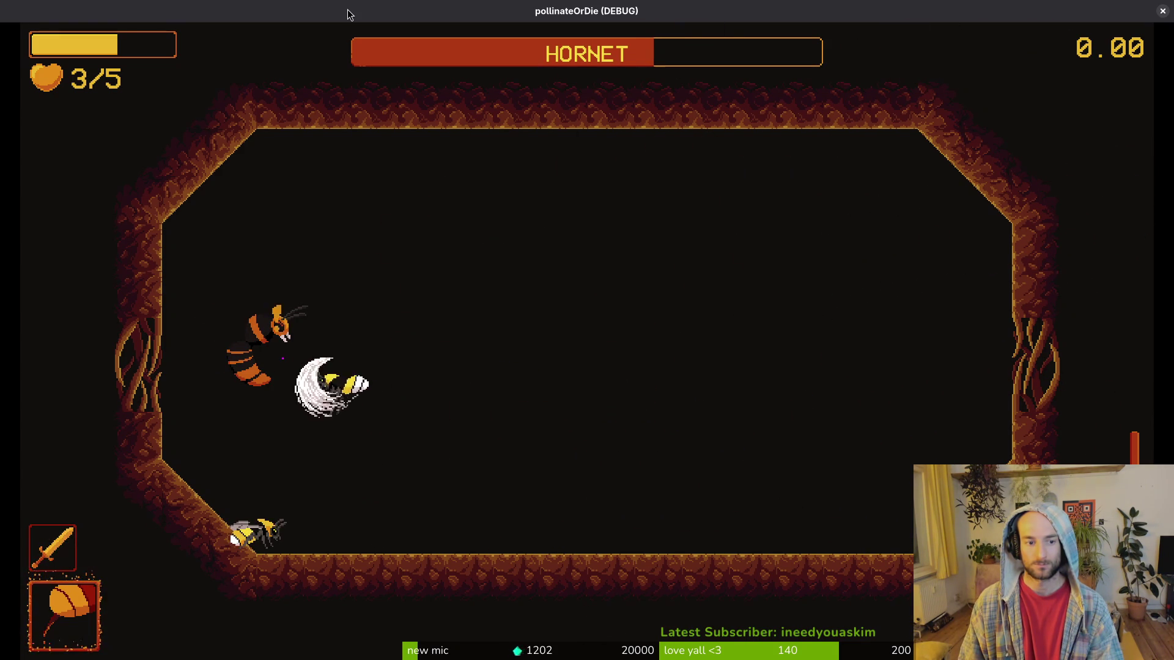
pyautogui.press('d')
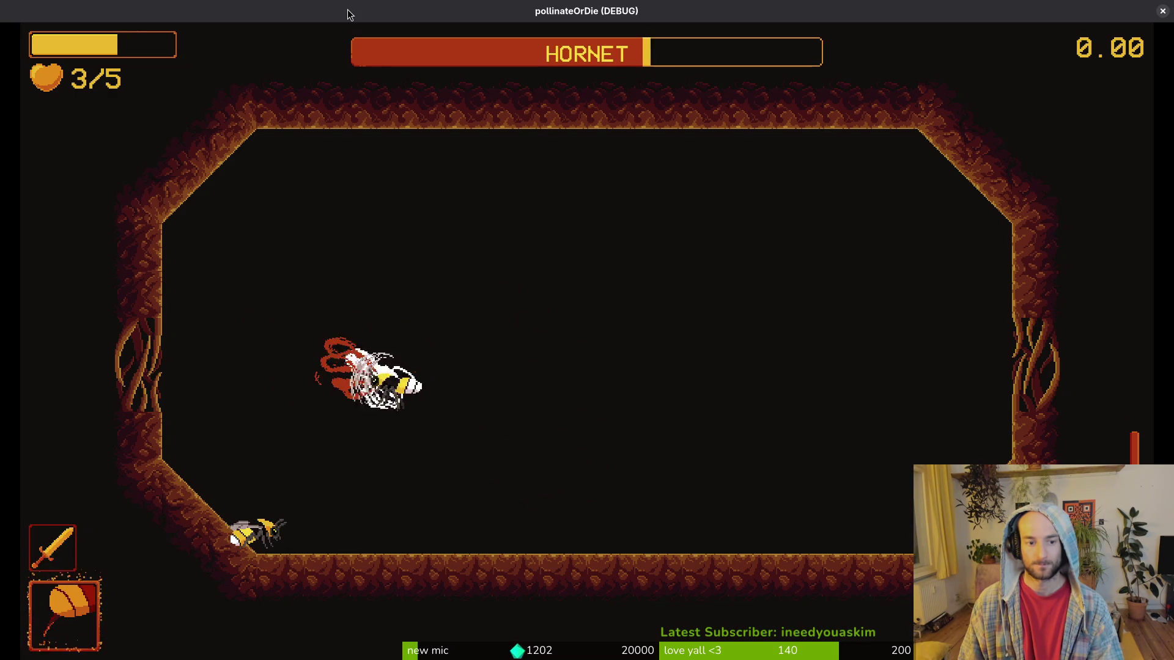
pyautogui.press('d')
pyautogui.press('s')
pyautogui.press('w')
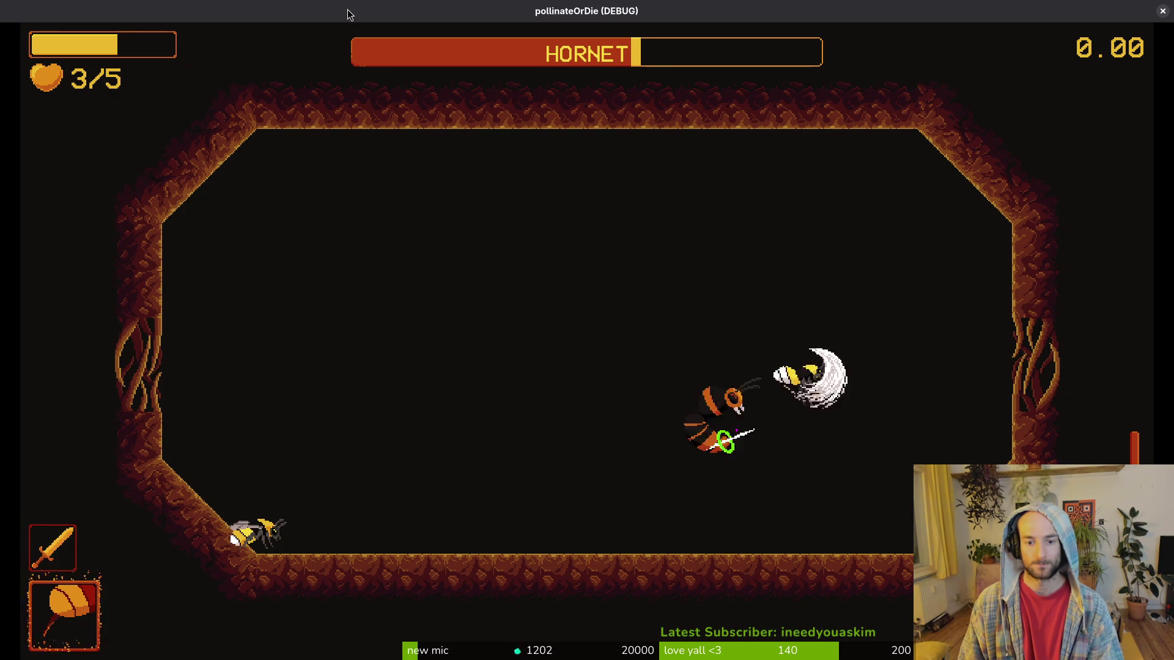
pyautogui.press('a')
pyautogui.press('d')
pyautogui.press('a')
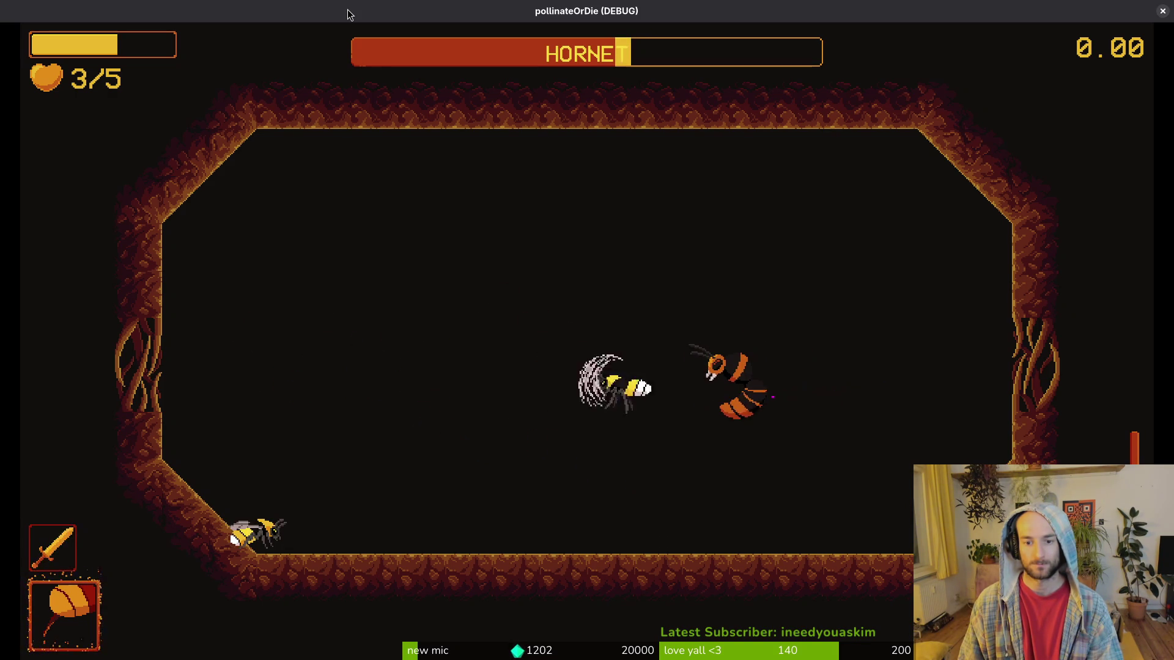
pyautogui.press('a')
pyautogui.press('s')
pyautogui.press('w')
pyautogui.press('s')
pyautogui.press('d')
pyautogui.press('w')
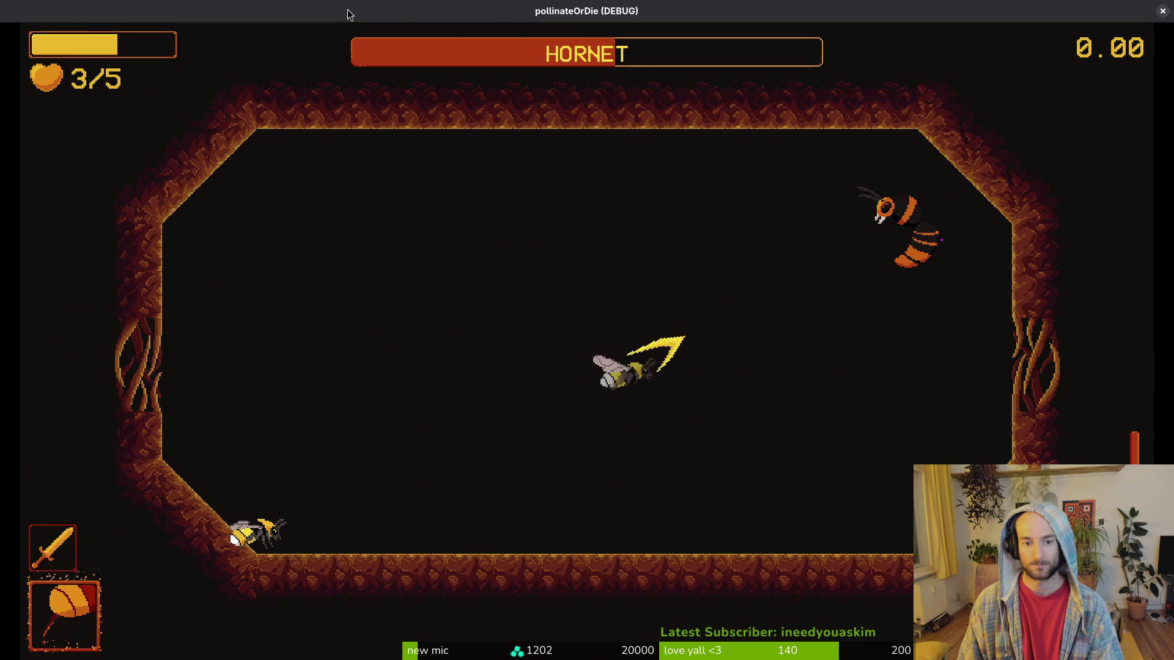
pyautogui.press('w')
pyautogui.press('a')
pyautogui.press('d')
pyautogui.press('s')
pyautogui.press('a')
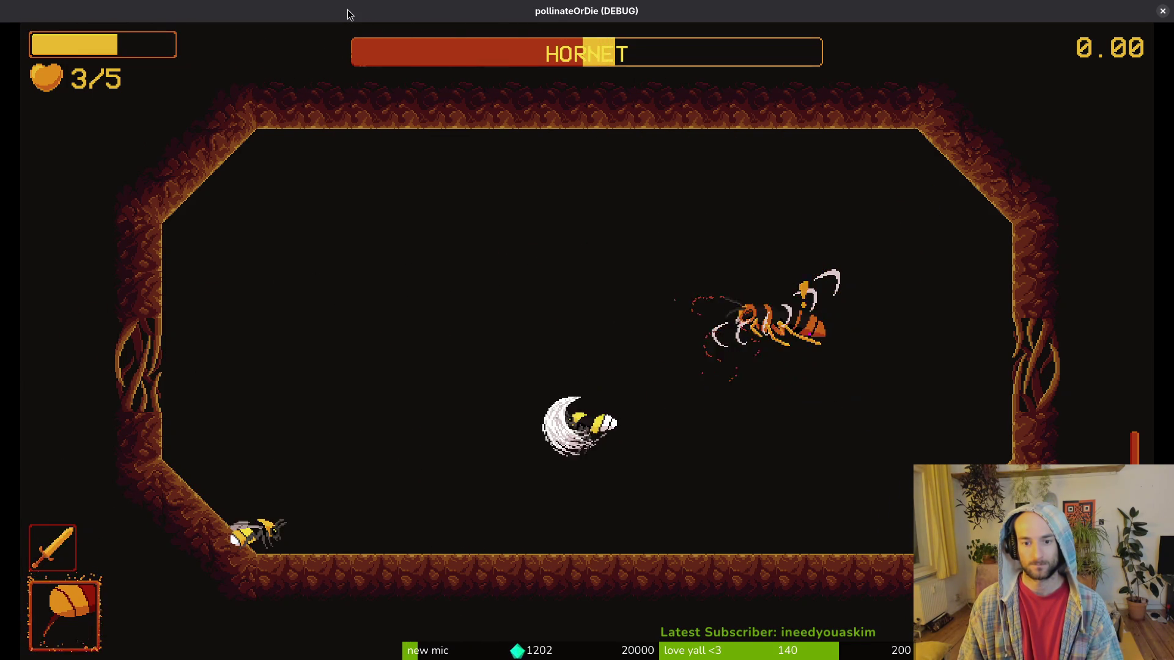
pyautogui.press('w')
pyautogui.press('s')
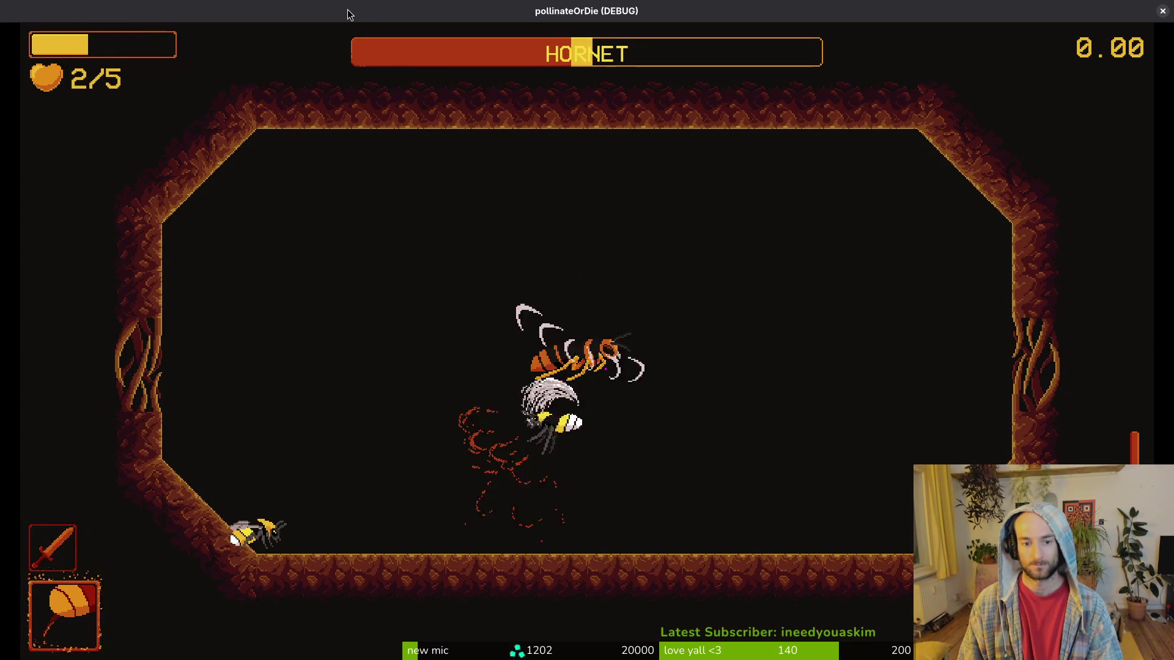
pyautogui.press('a')
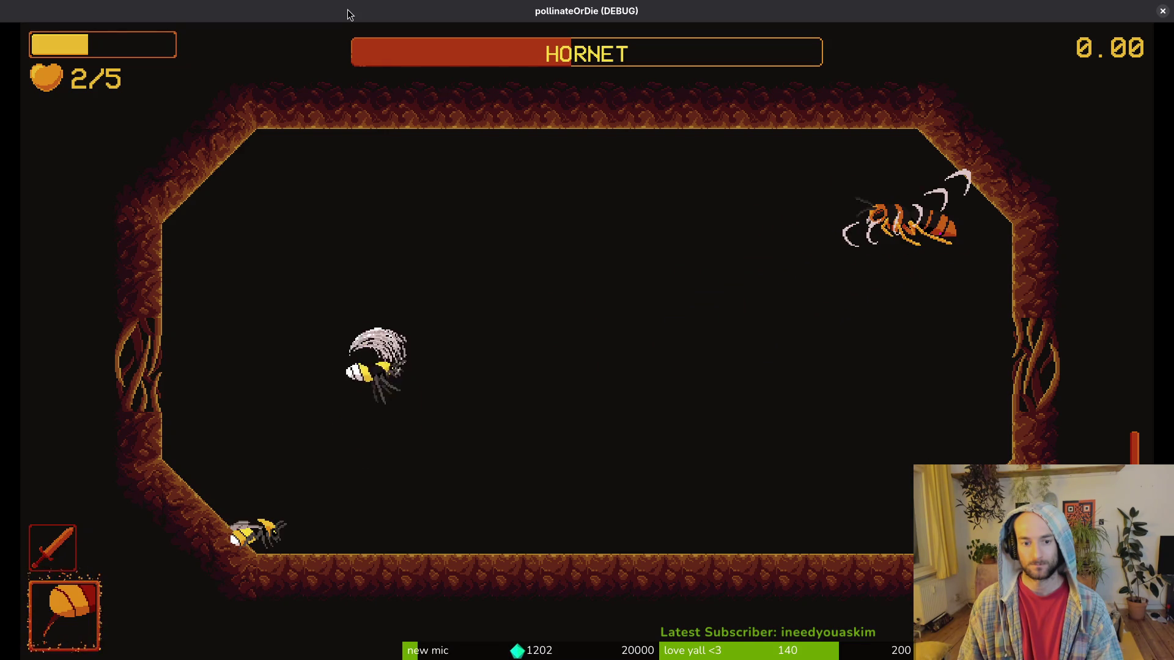
pyautogui.press('w')
pyautogui.press('s')
pyautogui.press('w')
pyautogui.press('d')
pyautogui.press('s')
pyautogui.press('d')
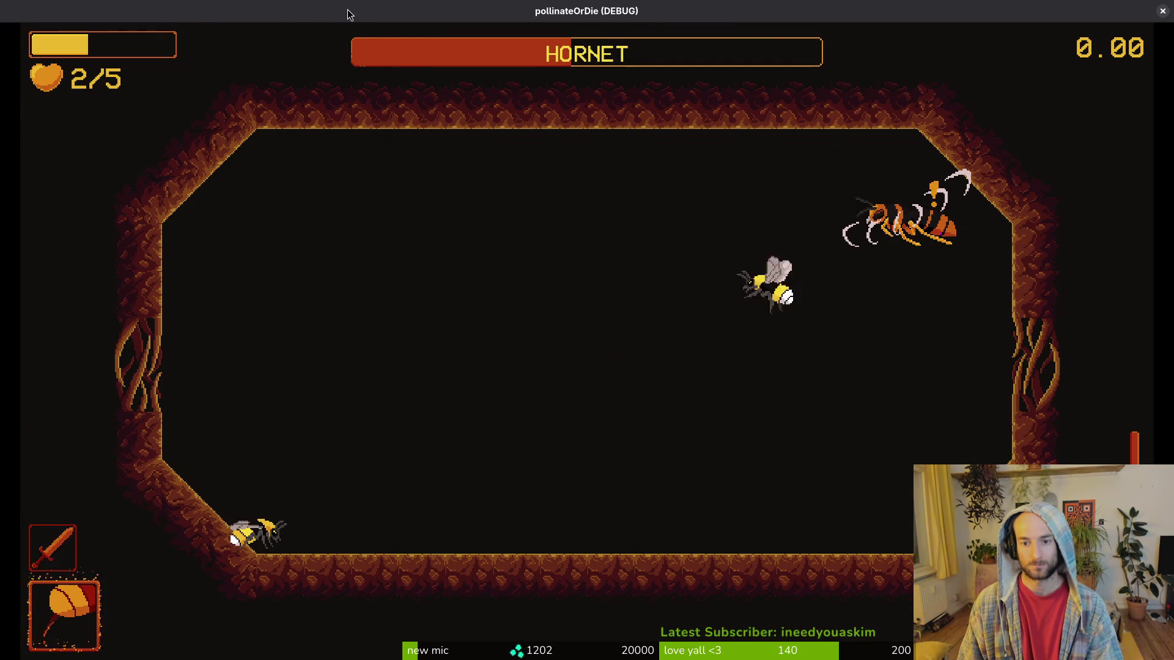
pyautogui.press('d')
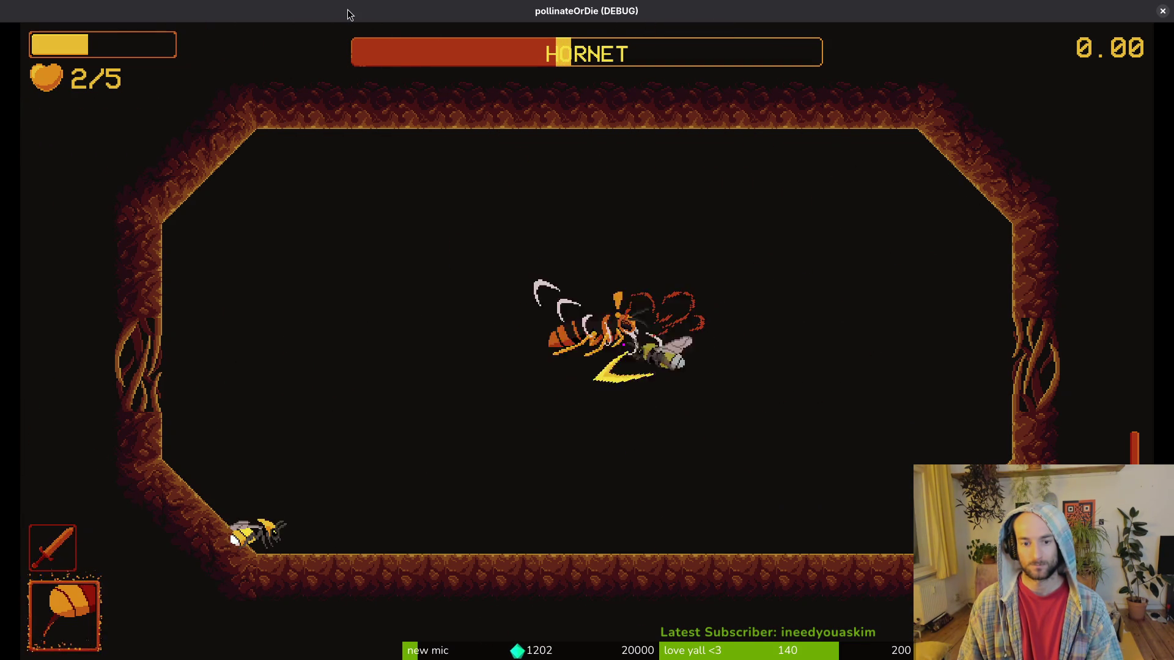
pyautogui.press('w')
pyautogui.press('s')
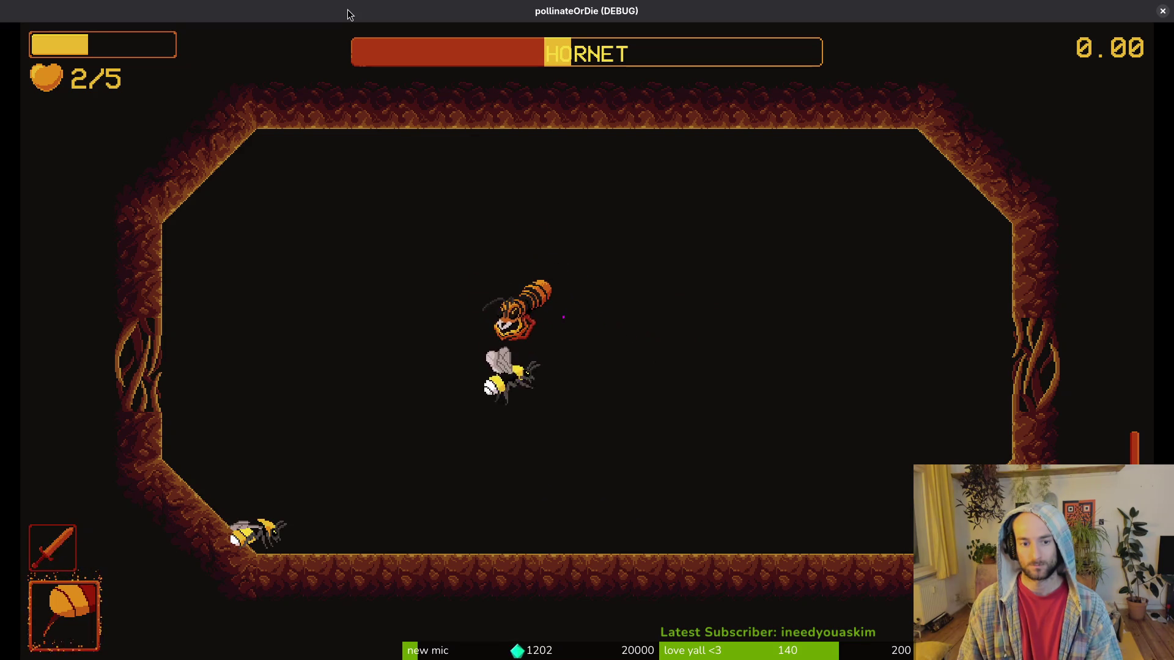
pyautogui.press('a')
pyautogui.press('s')
pyautogui.press('d')
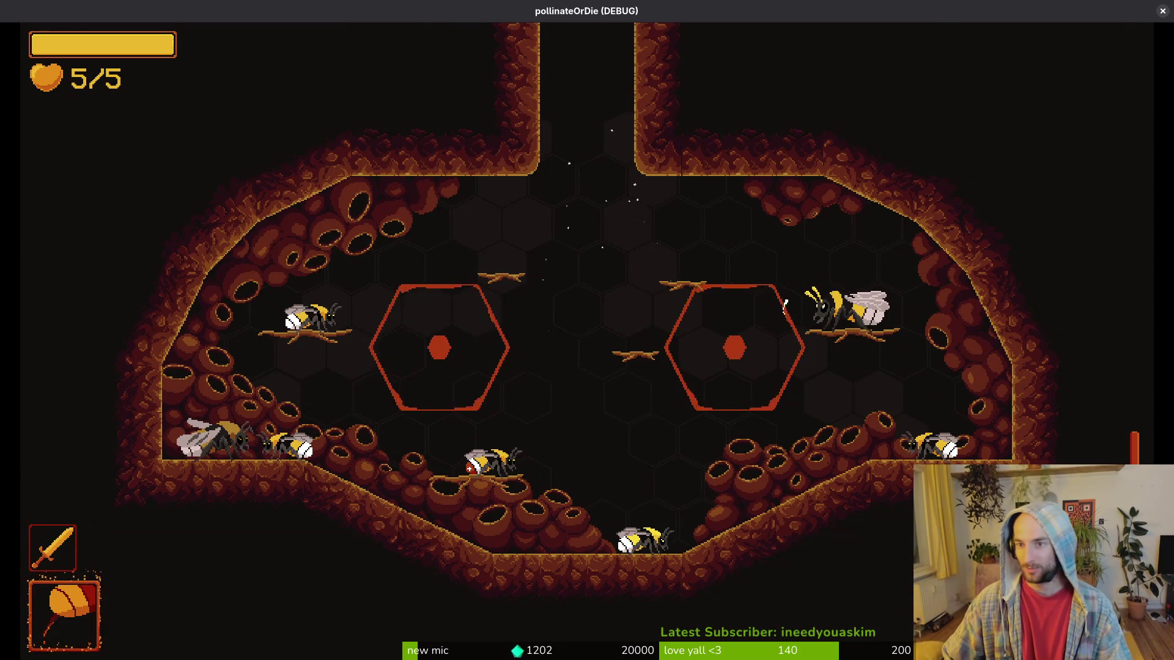
# Close the game and launch vim in a terminal to get the project file finder.
pyautogui.click(1162, 10)
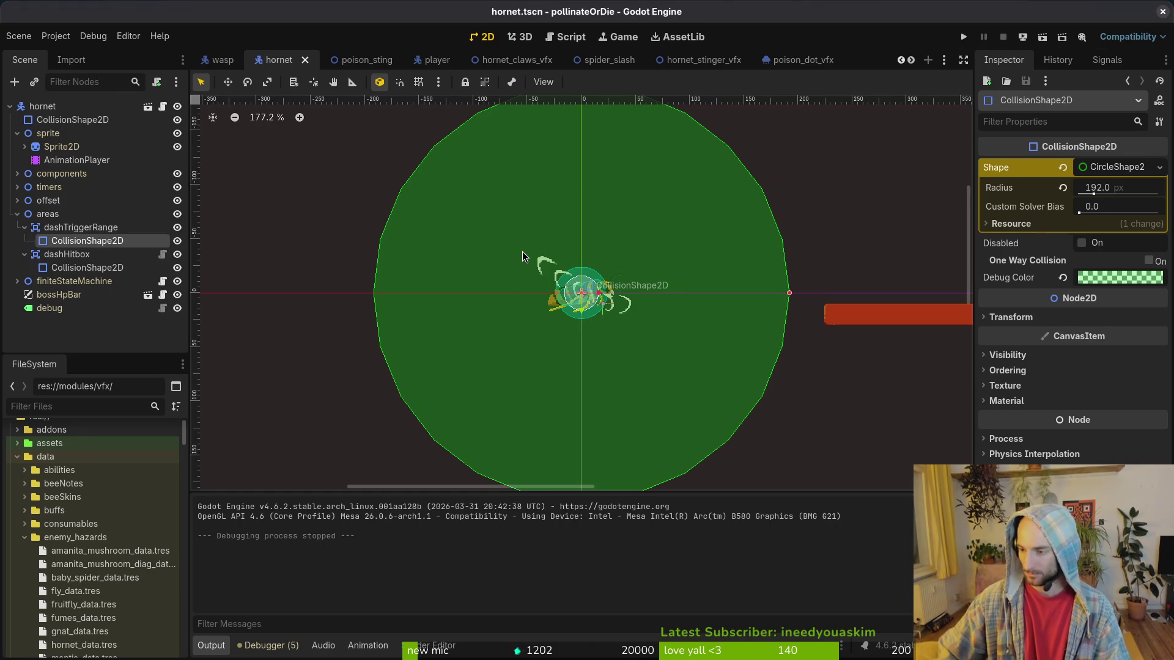
pyautogui.press('super+2')
pyautogui.write('vim')
pyautogui.press('Return')
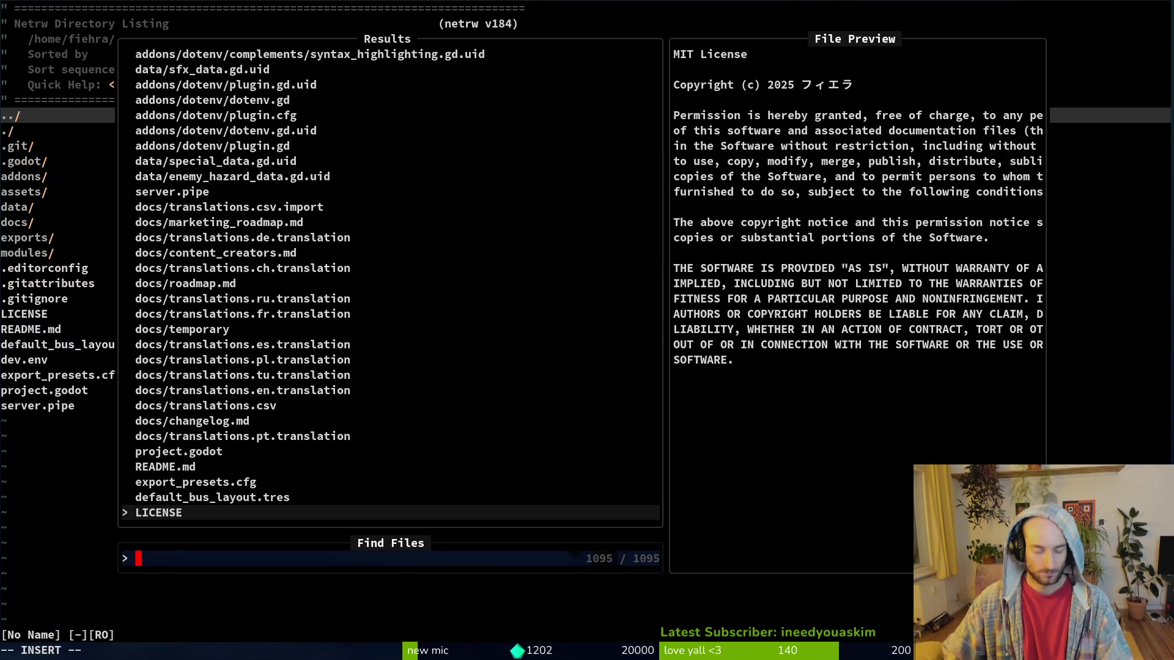
# Open aircutter.gd, switch enter() to connect nav_agent.target_reached, save, and run the game with F5.
pyautogui.write('aircu')
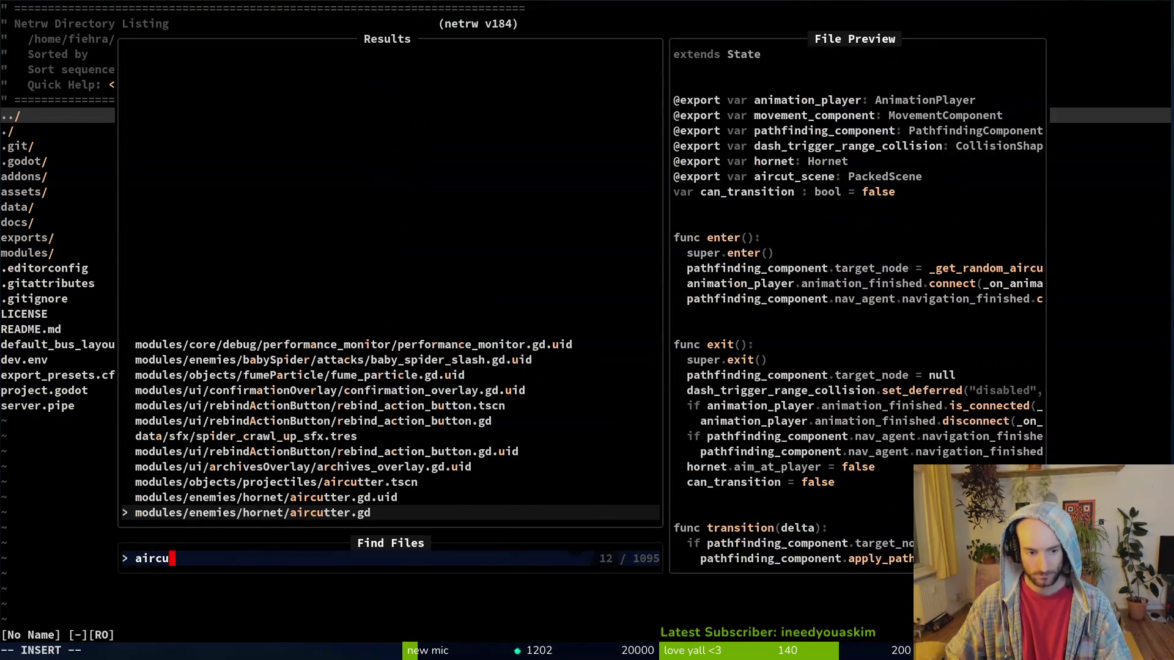
pyautogui.press('Return')
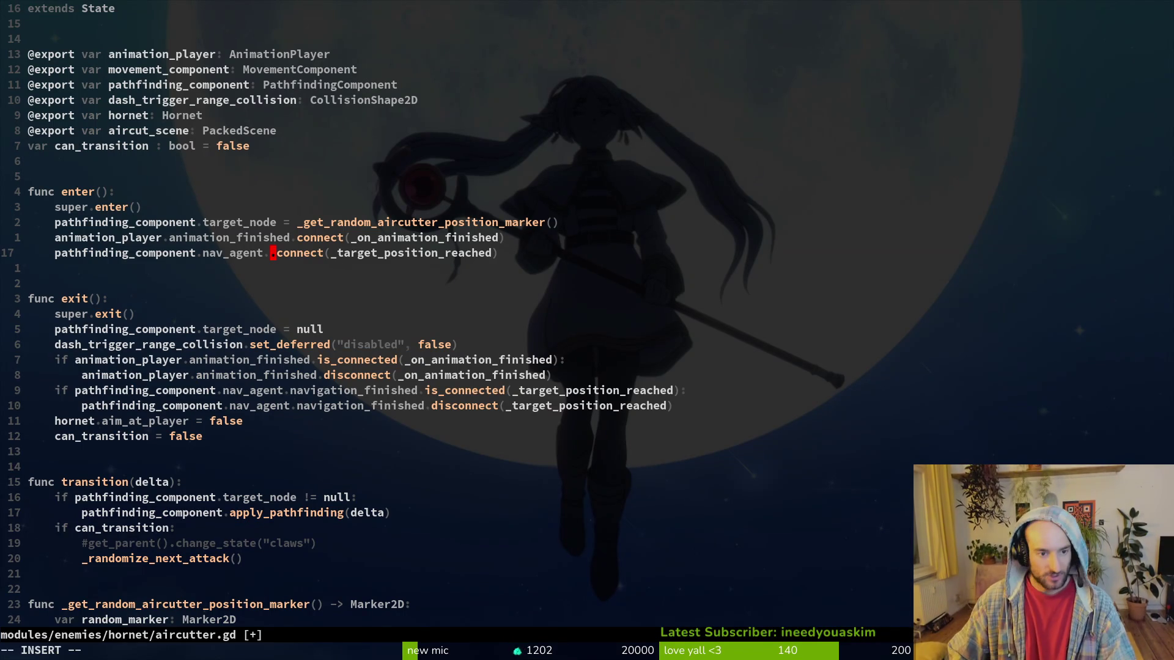
pyautogui.write('tar')
pyautogui.press('Tab')
pyautogui.press('Tab')
pyautogui.press('Tab')
pyautogui.press('Return')
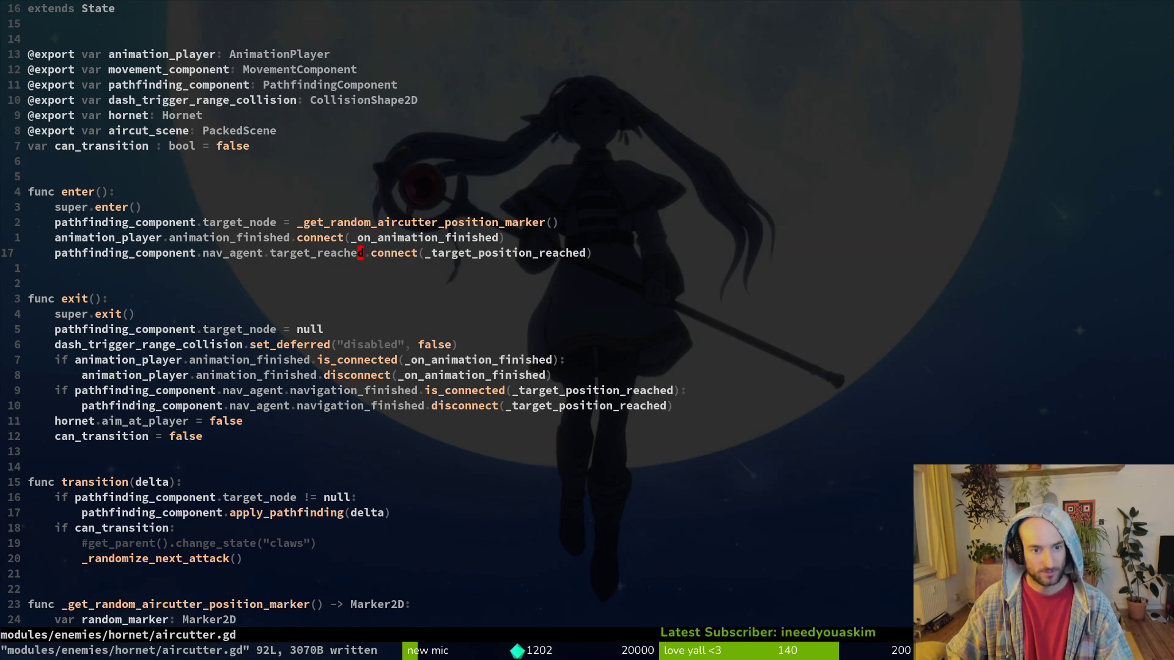
pyautogui.hotkey('alt', 'Tab')
pyautogui.press('F5')
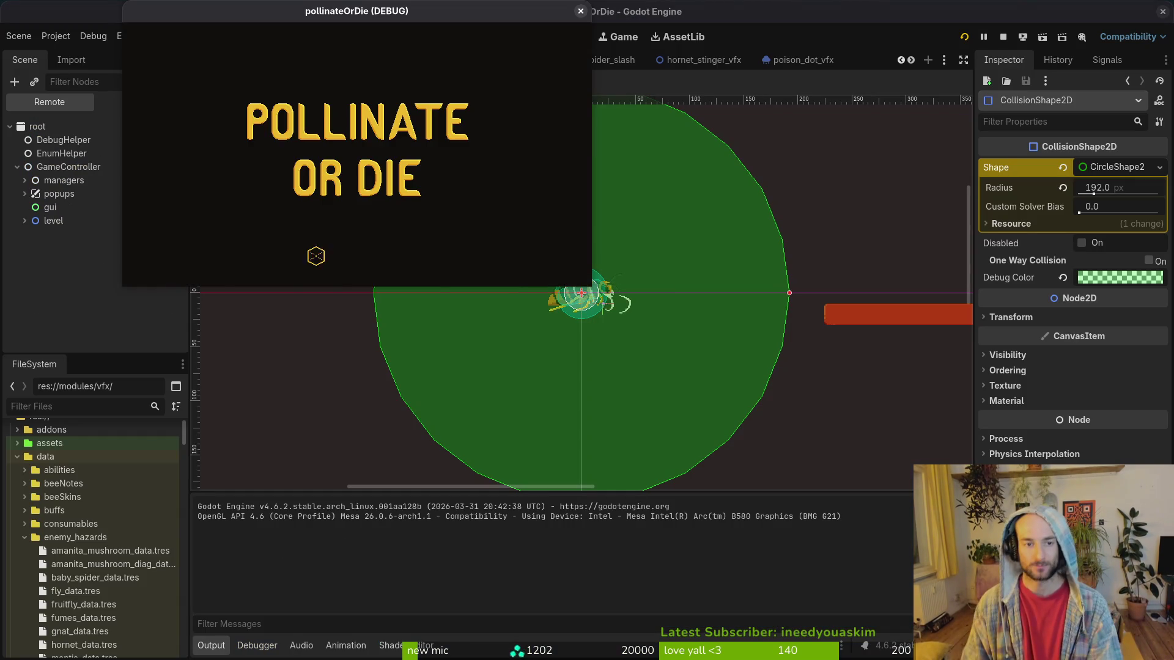
# Maximize the game window and start the hornet level from the F1 debug level select.
pyautogui.doubleClick(400, 8)
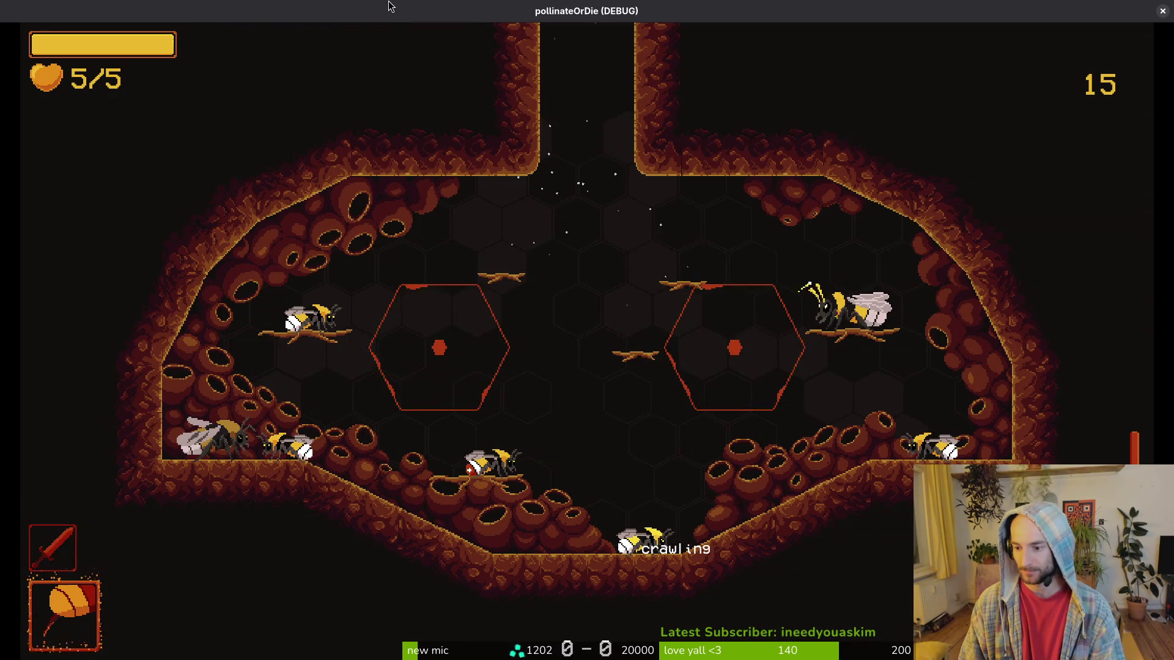
pyautogui.press('shift')
pyautogui.press('Escape')
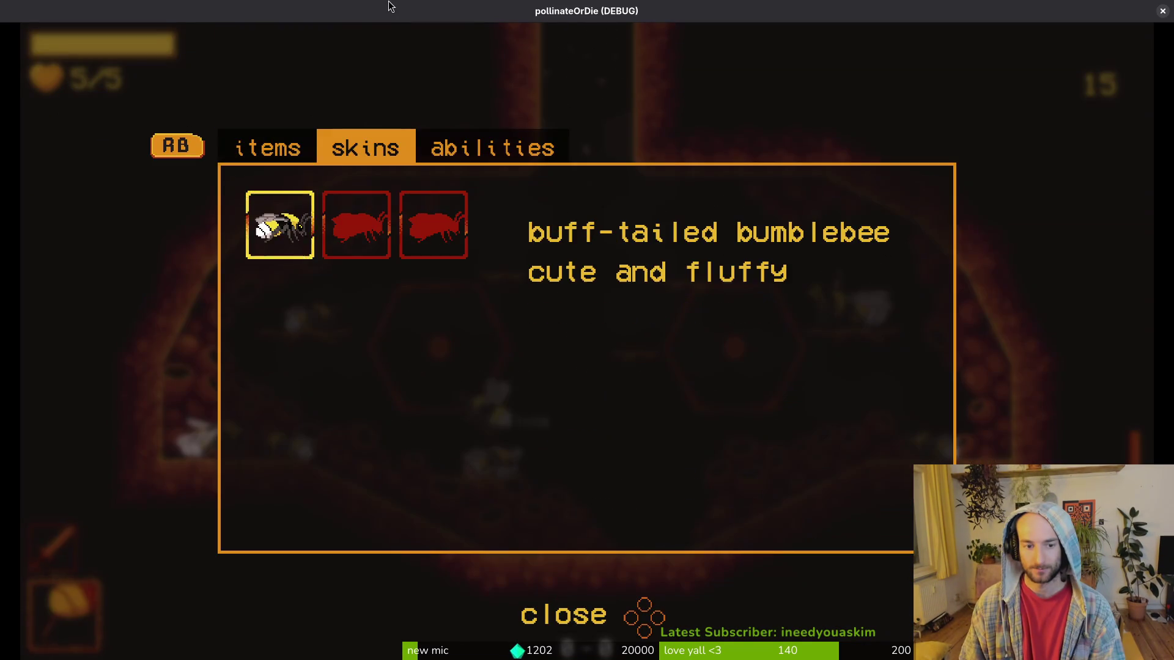
pyautogui.press('Escape')
pyautogui.press('F1')
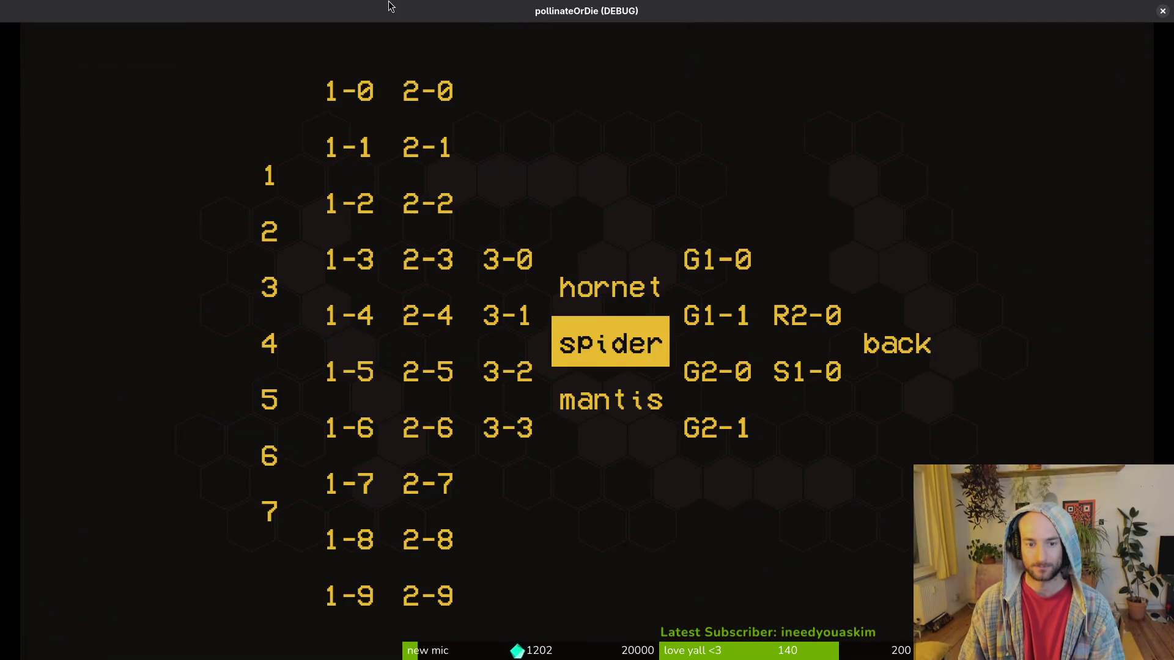
pyautogui.press('Left')
pyautogui.press('Left')
pyautogui.press('Left')
pyautogui.press('Right')
pyautogui.press('Right')
pyautogui.press('Up')
pyautogui.press('Right')
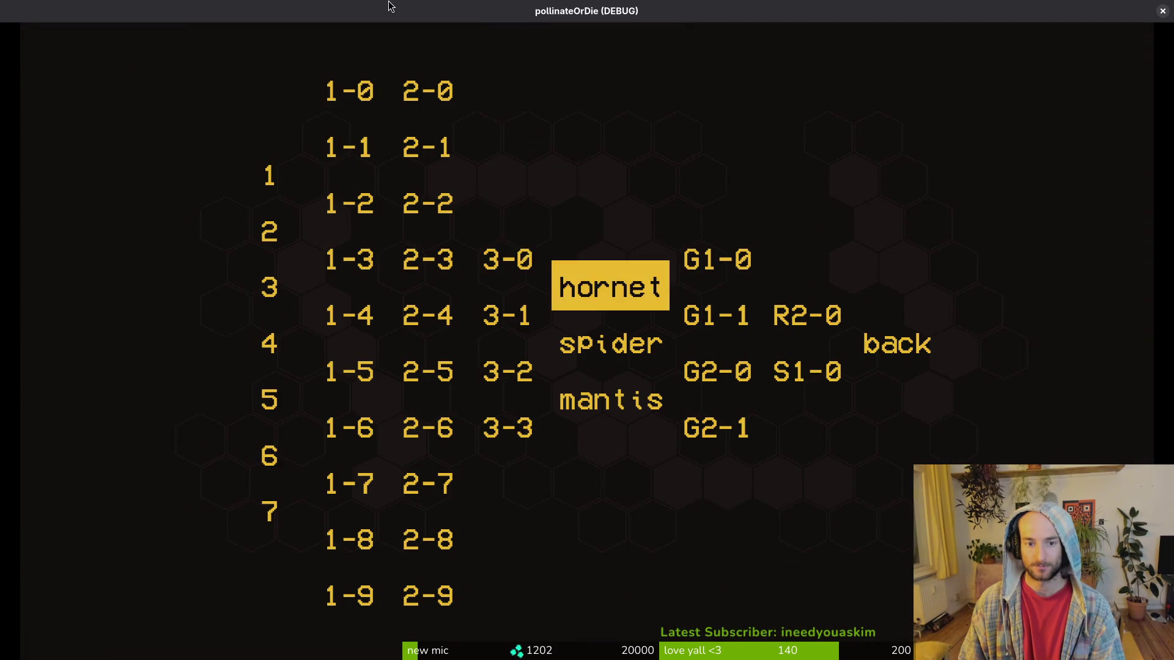
pyautogui.press('Return')
pyautogui.press('Right')
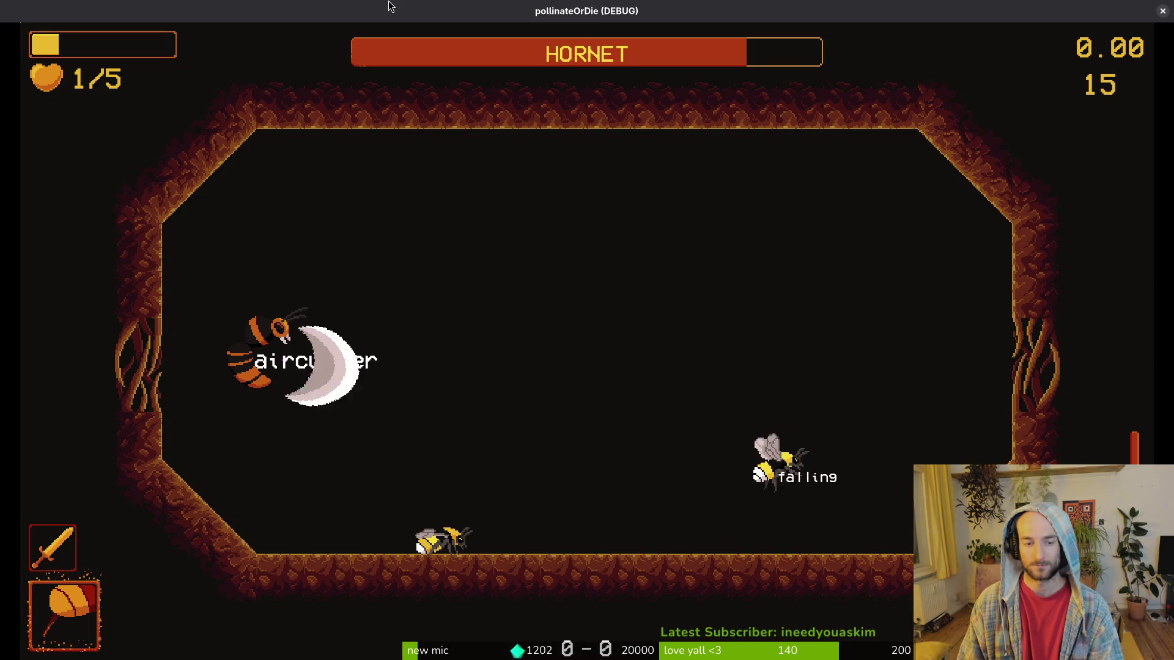
# Re-enter the level select through the teleporter and start the hornet boss level.
pyautogui.press('Up')
pyautogui.press('Up')
pyautogui.press('Left')
pyautogui.press('Right')
pyautogui.press('Return')
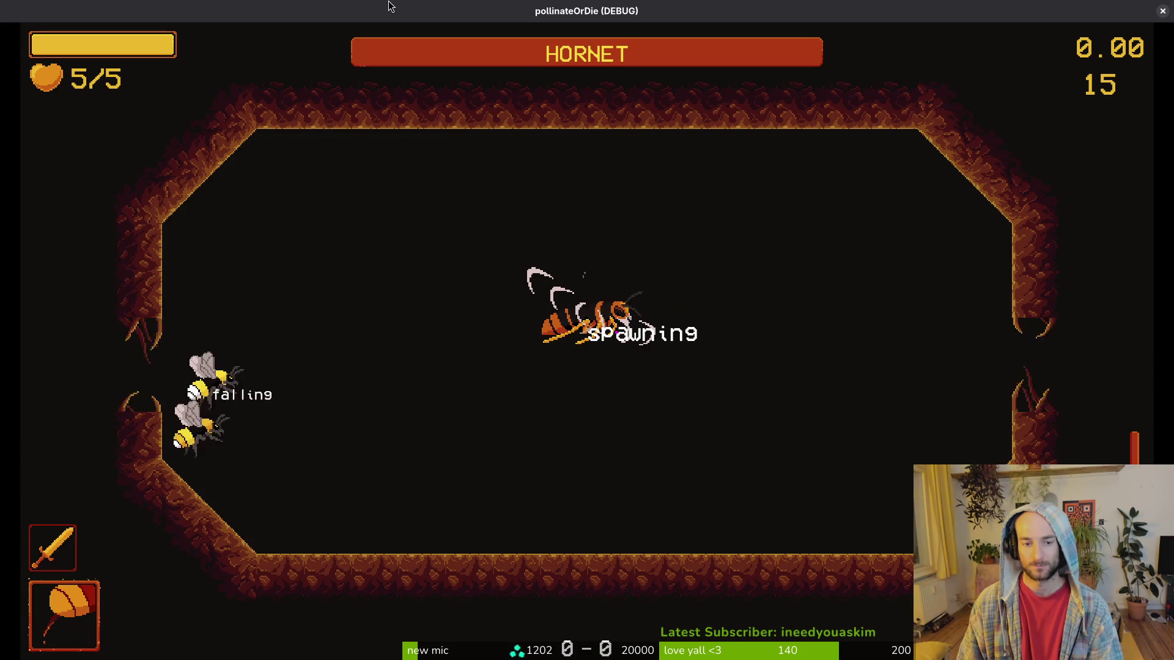
# Fight the hornet, dodging aircutter crescents, until the bee dies on attempt 16.
pyautogui.press('Right')
pyautogui.press('space')
pyautogui.press('space')
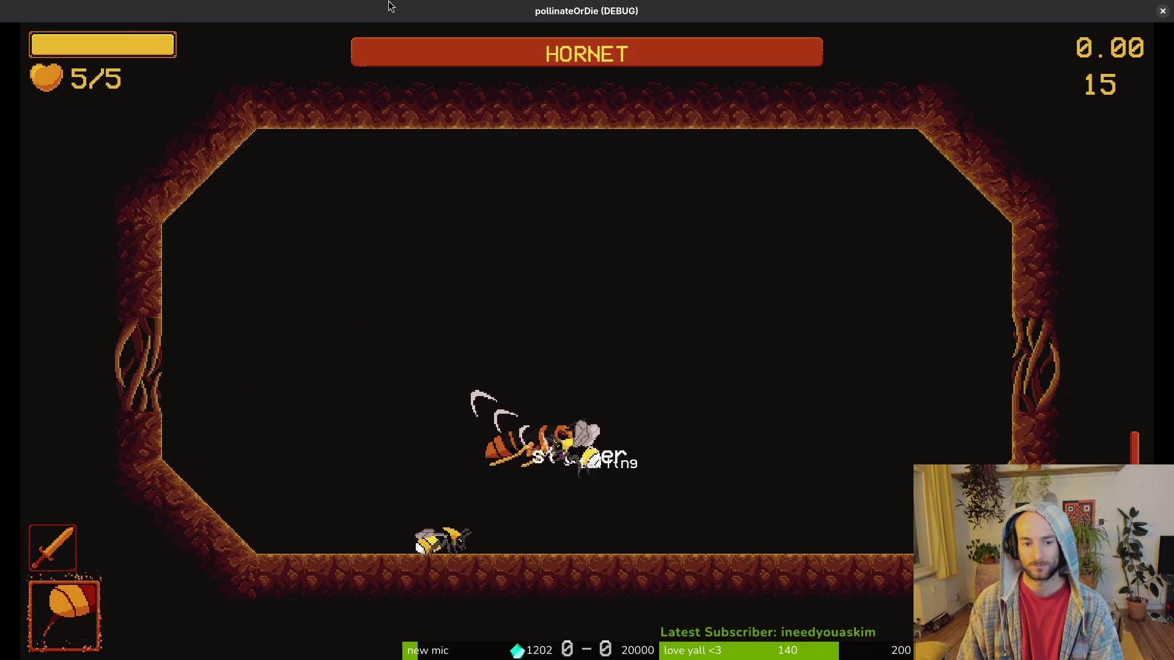
pyautogui.press('space')
pyautogui.press('Up')
pyautogui.press('Left')
pyautogui.press('x')
pyautogui.press('Right')
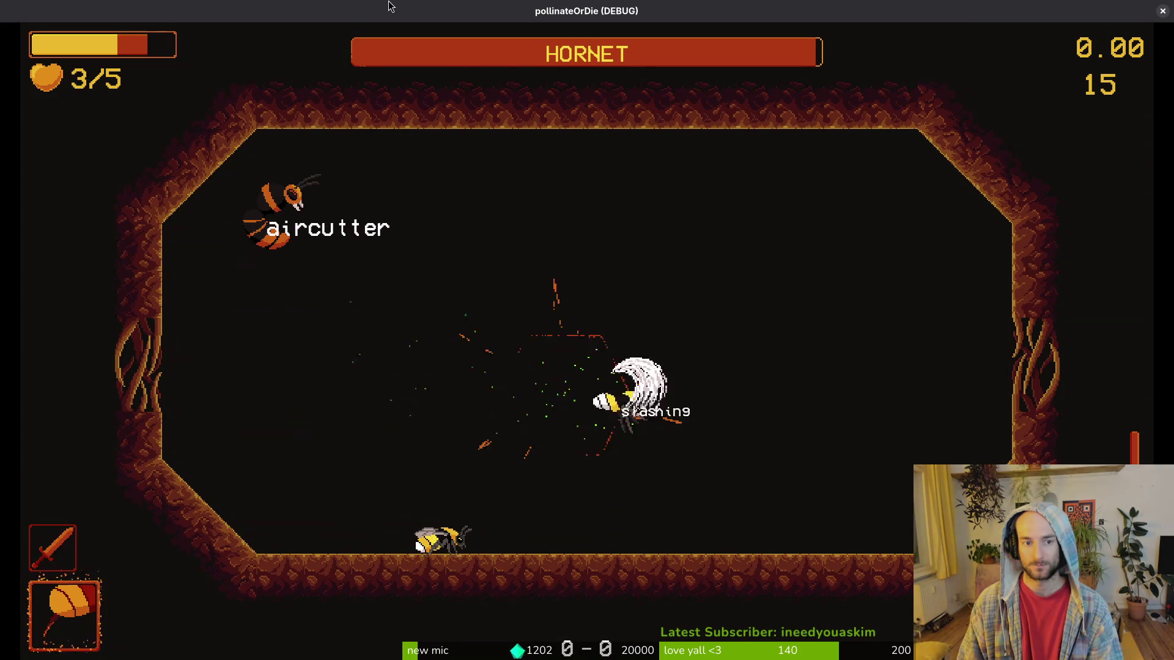
pyautogui.press('Right')
pyautogui.press('Up')
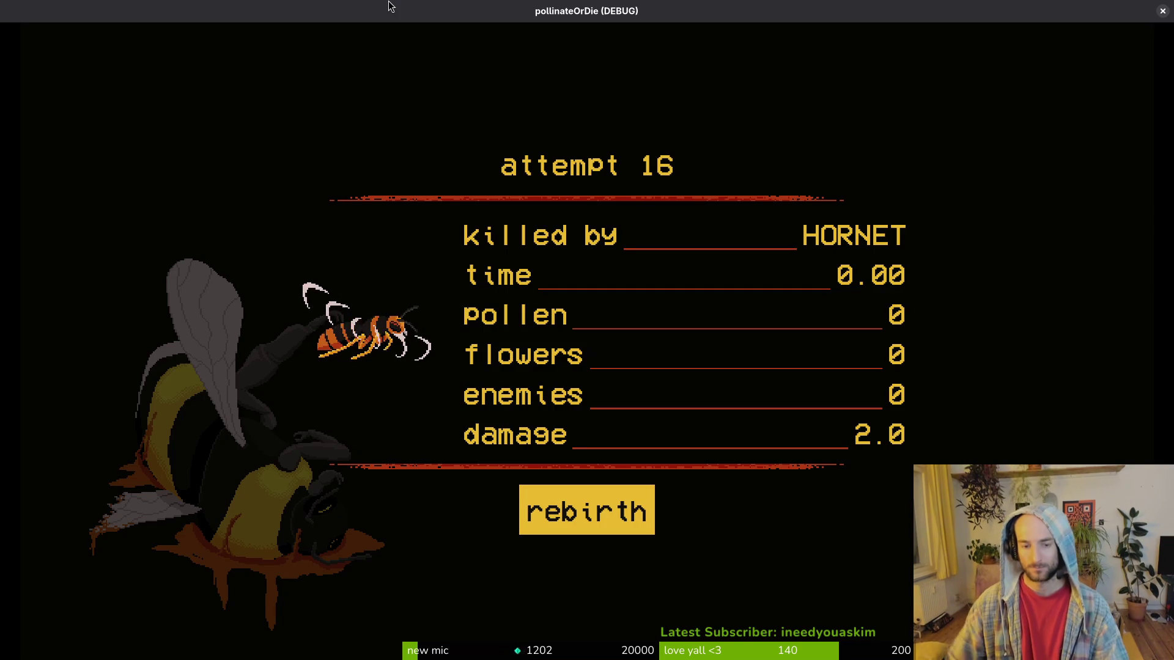
pyautogui.hotkey('alt', 'F4')
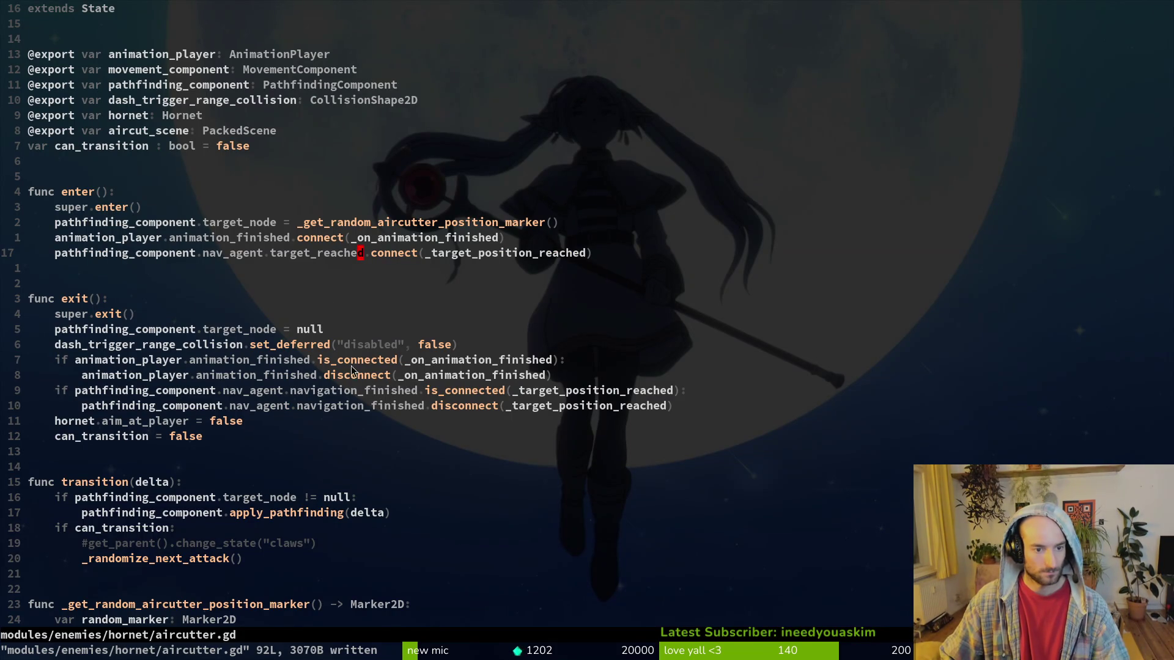
# Change the first navigation_finished reference in aircutter.gd to target_reached and save.
pyautogui.scroll(-18, 240, 393)
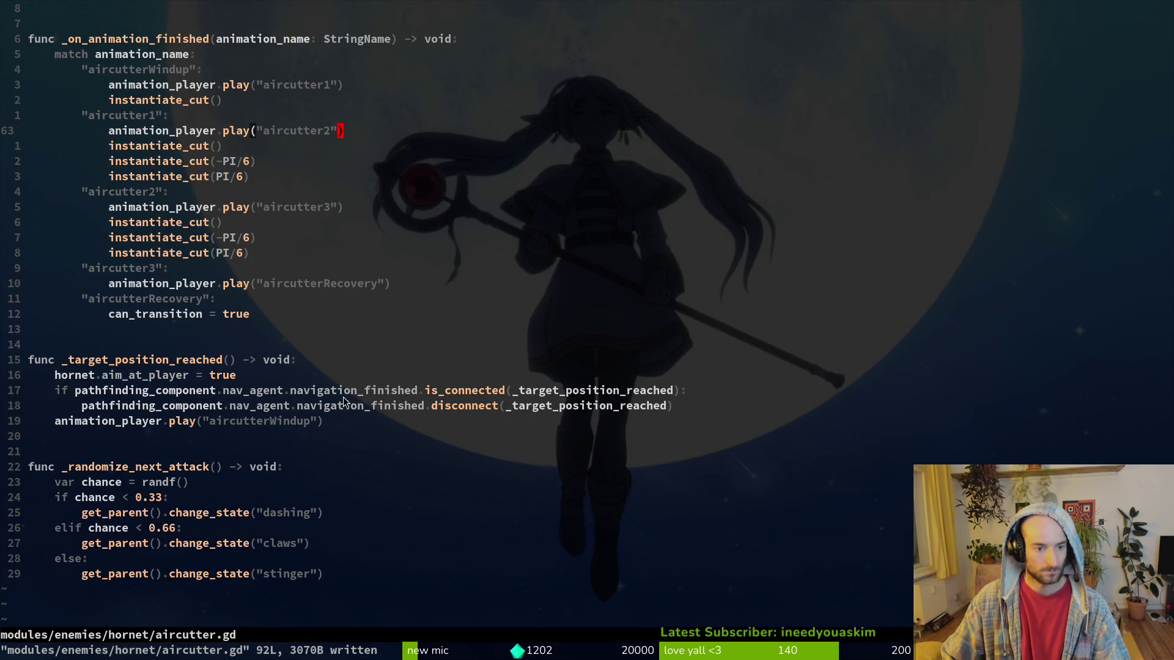
pyautogui.click(339, 395)
pyautogui.write('ciwarget_reachedtarget_reached')
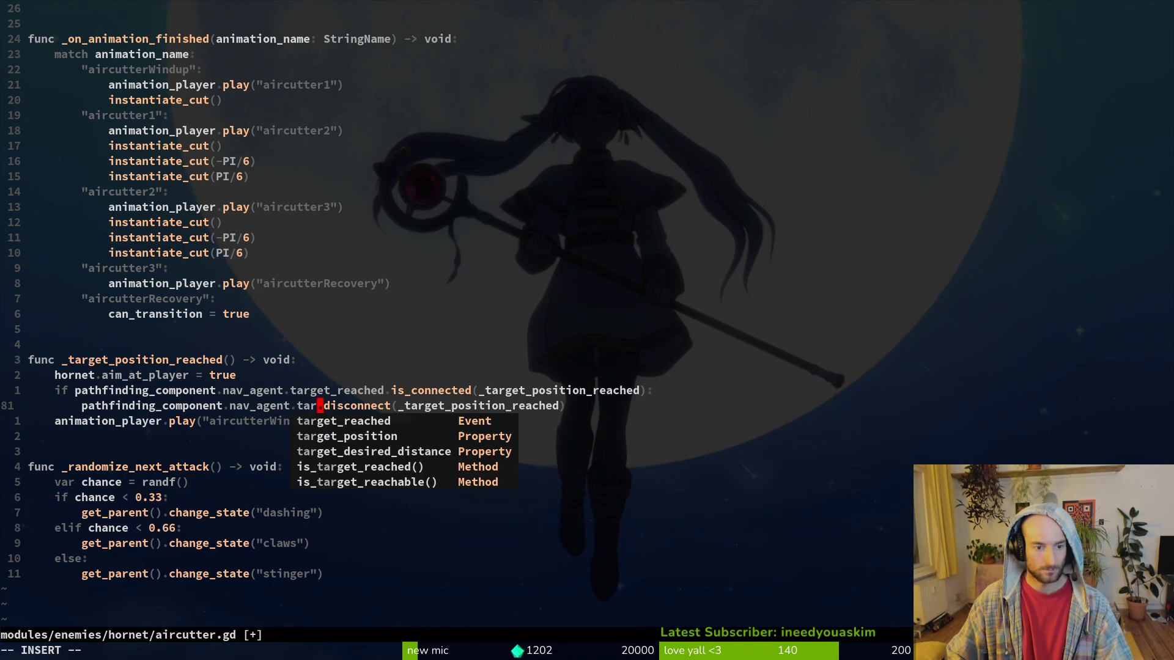
pyautogui.press('Escape')
pyautogui.write(':w')
pyautogui.press('Return')
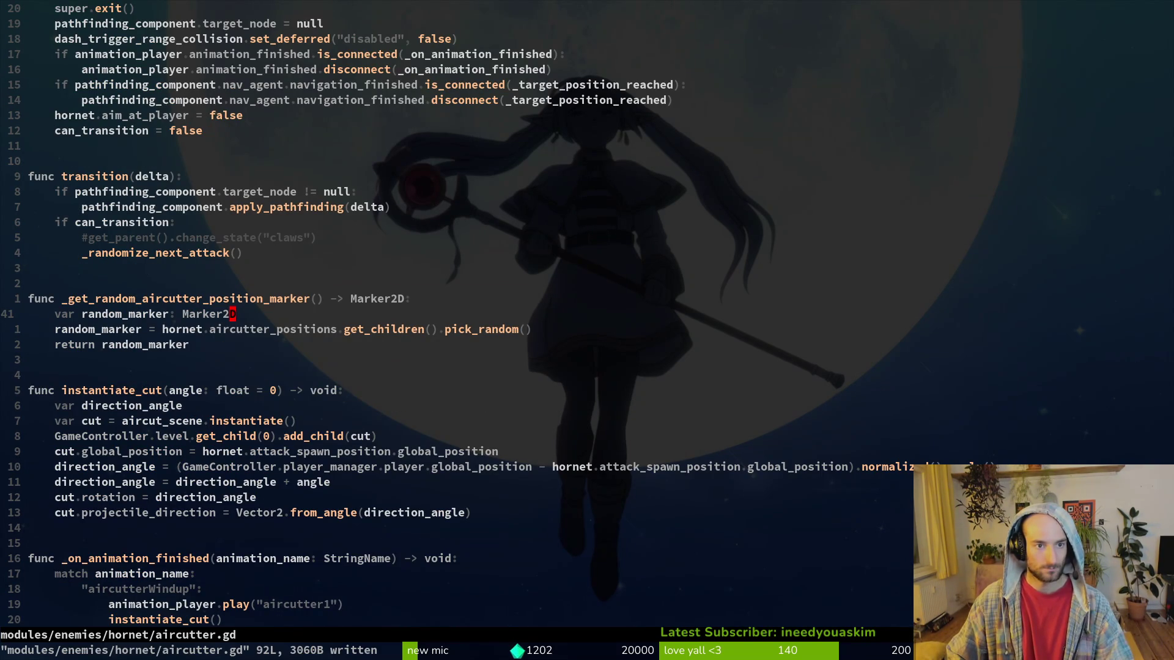
# Switch the remaining is_connected and disconnect references to target_reached, then run the game.
pyautogui.click(387, 84)
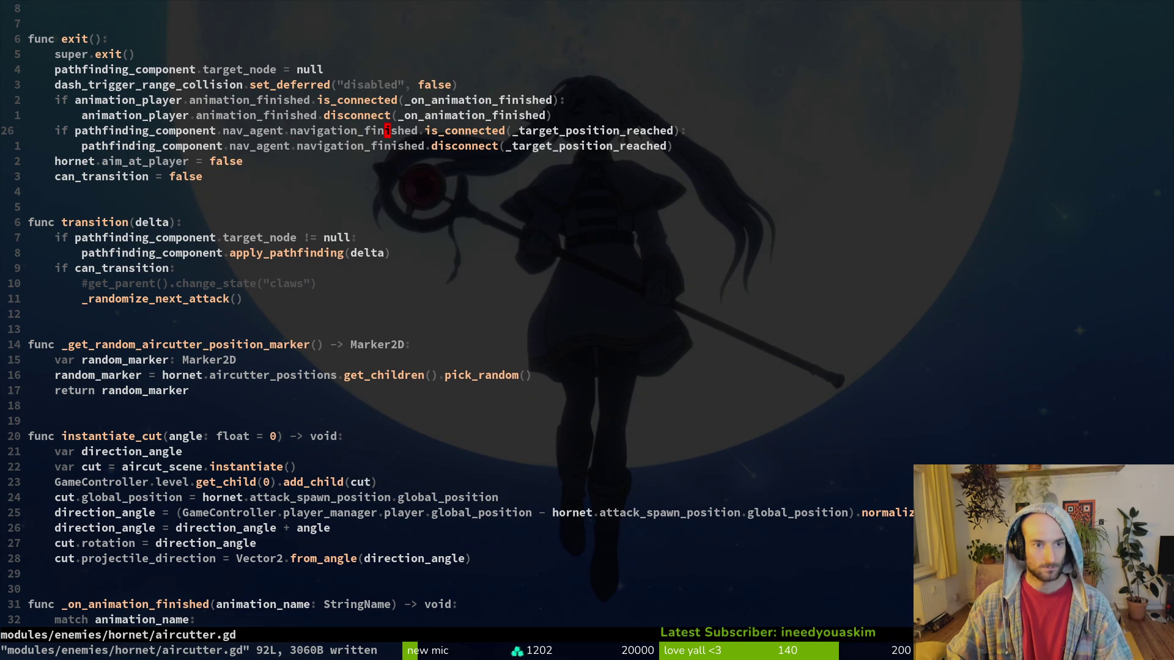
pyautogui.write('ciwtarget_reached')
pyautogui.press('Escape')
pyautogui.write('target_reached')
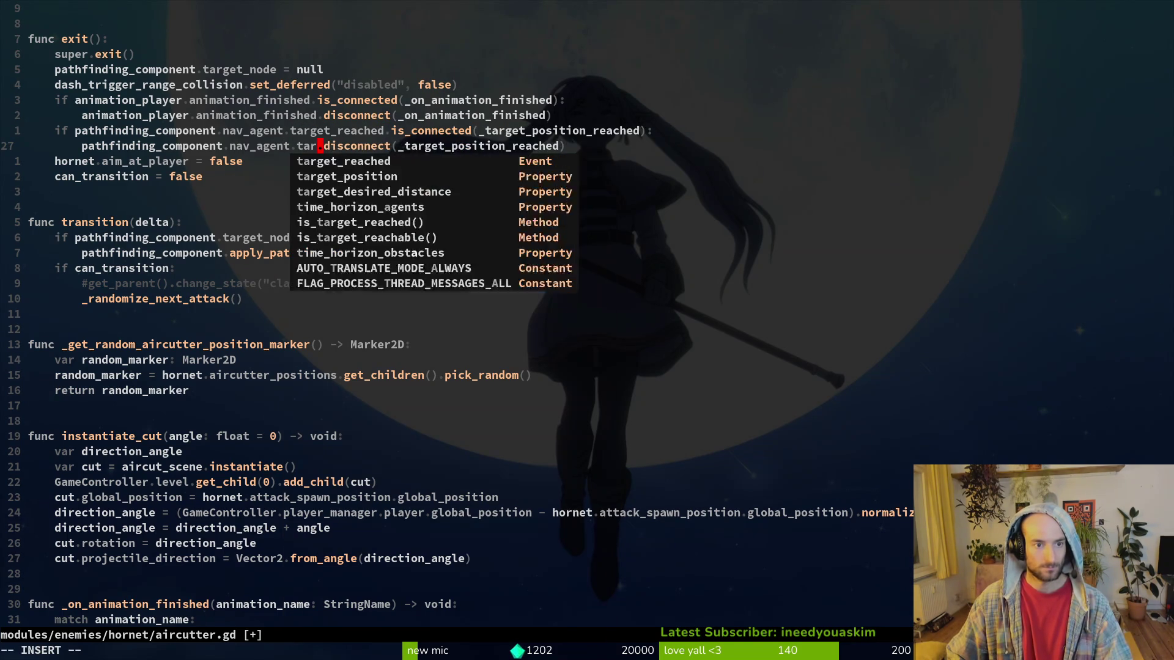
pyautogui.press('Escape')
pyautogui.press('F5')
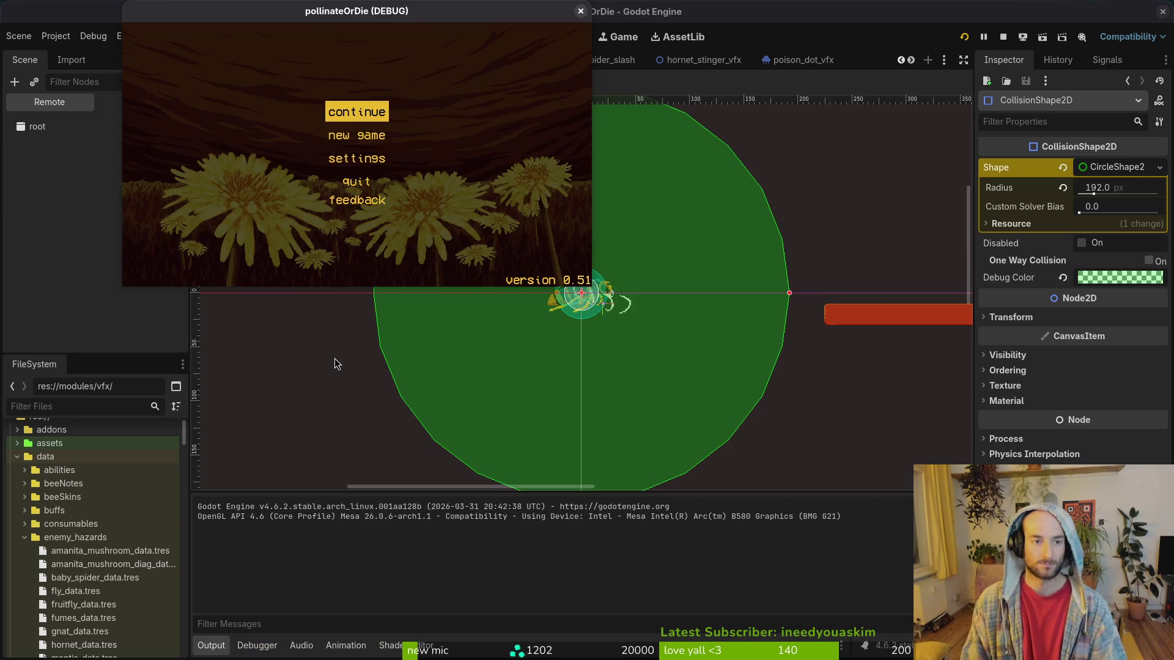
# Start the game full-screen and load the hornet boss level from the debug level select.
pyautogui.press('Return')
pyautogui.press('Escape')
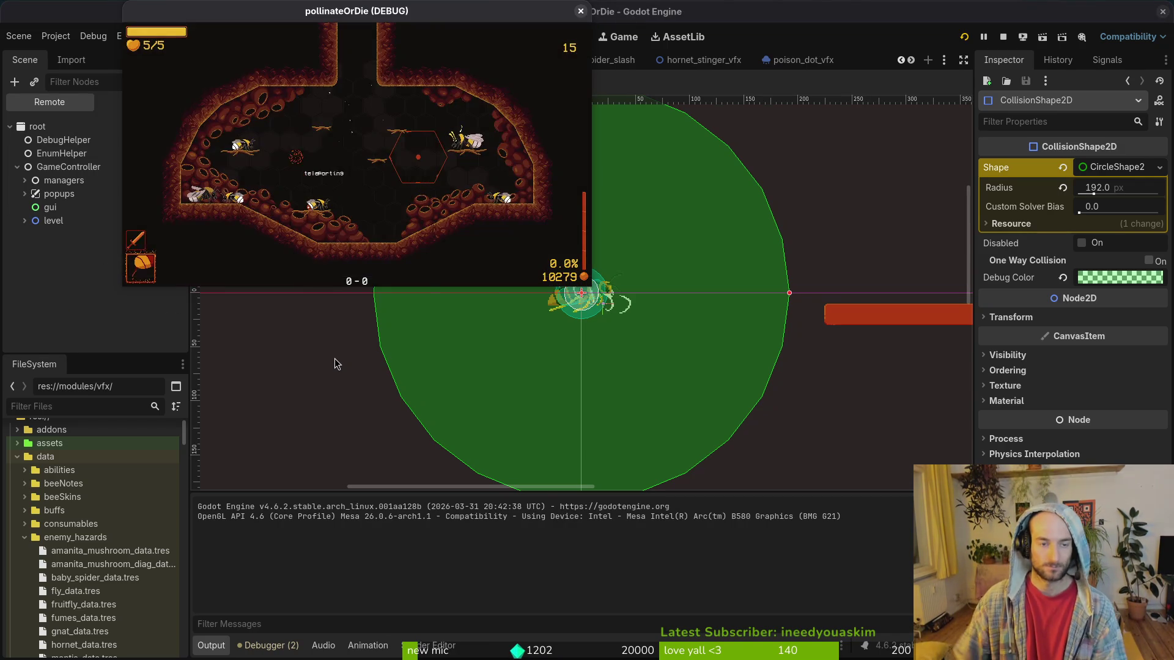
pyautogui.doubleClick(458, 16)
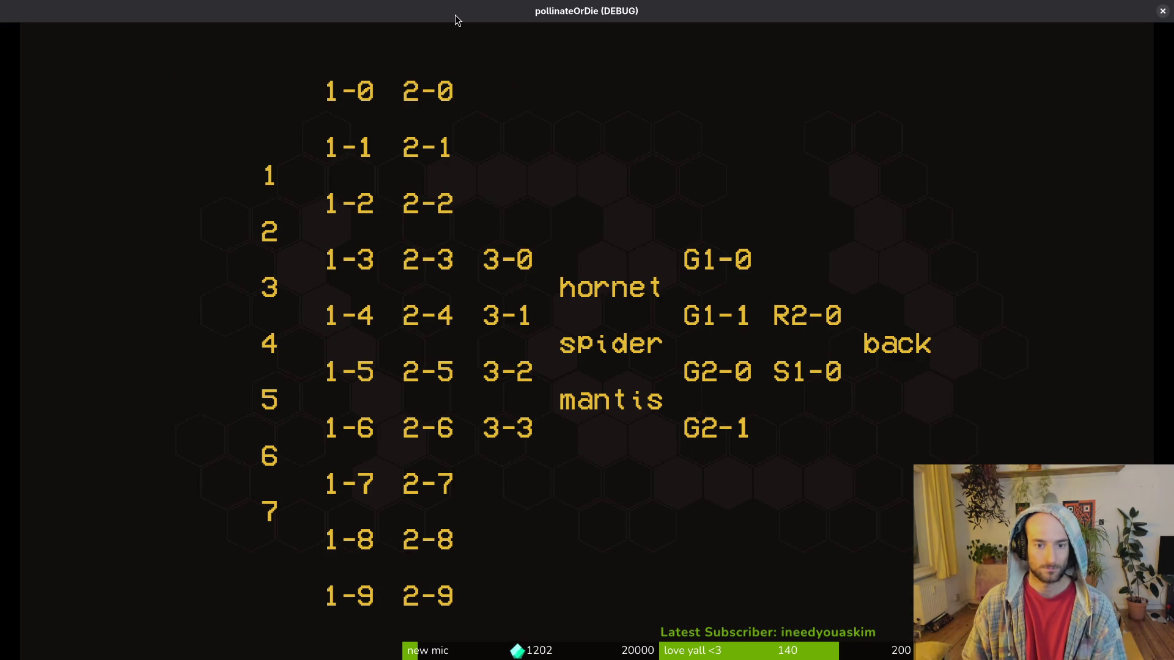
pyautogui.press('Right')
pyautogui.press('Return')
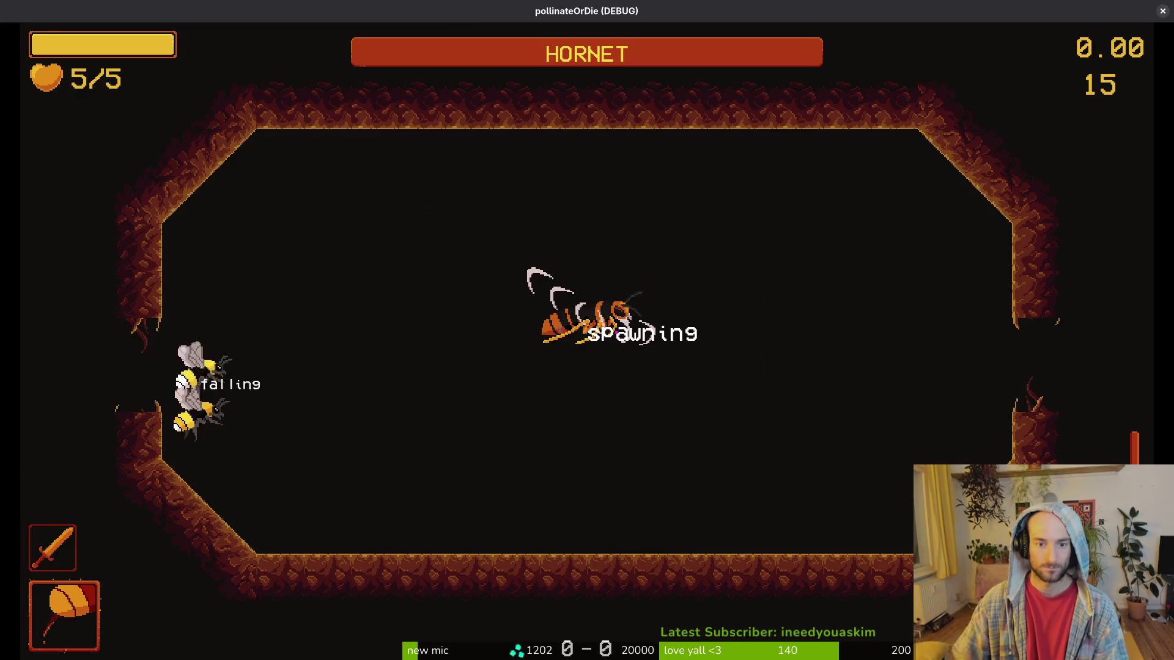
# Fight the hornet with jumps, dashes and slashes while dodging the aircutter crescents.
pyautogui.press('space')
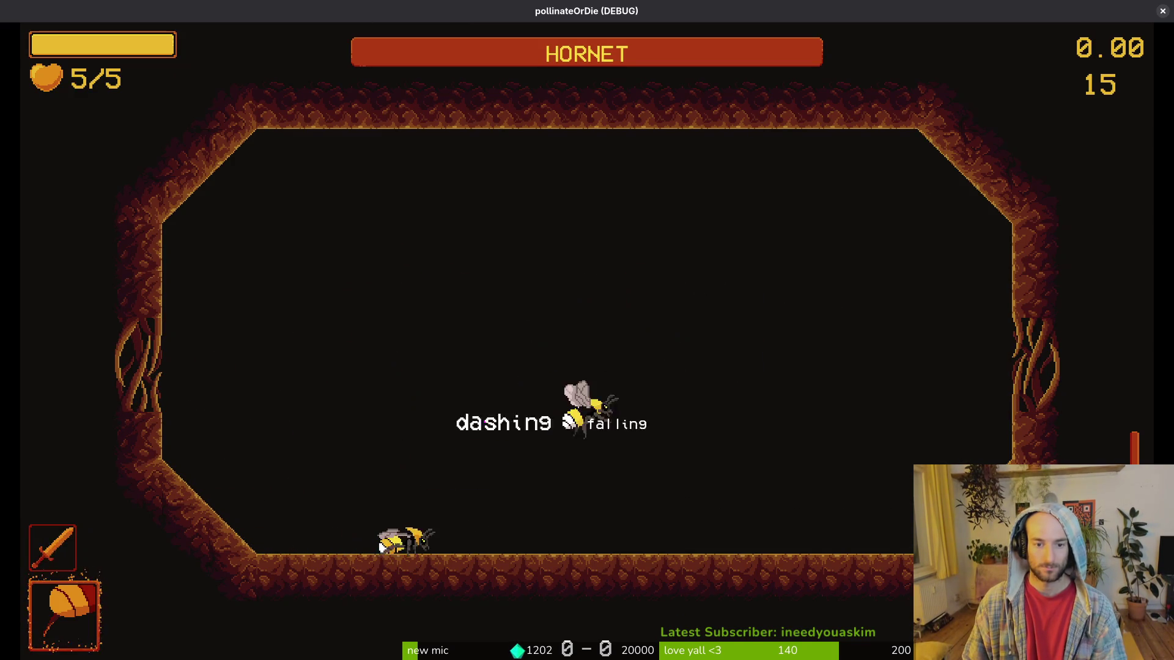
pyautogui.press('shift')
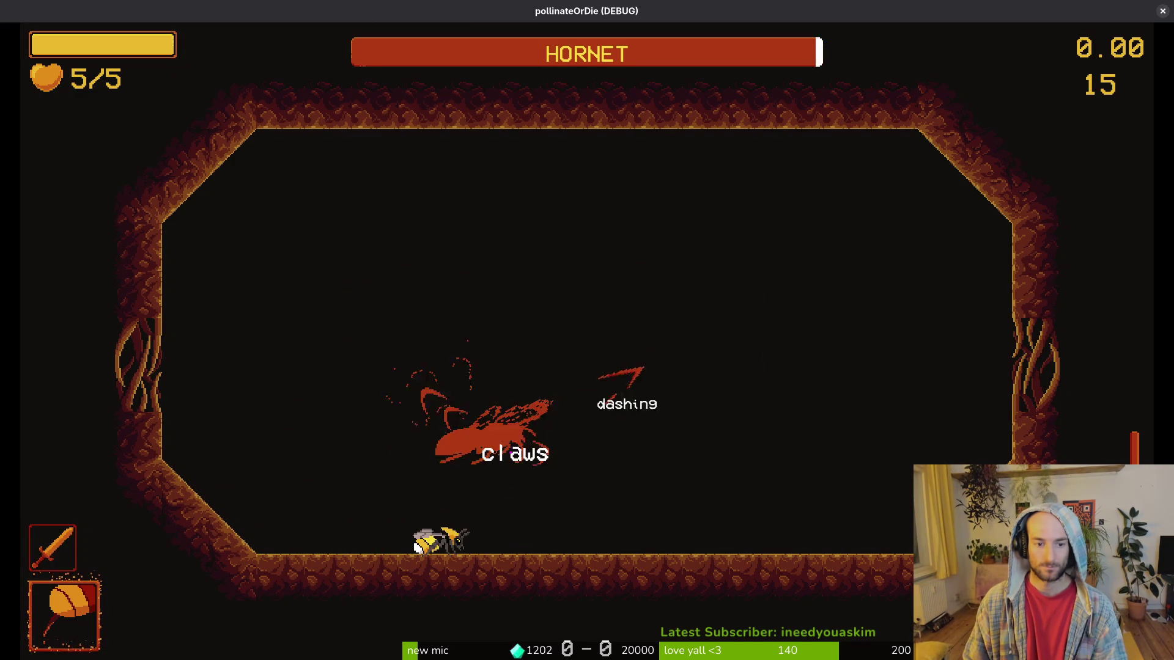
pyautogui.press('shift')
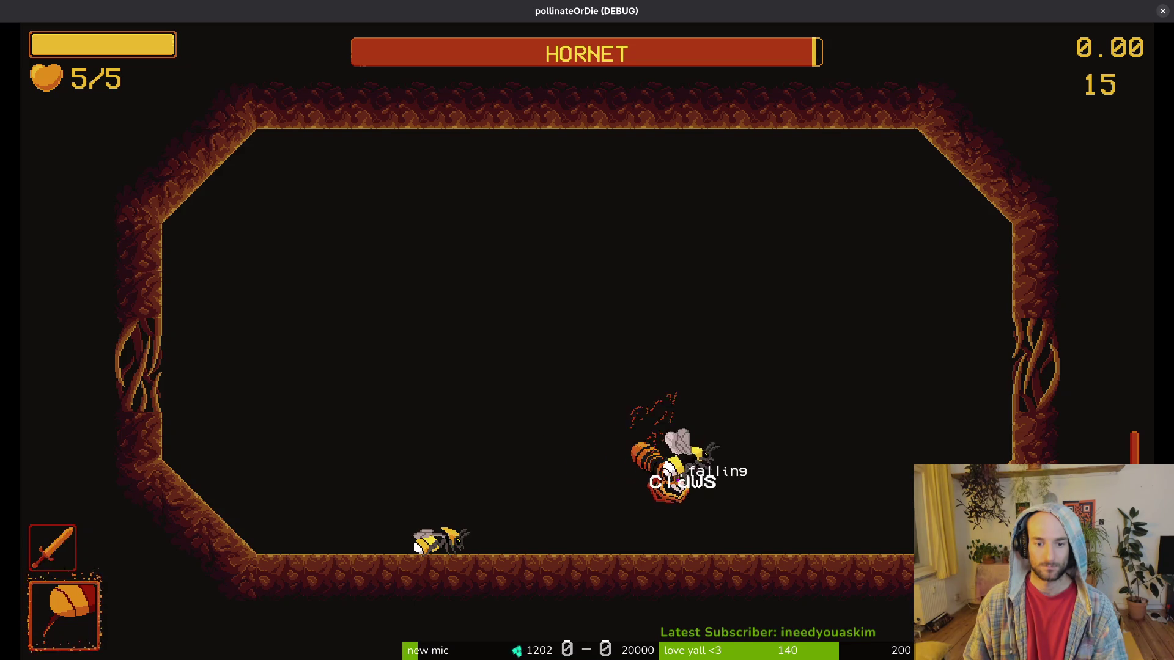
pyautogui.press('j')
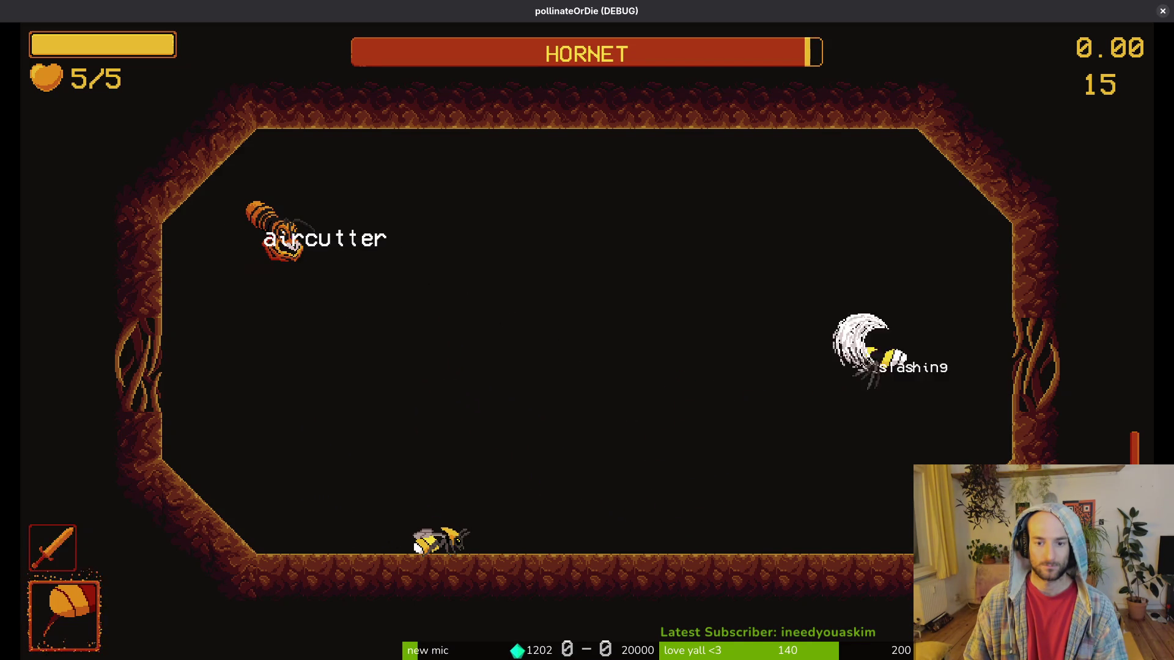
pyautogui.press('shift')
pyautogui.press('j')
pyautogui.press('shift')
pyautogui.press('j')
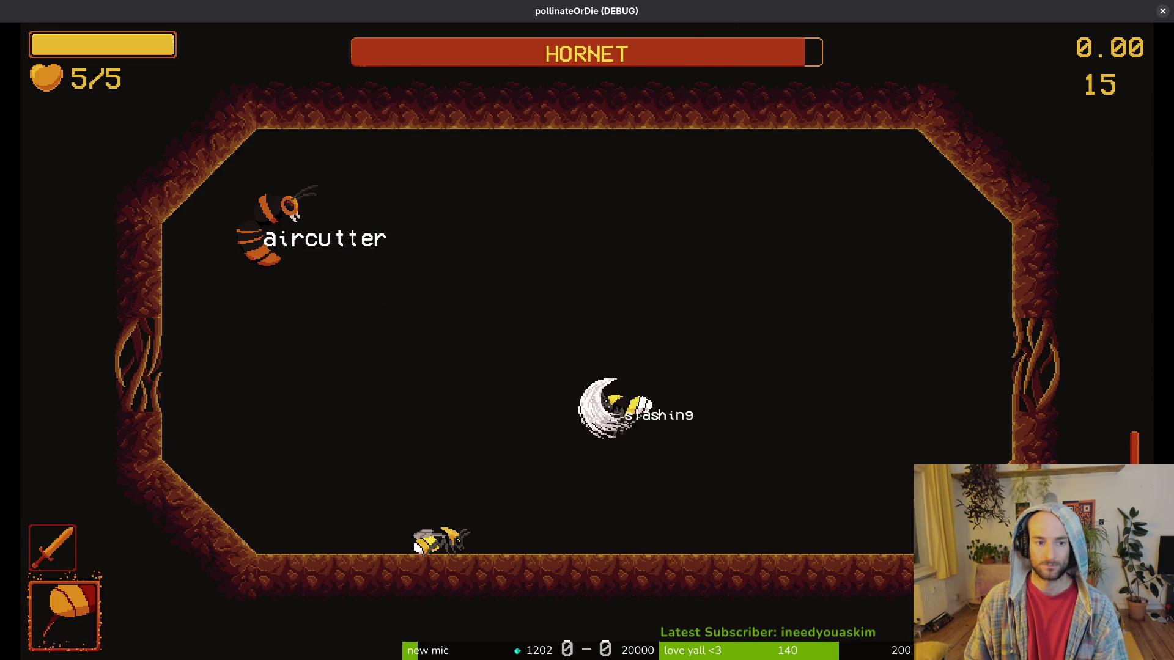
pyautogui.press('d')
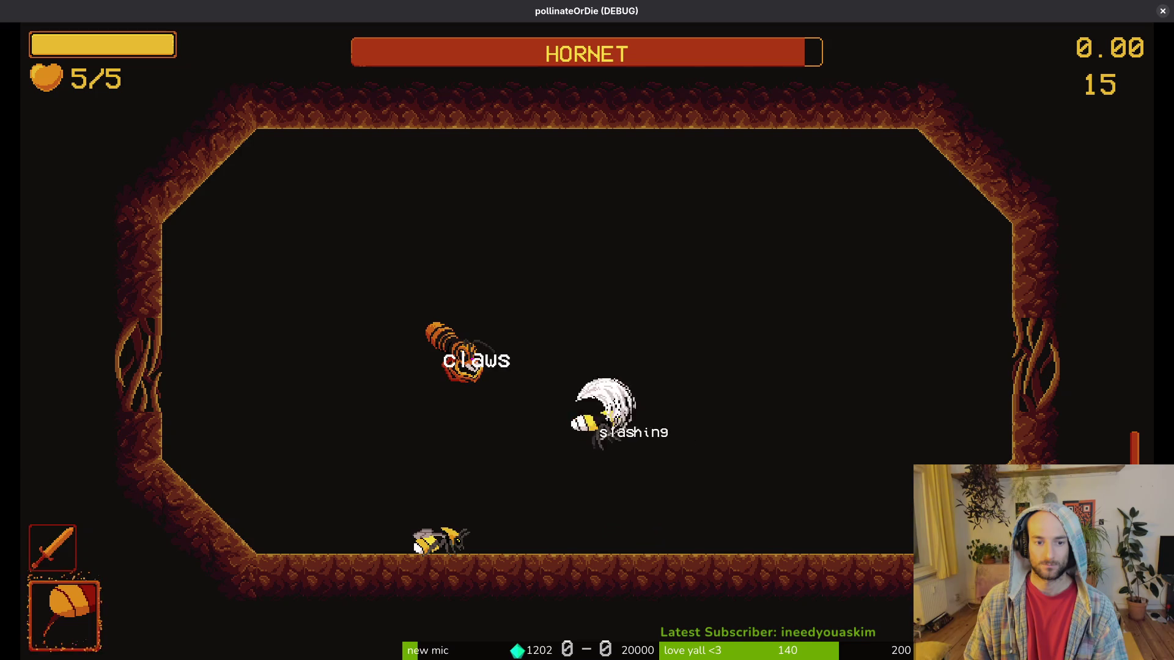
pyautogui.press('a')
pyautogui.press('shift')
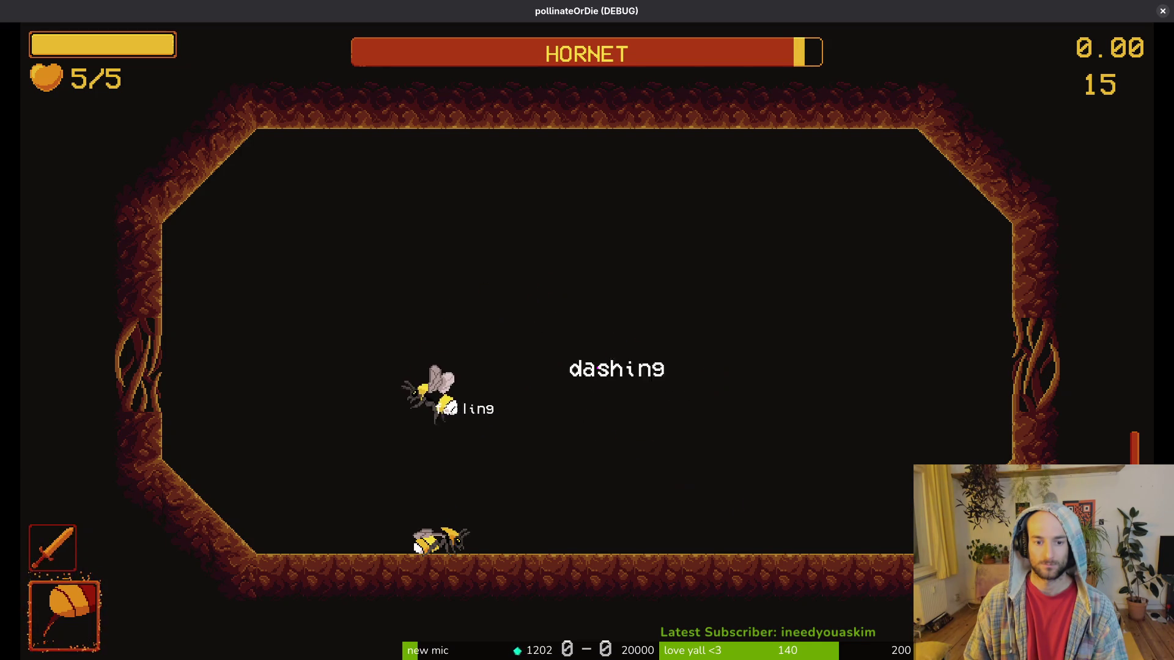
# Keep dashing and slashing at the hornet, then end the run back in the hive.
pyautogui.press('d')
pyautogui.press('shift')
pyautogui.press('shift')
pyautogui.press('shift')
pyautogui.press('shift')
pyautogui.press('shift')
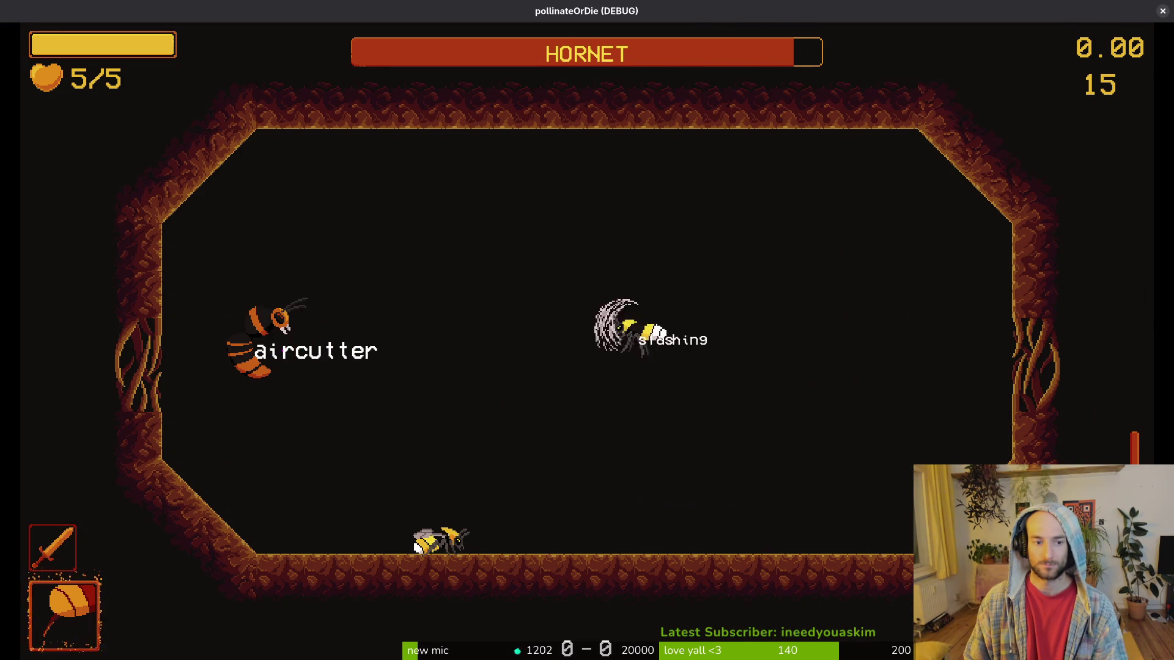
pyautogui.press('j')
pyautogui.press('j')
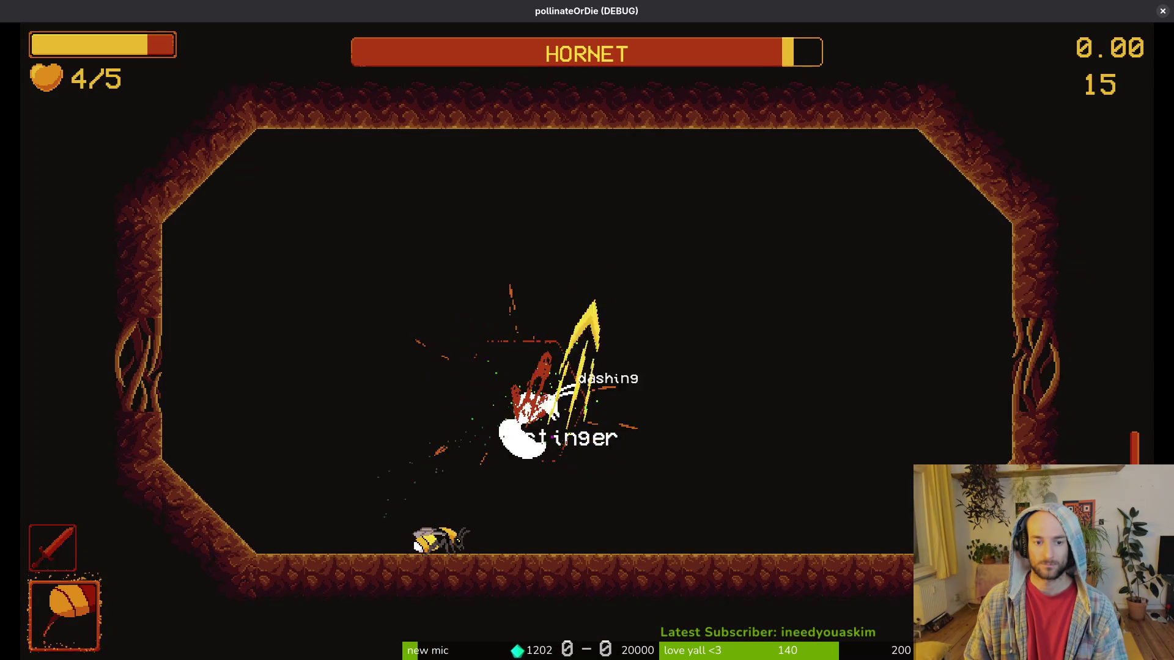
pyautogui.press('shift')
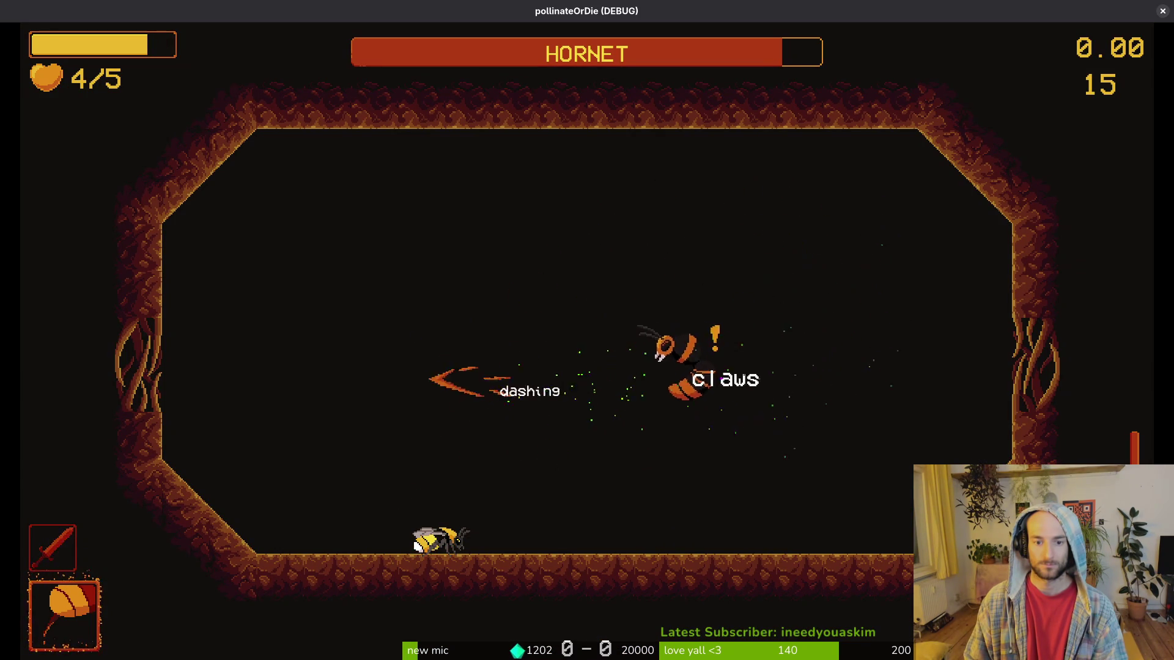
pyautogui.press('d')
pyautogui.press('j')
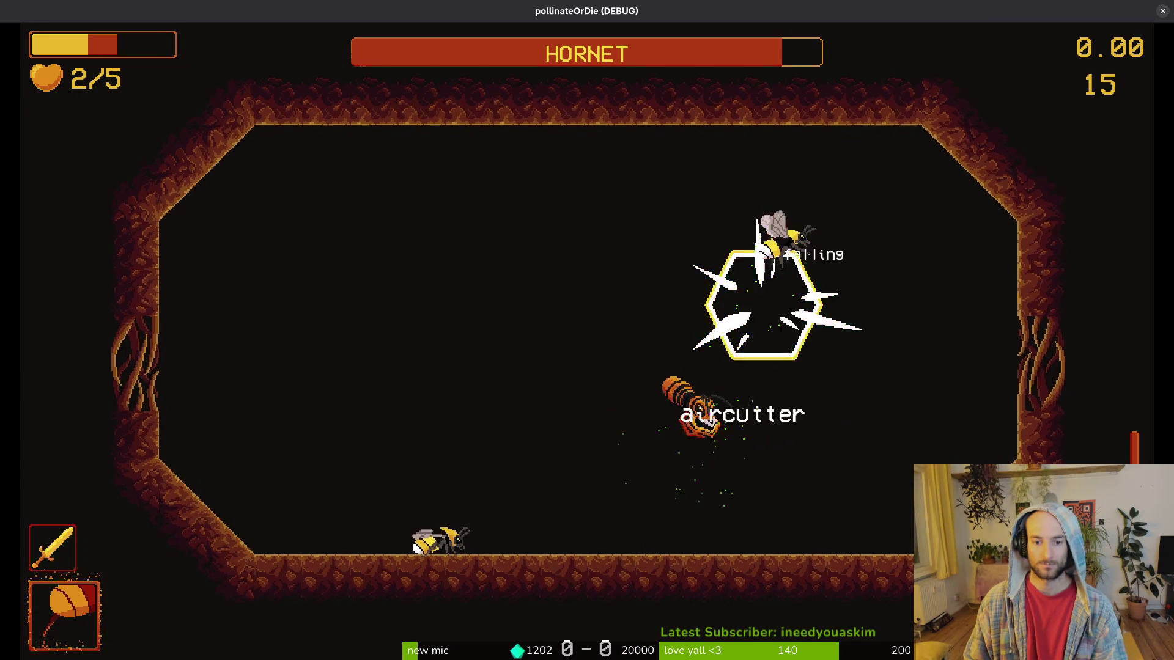
pyautogui.press('shift')
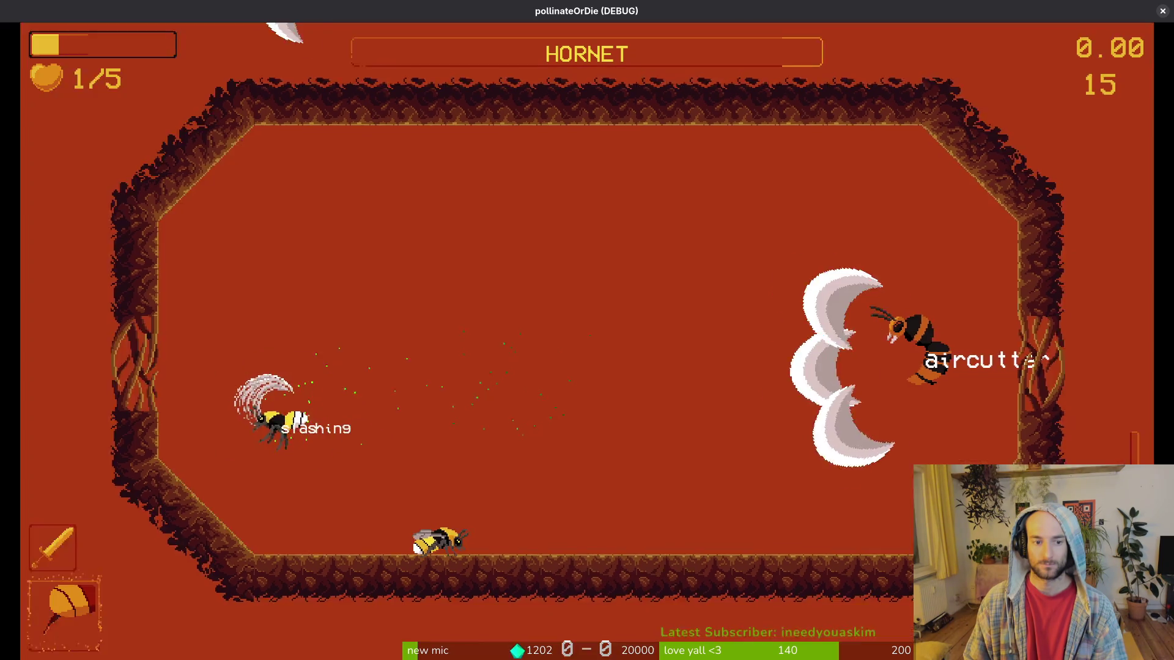
pyautogui.press('j')
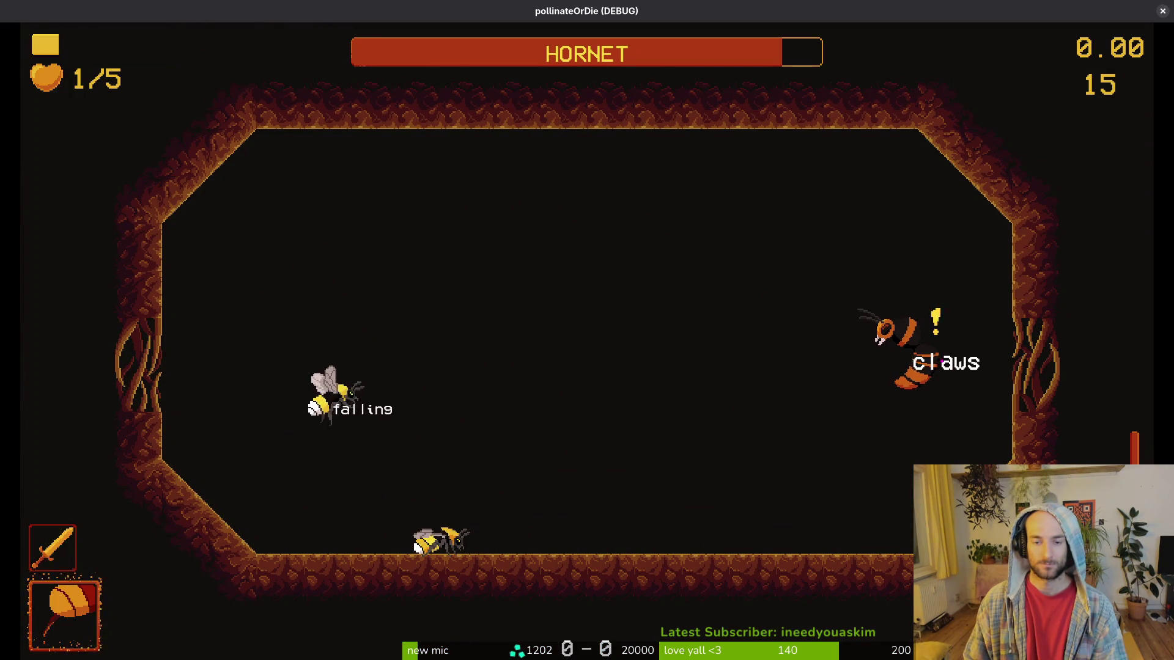
pyautogui.press('r')
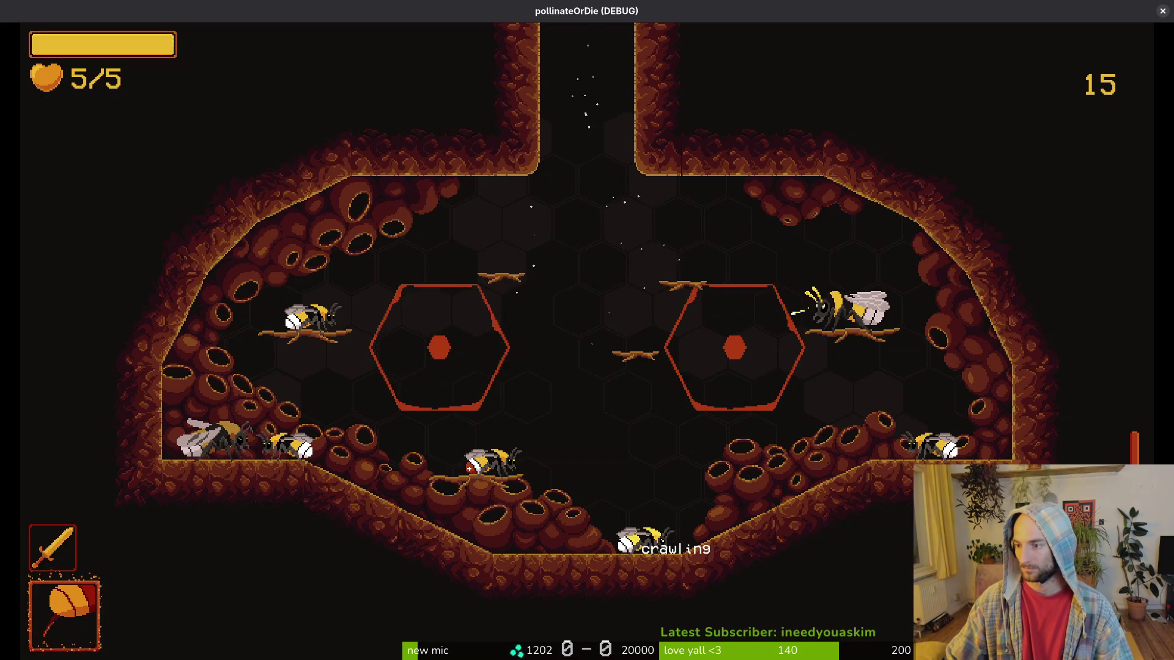
pyautogui.hotkey('alt', 'Tab')
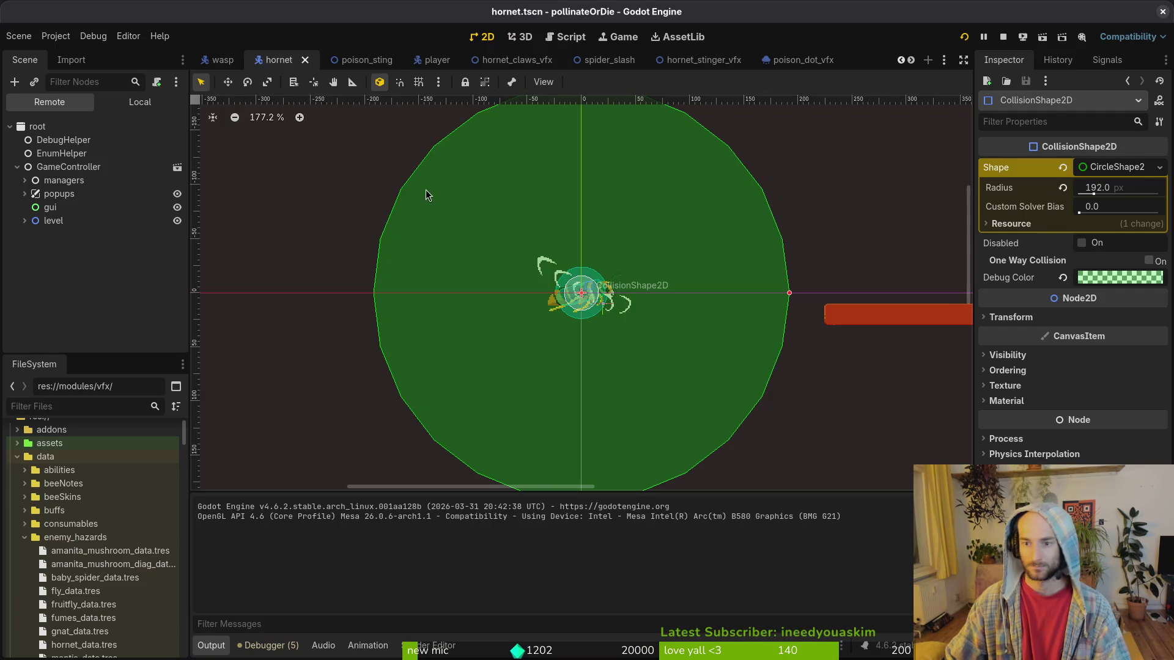
# Open the hornet_poison_dot_vfx scene with its 10-second duration timer and run the project.
pyautogui.click(803, 64)
pyautogui.click(120, 108)
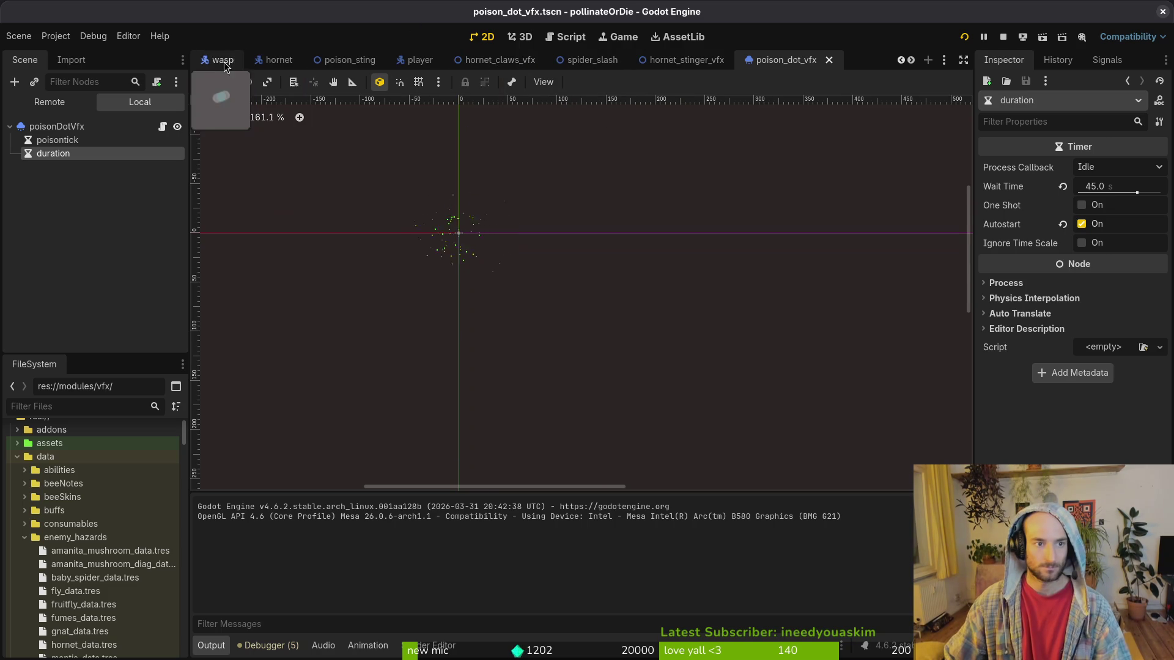
pyautogui.click(812, 63)
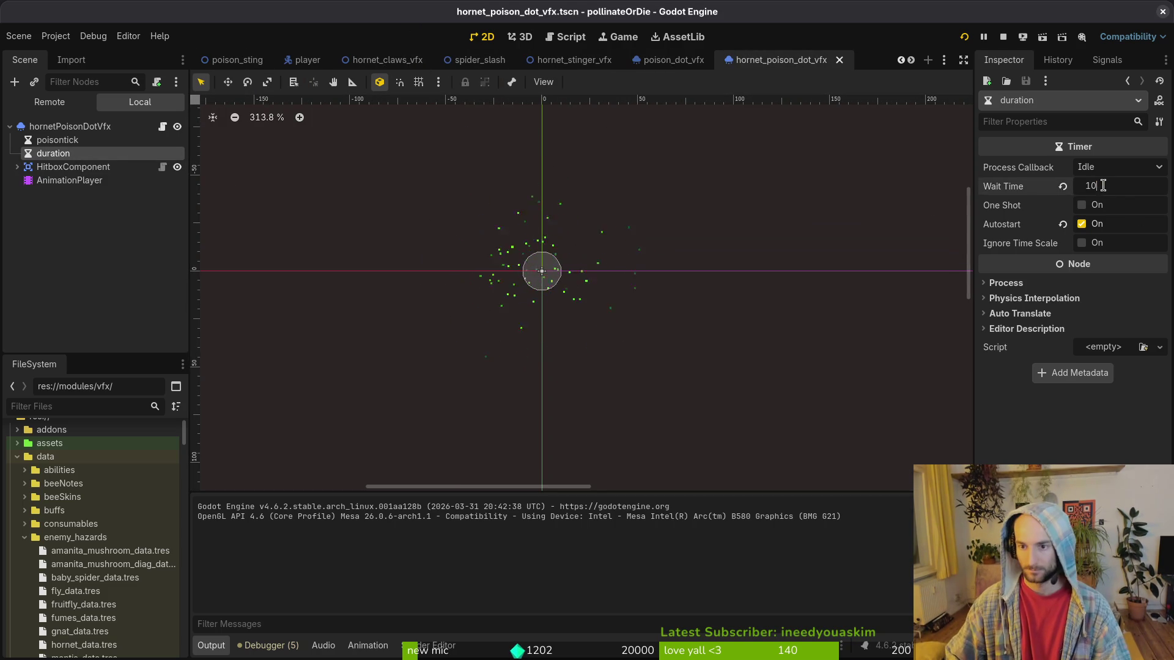
pyautogui.click(964, 38)
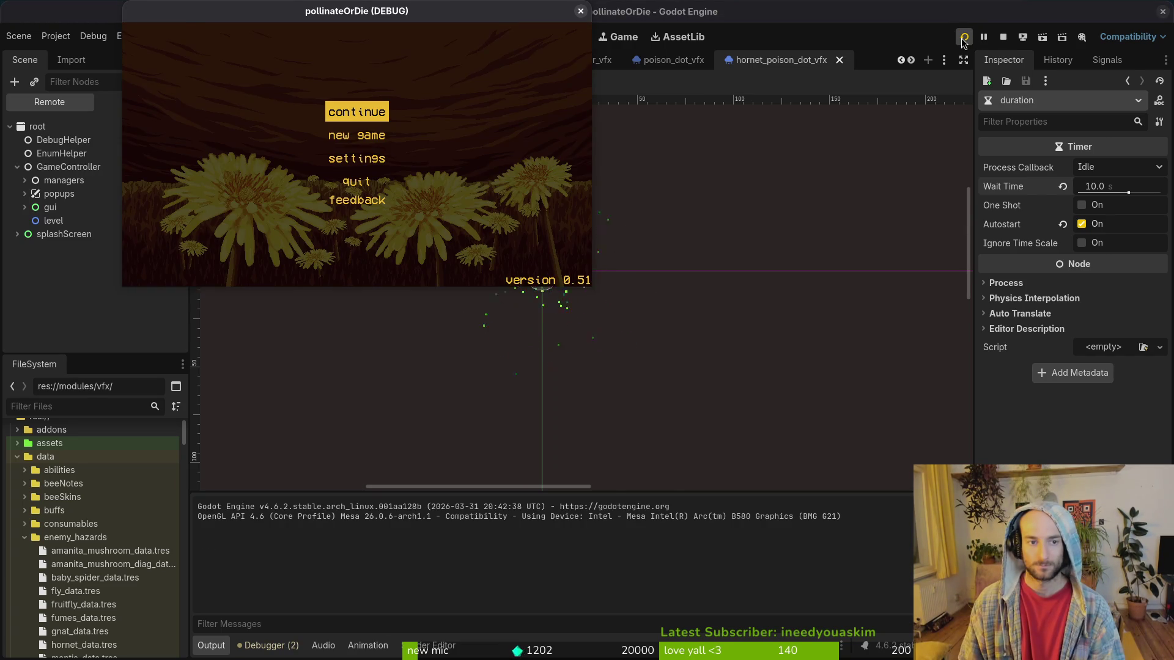
# Start the debug game full-screen and load the hornet boss fight.
pyautogui.press('Return')
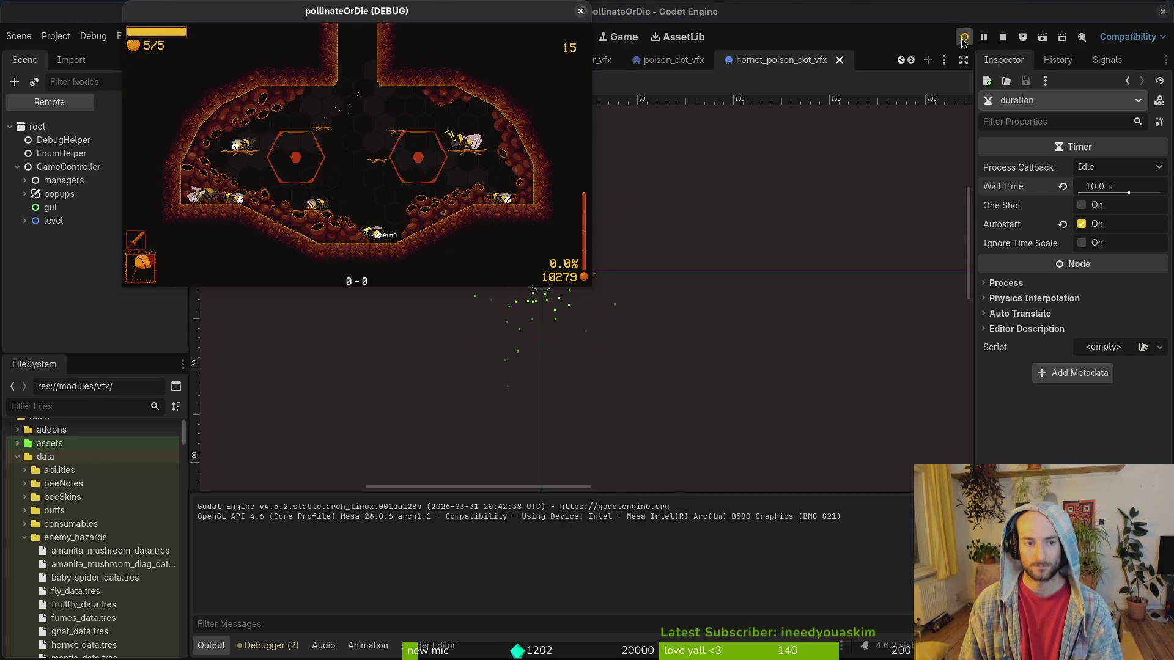
pyautogui.press('Escape')
pyautogui.doubleClick(496, 13)
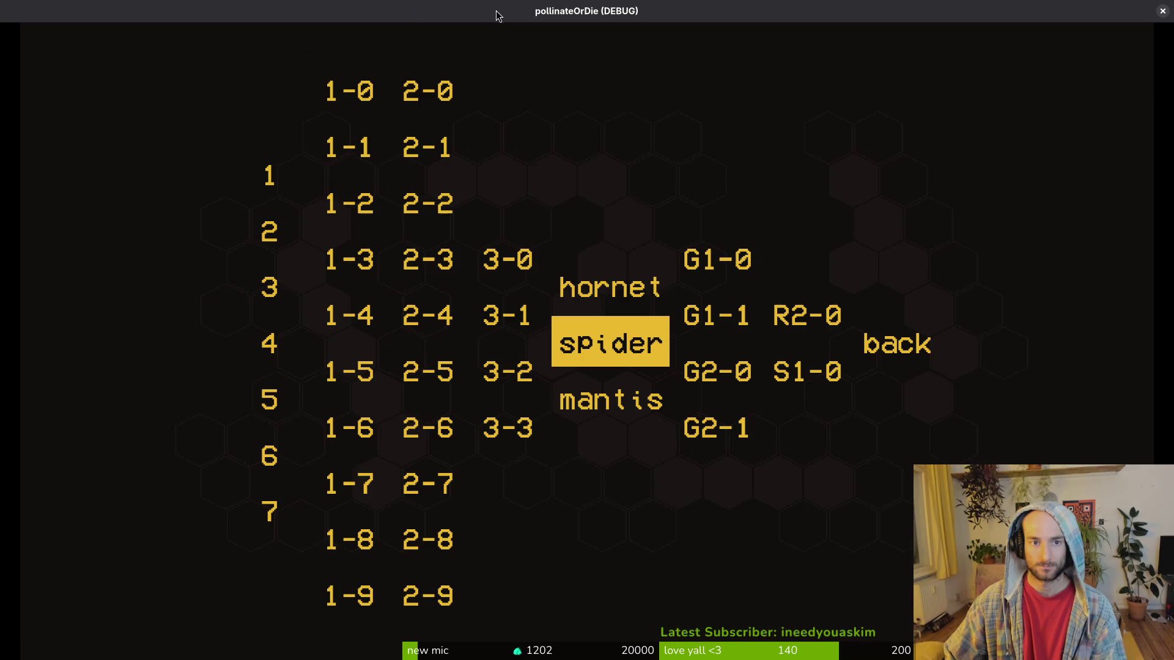
pyautogui.press('Up')
pyautogui.press('Return')
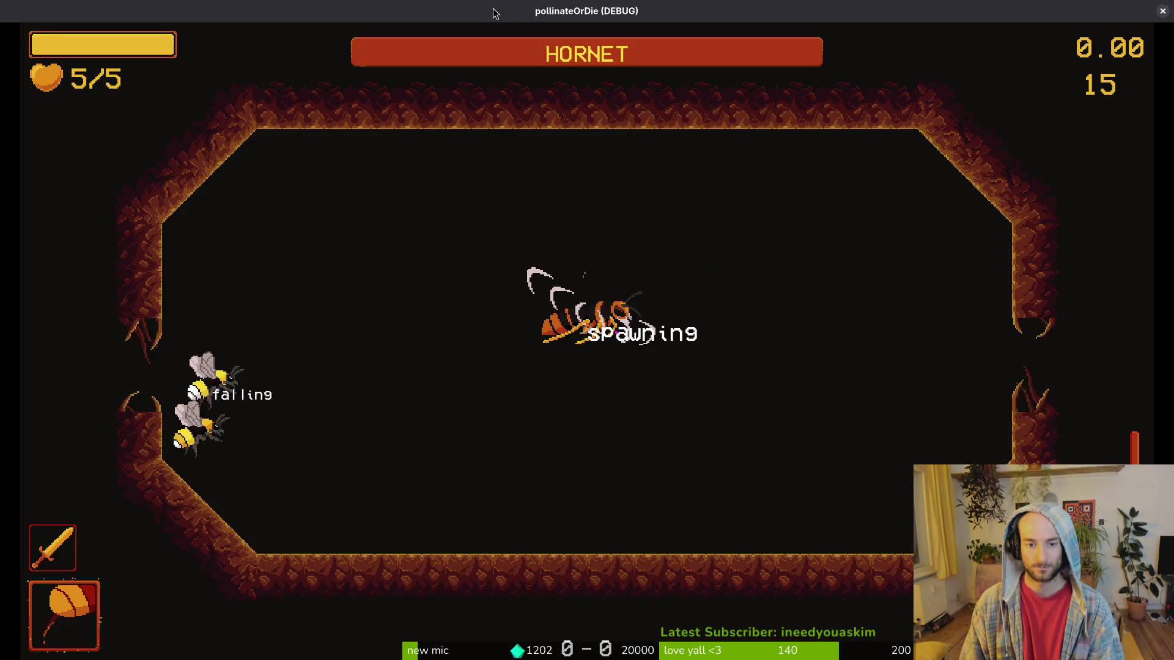
# Jump up and repeatedly dash and slash at the hornet.
pyautogui.press('space')
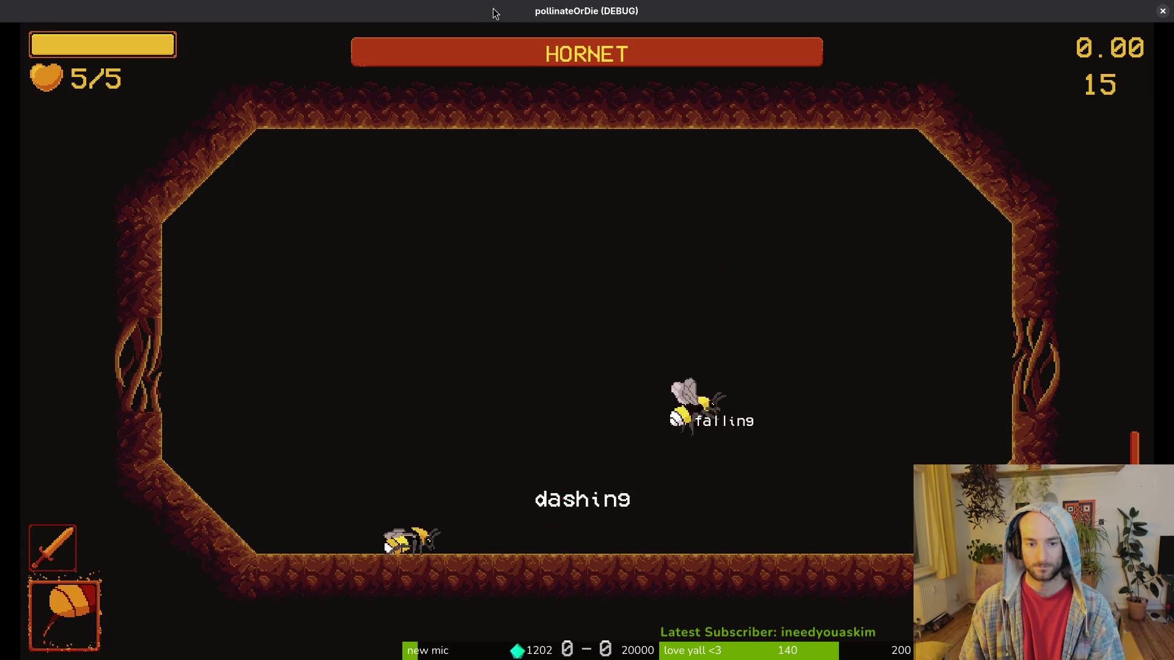
pyautogui.press('shift')
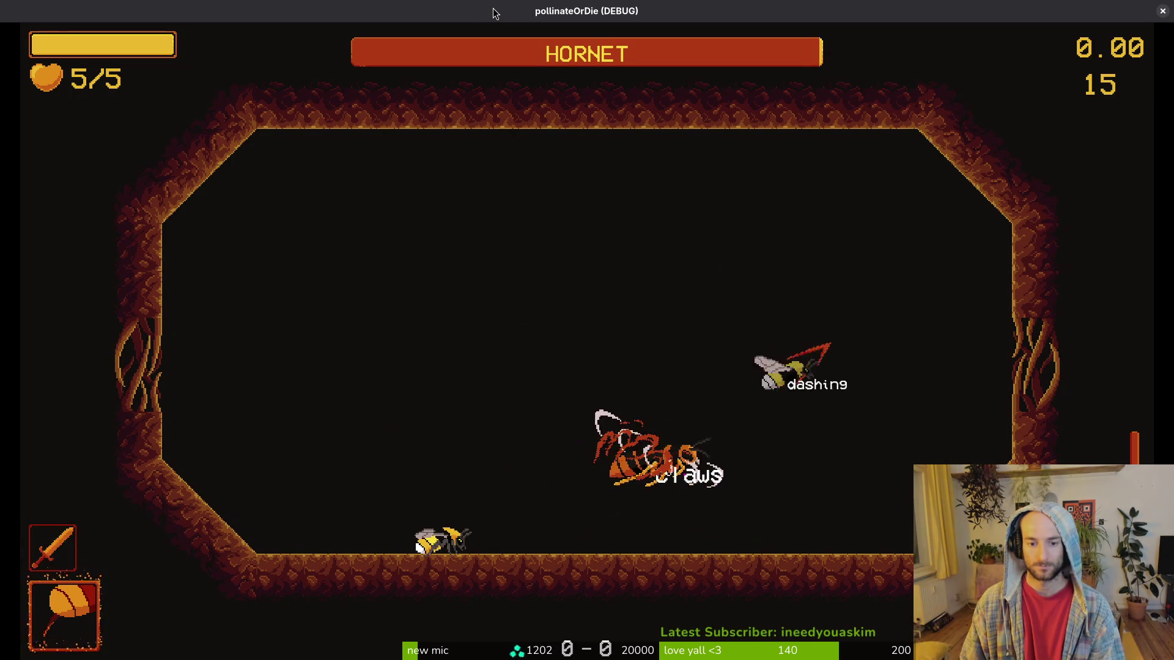
pyautogui.press('x')
pyautogui.press('shift')
pyautogui.press('x')
pyautogui.press('x')
pyautogui.press('shift')
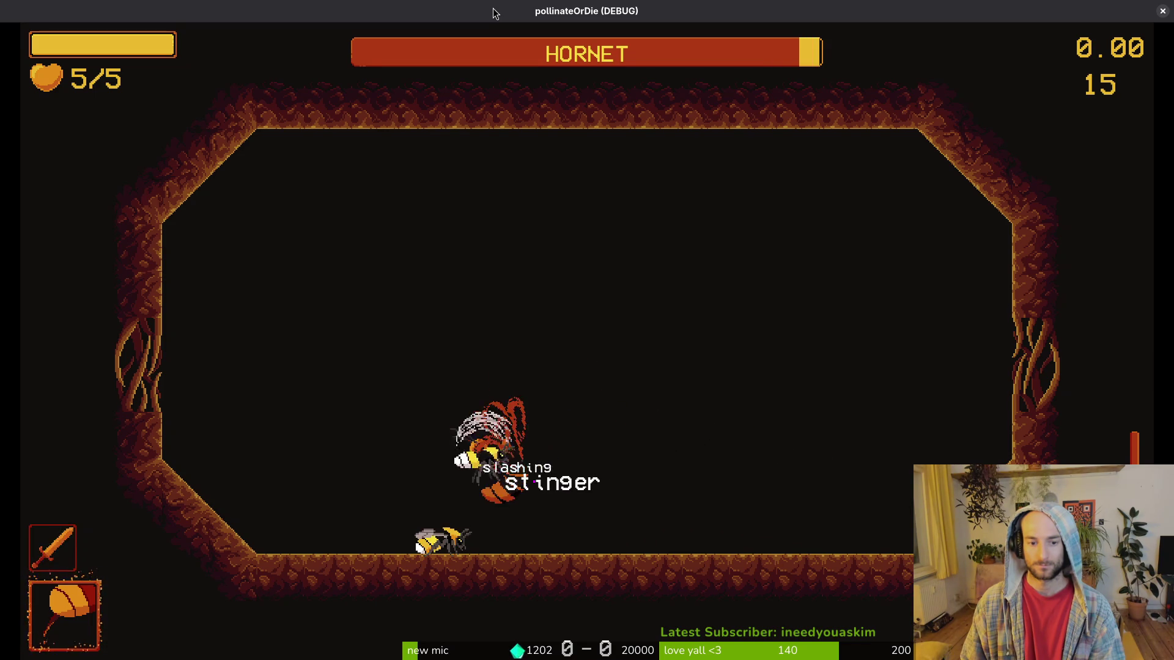
# Keep diving, dashing and slashing at the hornet until the bee dies at attempt 16.
pyautogui.press('x')
pyautogui.press('shift')
pyautogui.press('shift')
pyautogui.press('x')
pyautogui.press('shift')
pyautogui.press('shift')
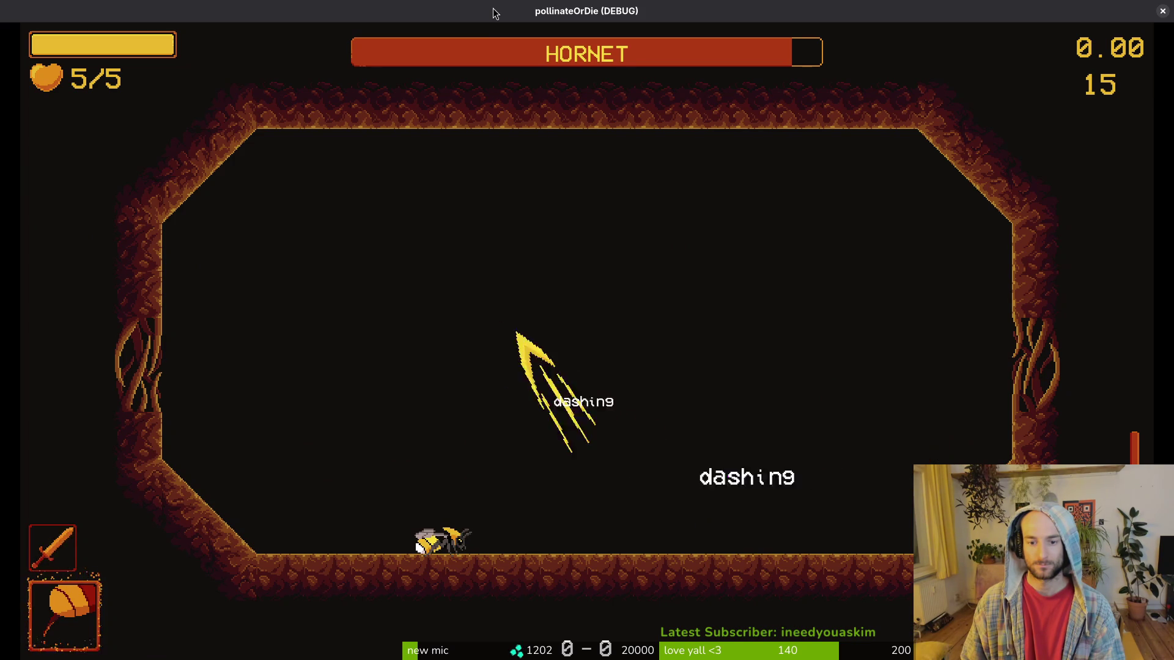
pyautogui.press('x')
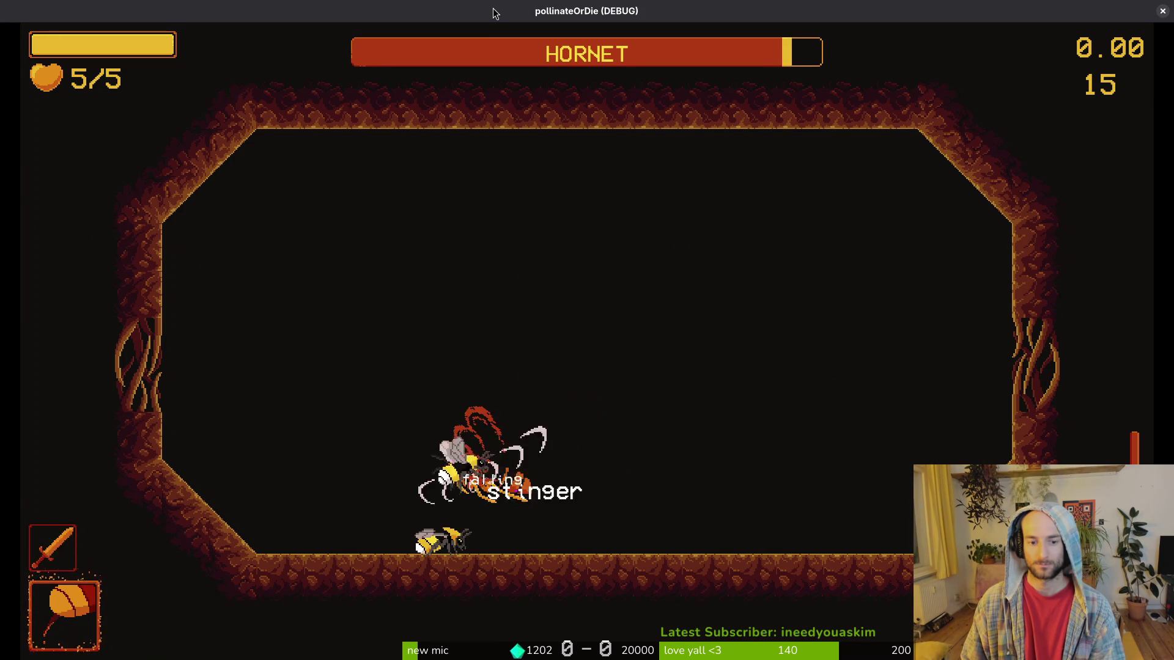
pyautogui.press('shift')
pyautogui.press('shift')
pyautogui.press('shift')
pyautogui.press('shift')
pyautogui.press('shift')
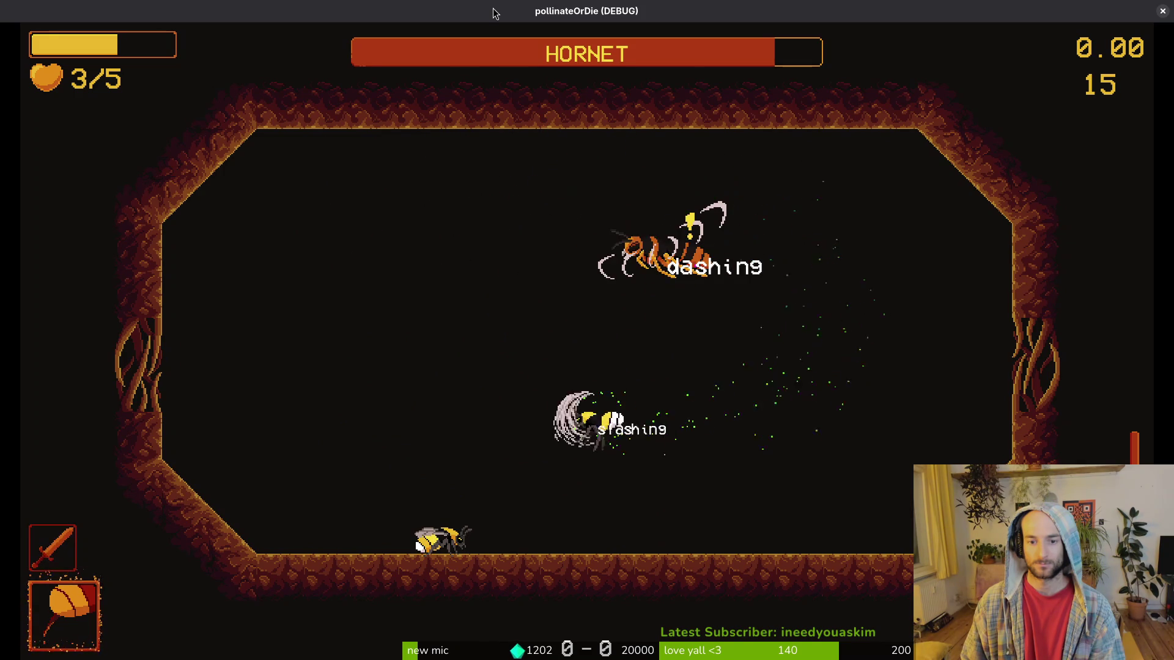
pyautogui.press('shift')
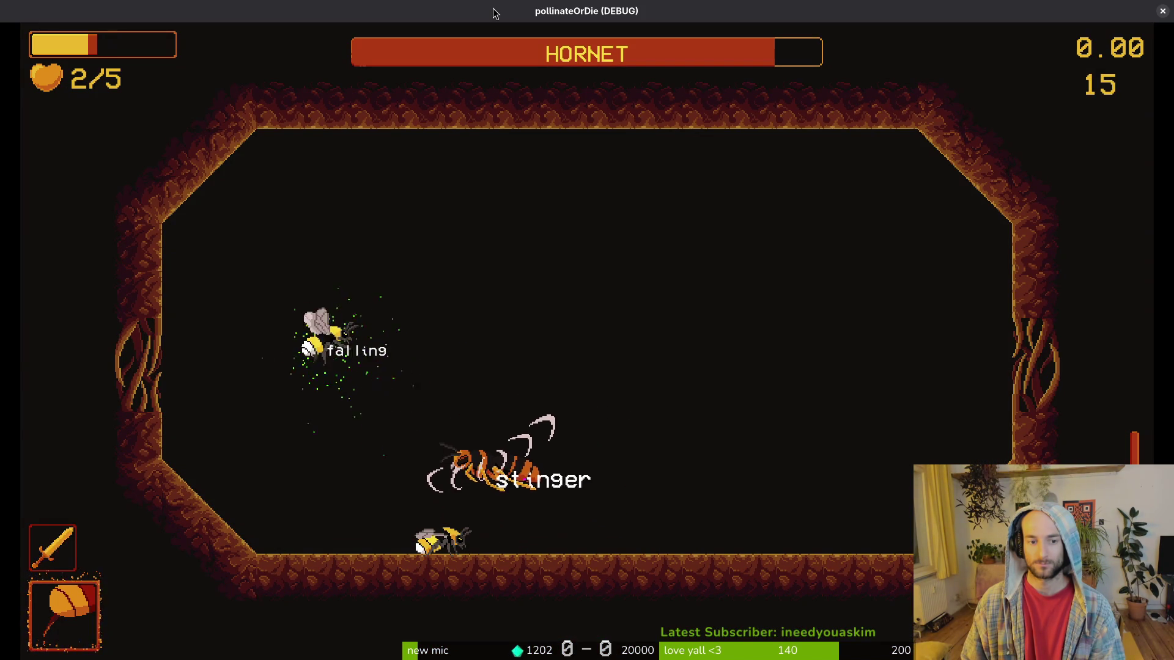
pyautogui.press('shift')
pyautogui.press('shift')
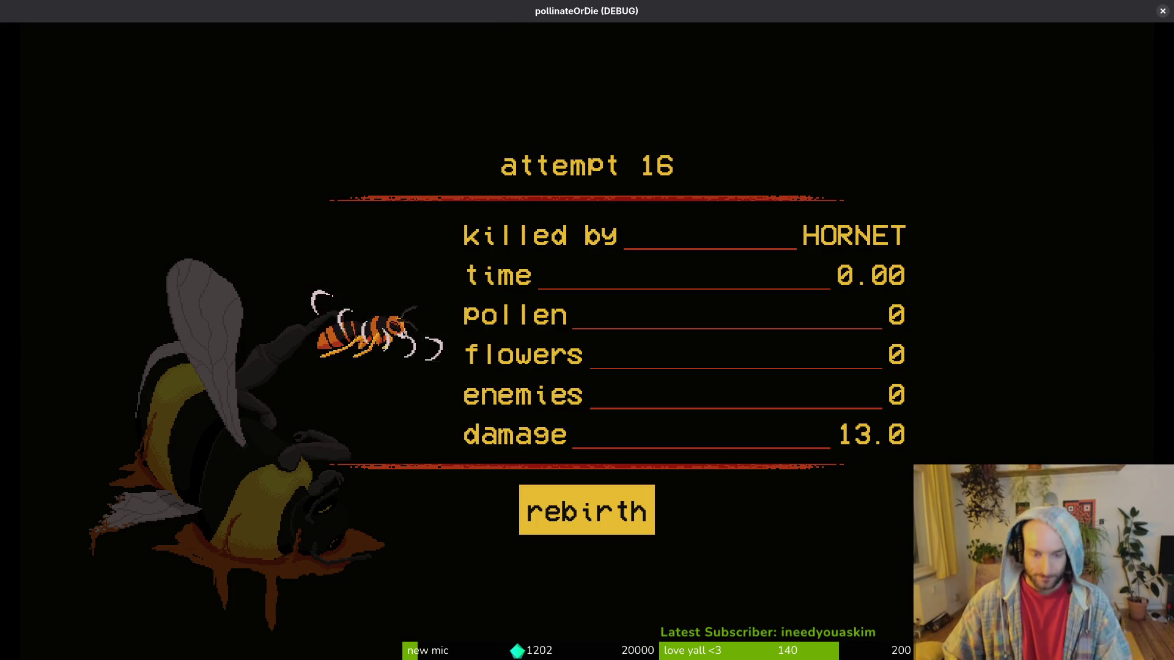
# Close the game's death summary, save and quit the editor, and launch tig.
pyautogui.press('Escape')
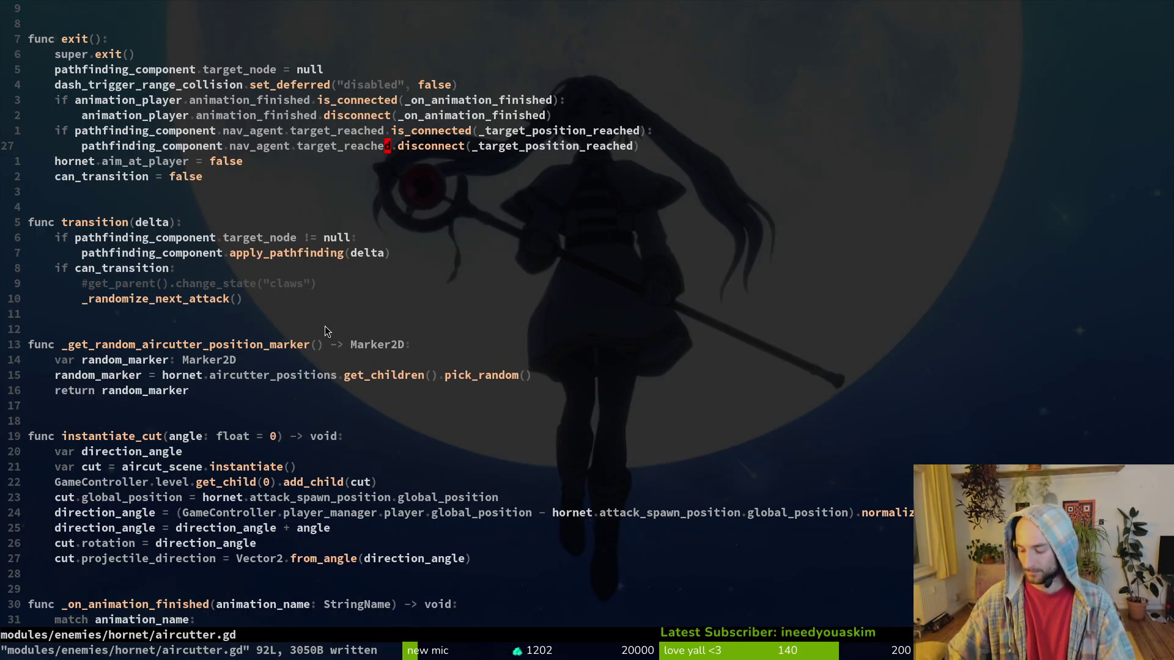
pyautogui.write('wq')
pyautogui.press('Return')
pyautogui.write('sj')
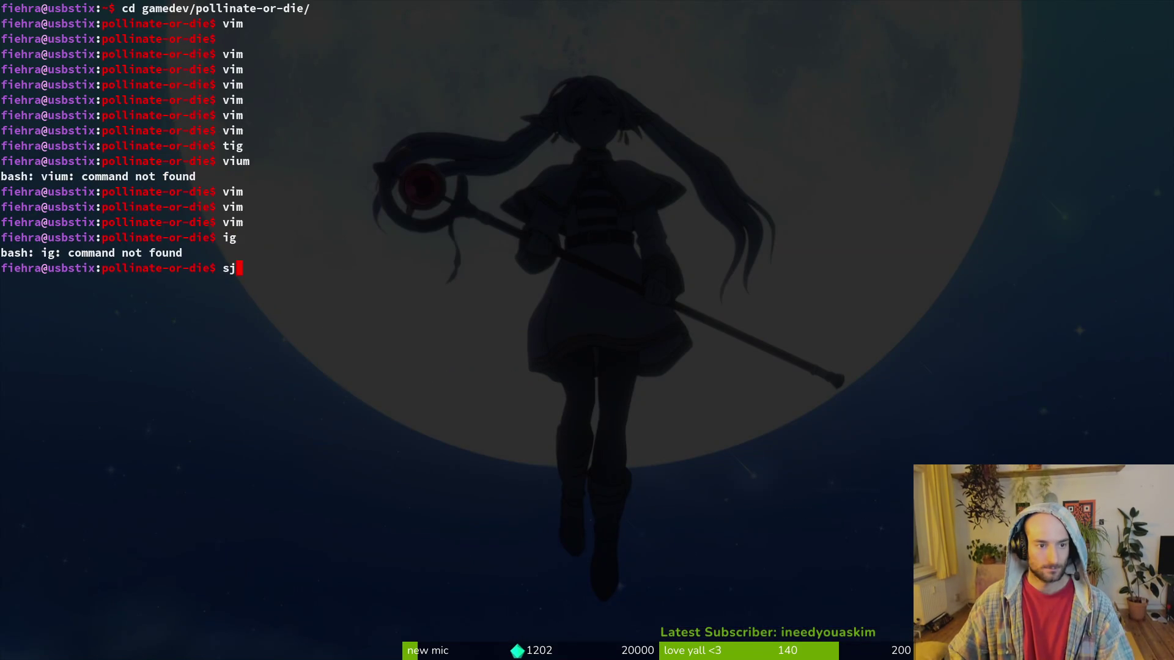
pyautogui.press('Return')
# Stage knockback_component.gd and movement_component.gd.
pyautogui.press('s')
pyautogui.press('Down')
pyautogui.press('Return')
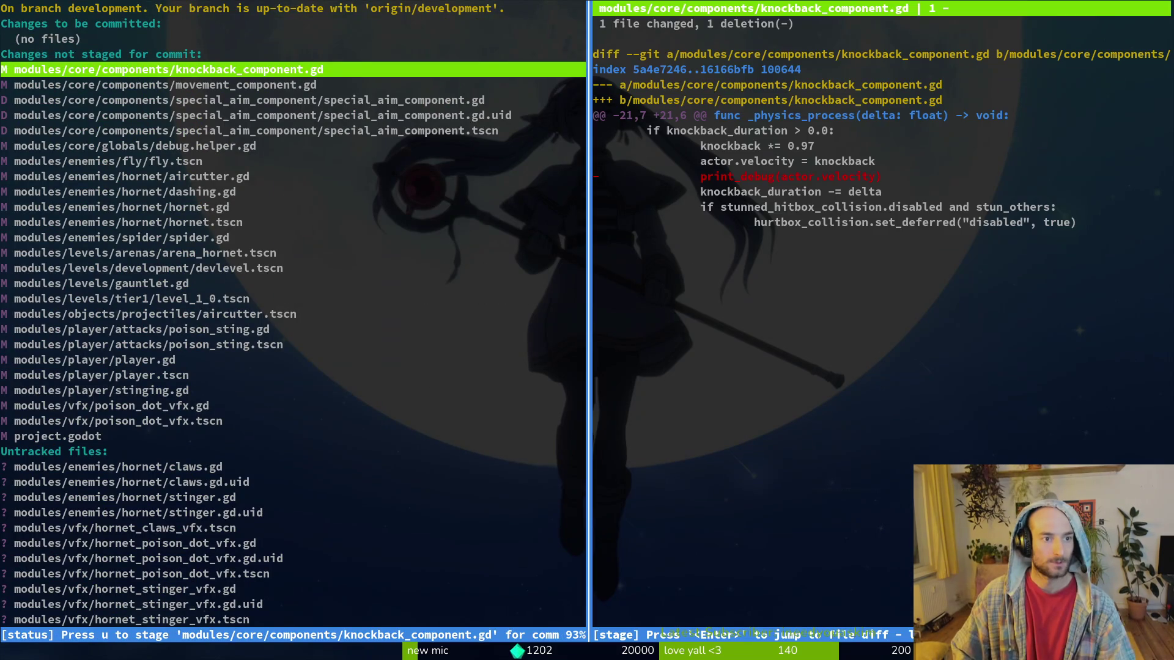
pyautogui.press('u')
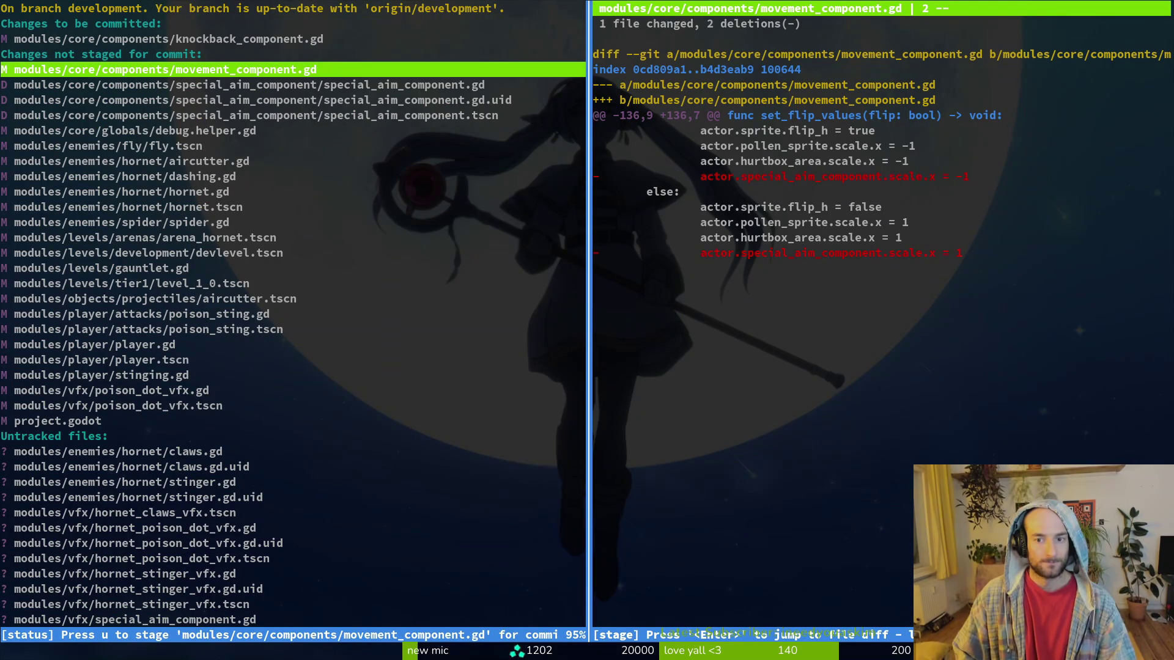
pyautogui.press('u')
pyautogui.press('u')
pyautogui.press('u')
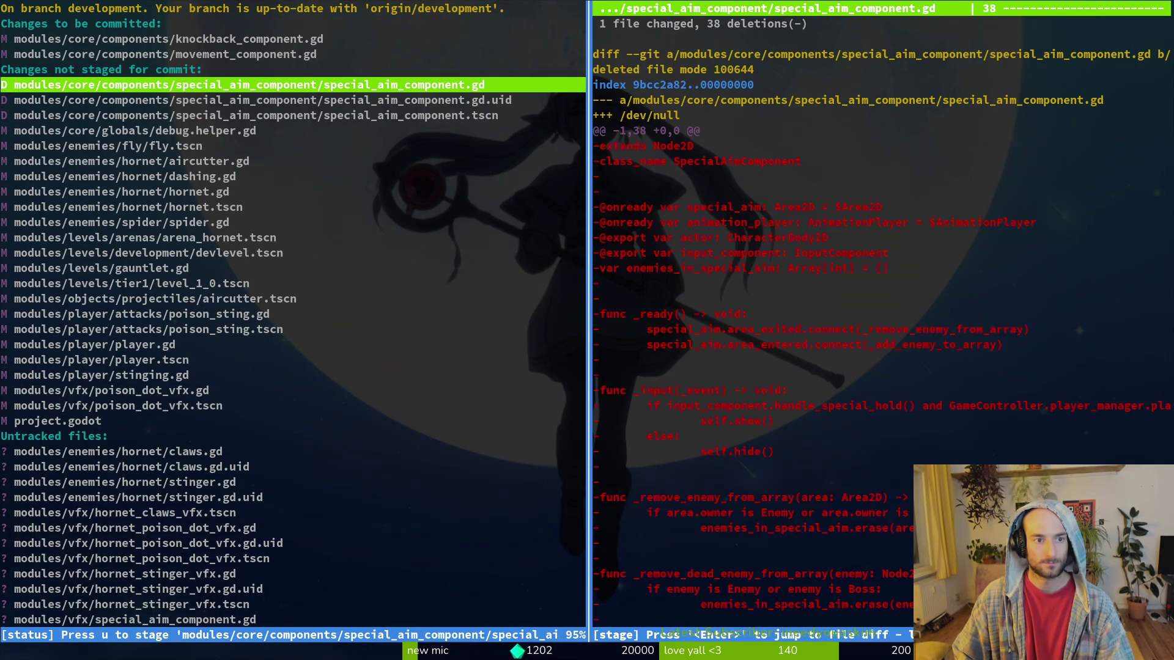
pyautogui.press('Down')
pyautogui.press('Down')
pyautogui.press('Down')
pyautogui.press('Down')
pyautogui.press('Down')
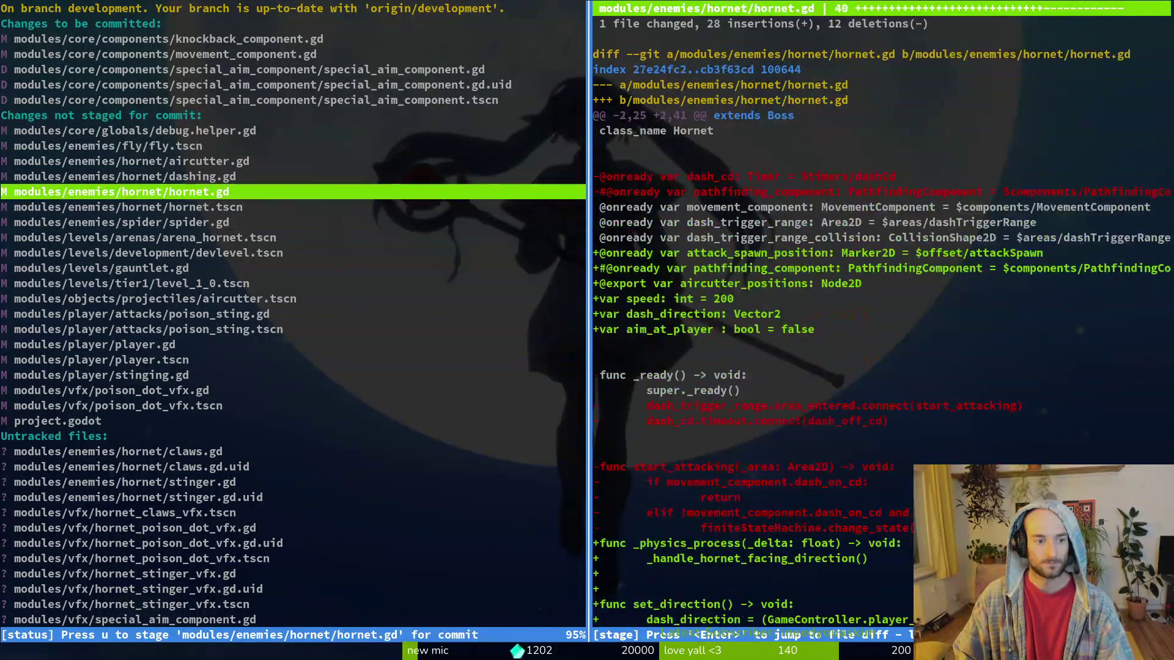
# Stage the new vfx special_aim_component .gd, .uid and .tscn files.
pyautogui.press('Up')
pyautogui.press('Up')
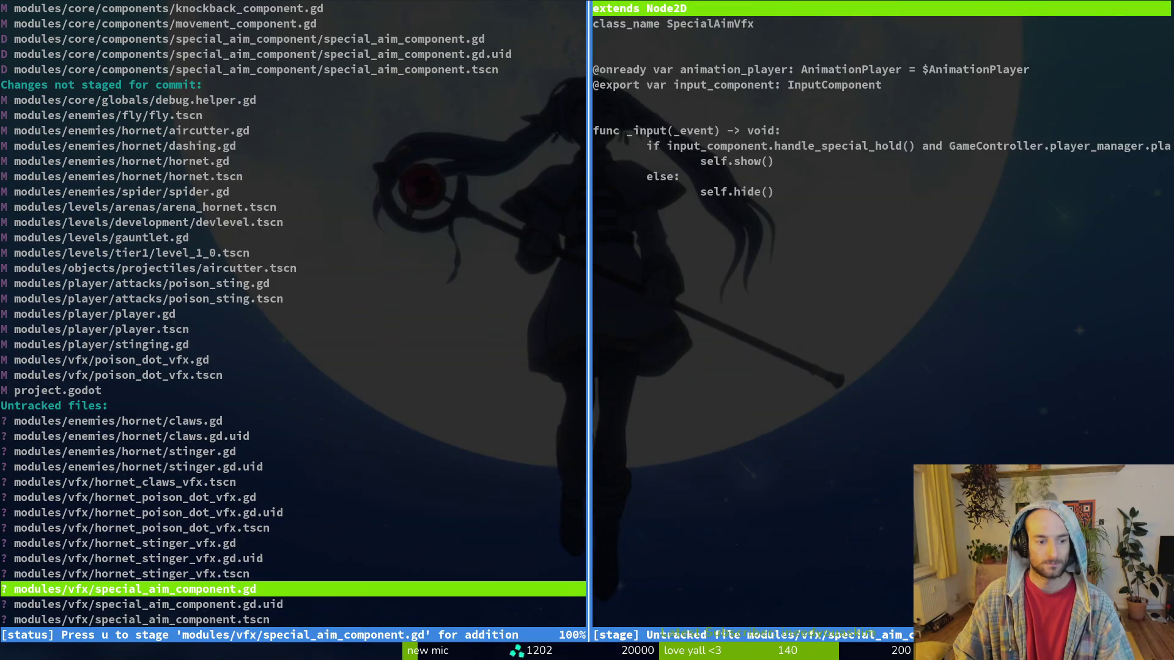
pyautogui.press('u')
pyautogui.press('Down')
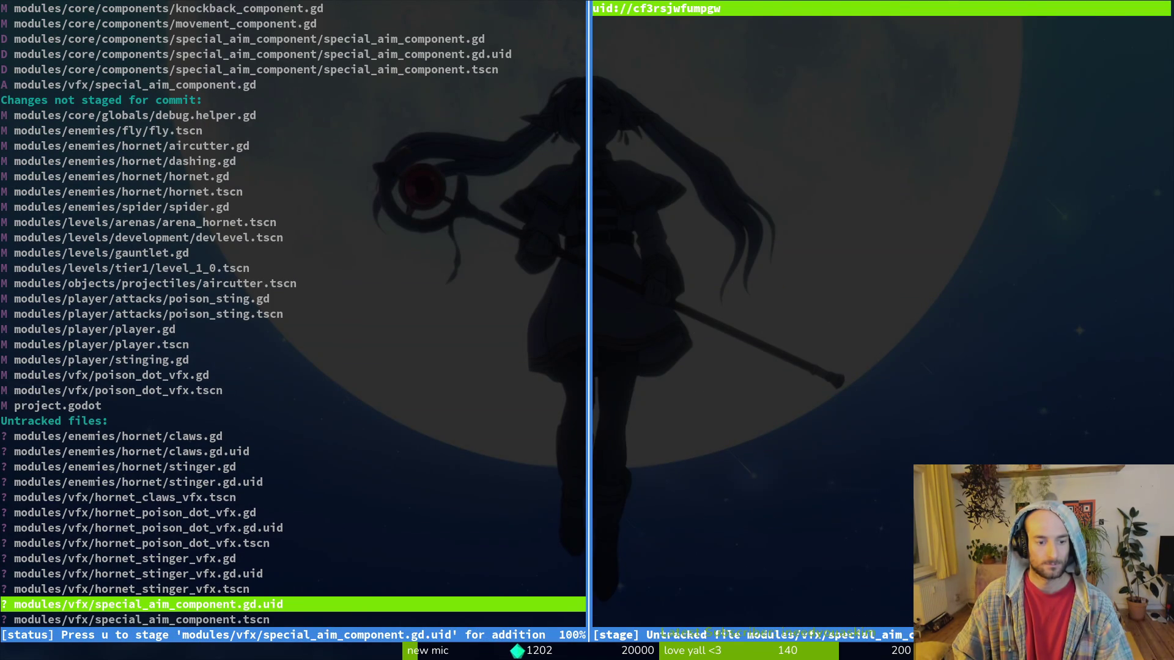
pyautogui.press('u')
pyautogui.press('u')
# Step through the staged special_aim_component entries to review them.
pyautogui.press('Up')
pyautogui.press('Up')
pyautogui.press('Up')
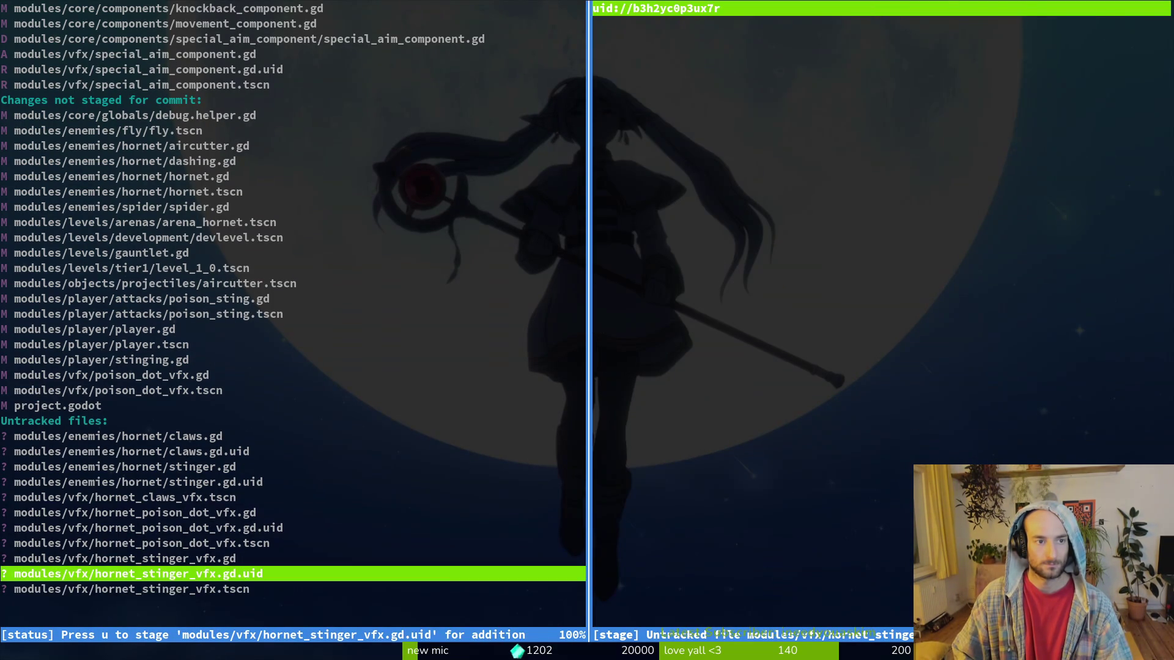
pyautogui.press('Down')
pyautogui.press('Down')
pyautogui.press('Down')
pyautogui.press('Down')
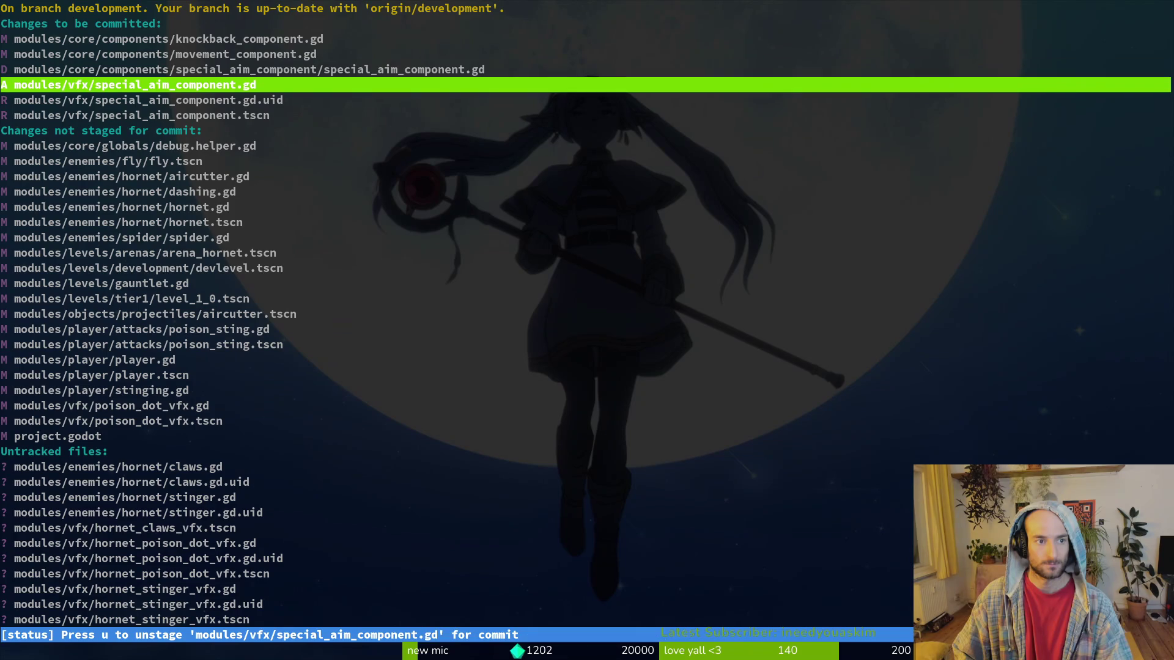
pyautogui.press('Down')
pyautogui.press('Down')
pyautogui.press('Up')
pyautogui.press('Down')
pyautogui.press('Up')
pyautogui.press('Up')
pyautogui.press('Up')
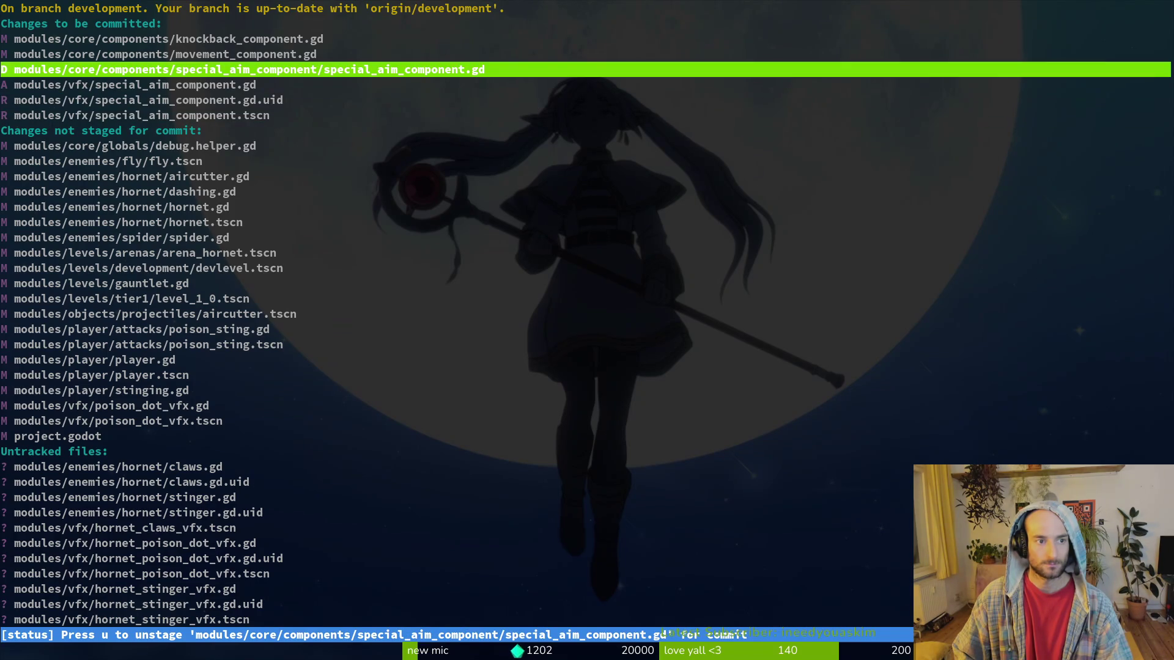
pyautogui.hotkey('alt', 'Tab')
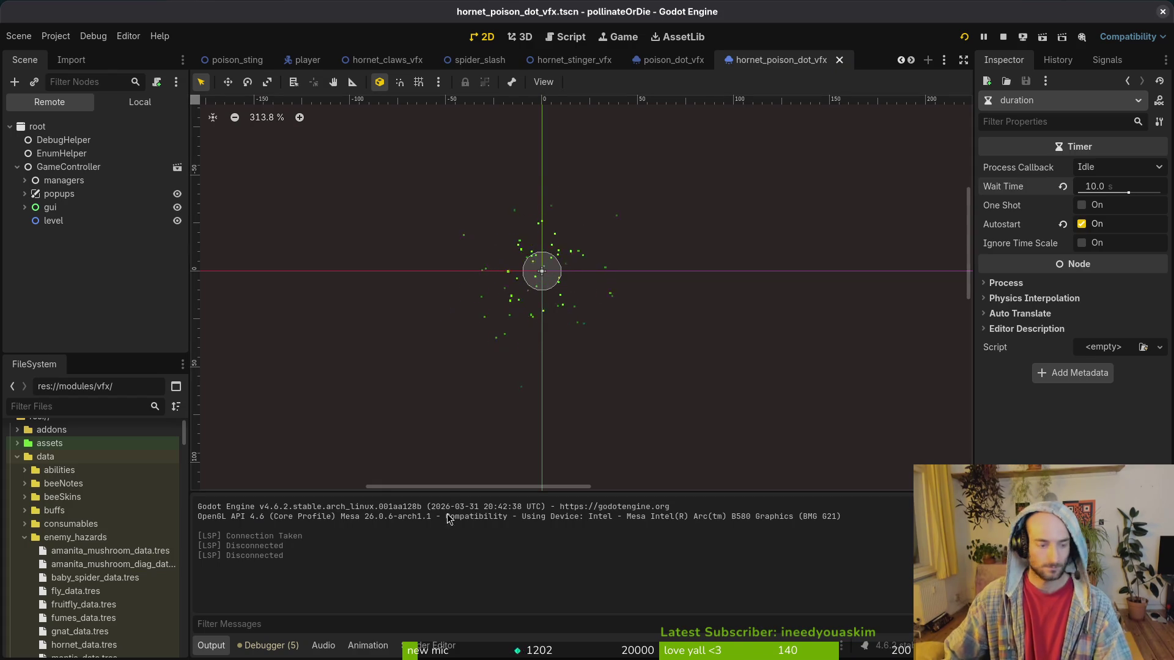
# Quick-open special_aim_component.tscn and locate it in the FileSystem dock.
pyautogui.hotkey('ctrl', 'shift', 'o')
pyautogui.write('special_aim')
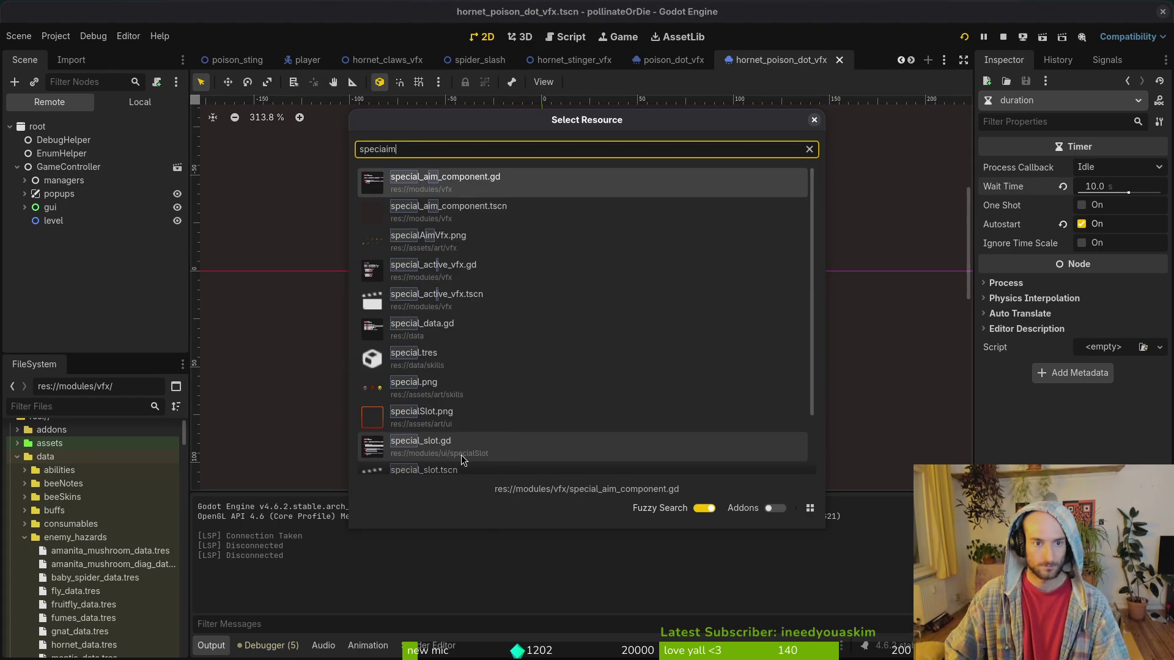
pyautogui.press('Return')
pyautogui.rightClick(799, 62)
pyautogui.click(850, 136)
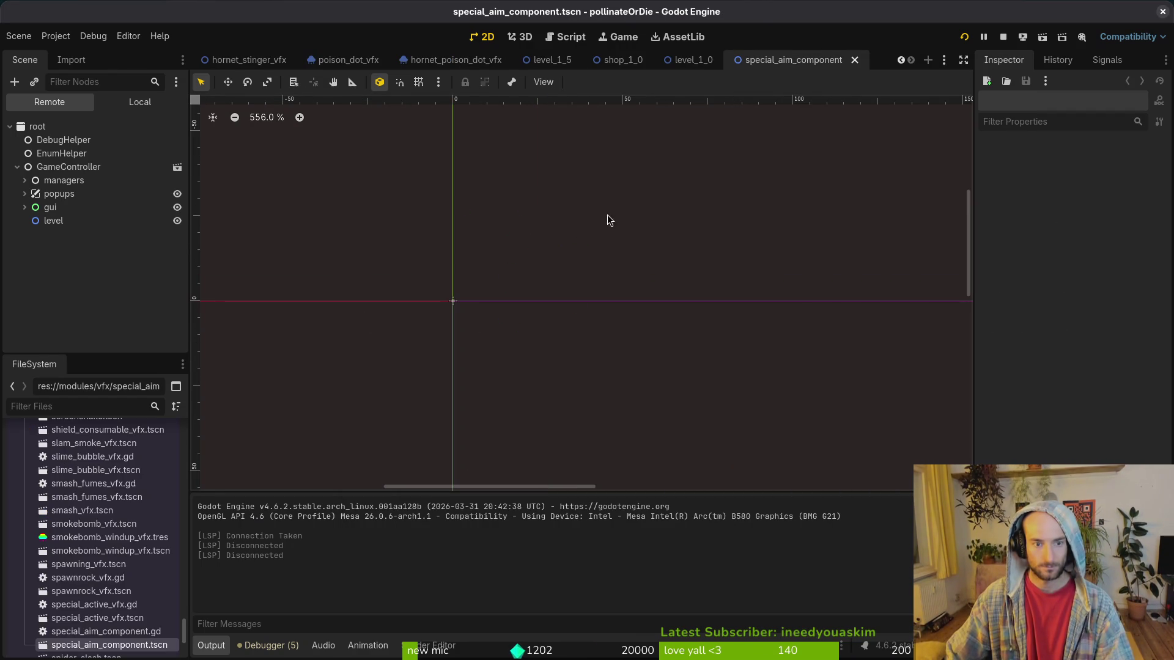
# Rename the vfx scene file to special_aim_vfx.tscn.
pyautogui.rightClick(110, 647)
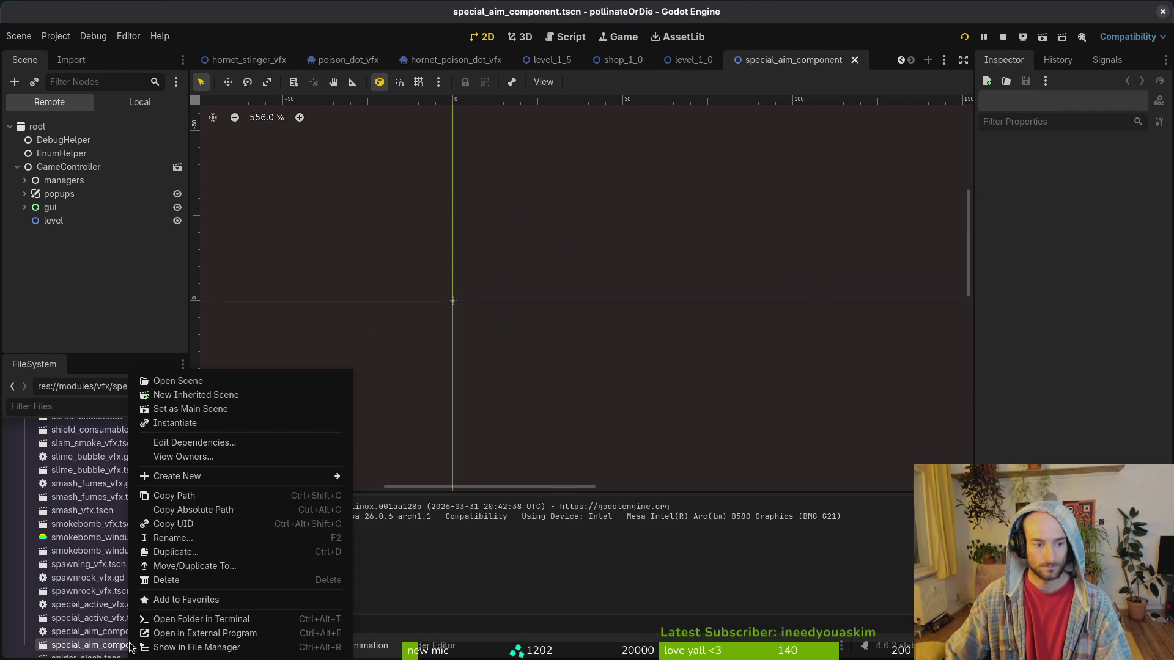
pyautogui.click(188, 539)
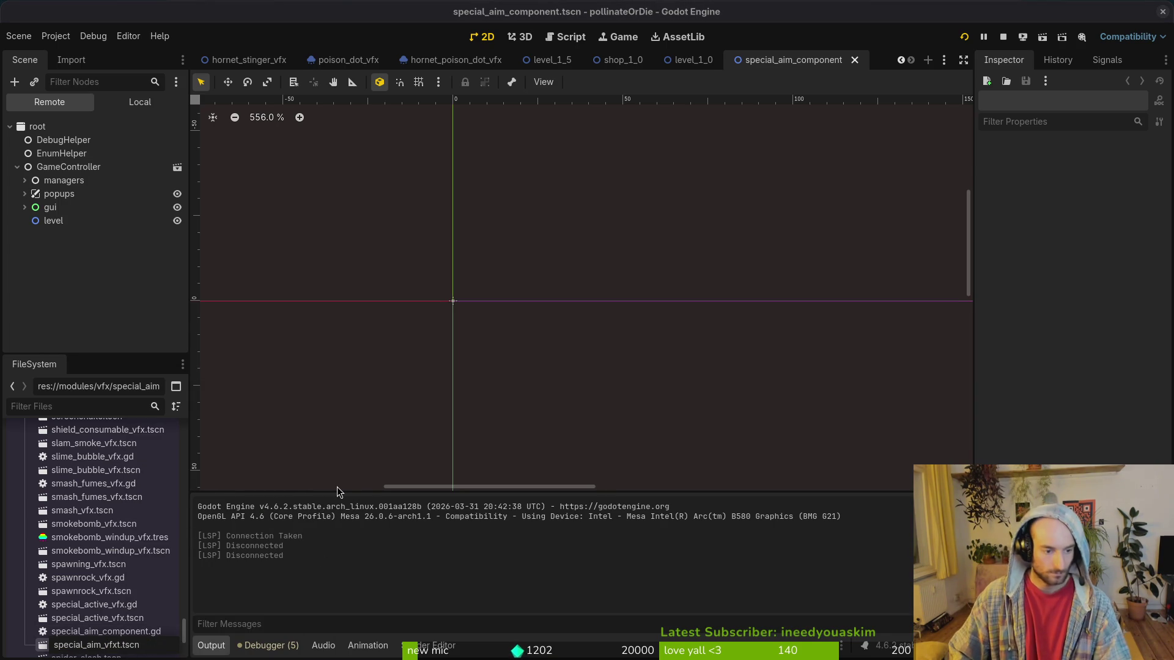
pyautogui.press('Return')
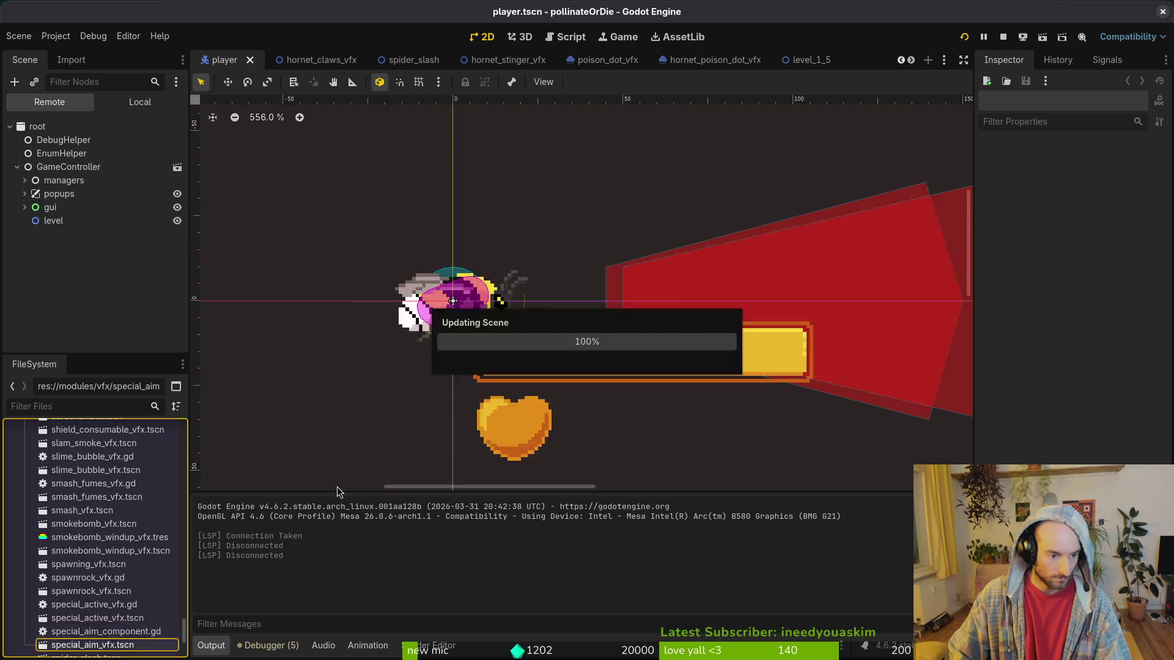
pyautogui.click(213, 642)
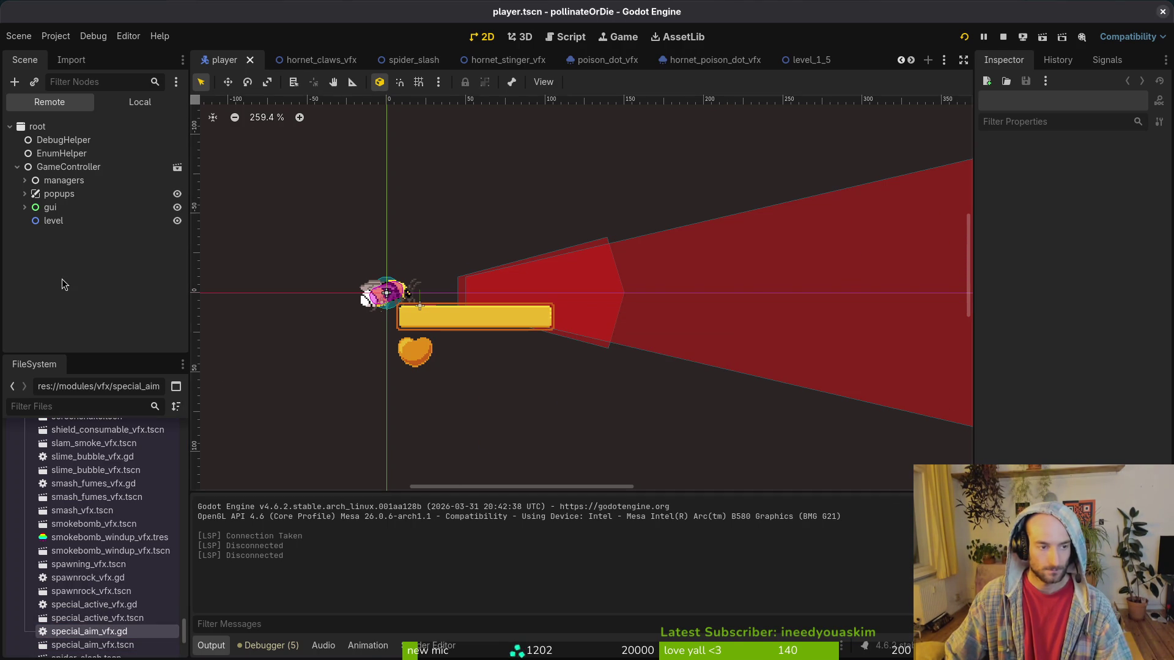
pyautogui.press('super+2')
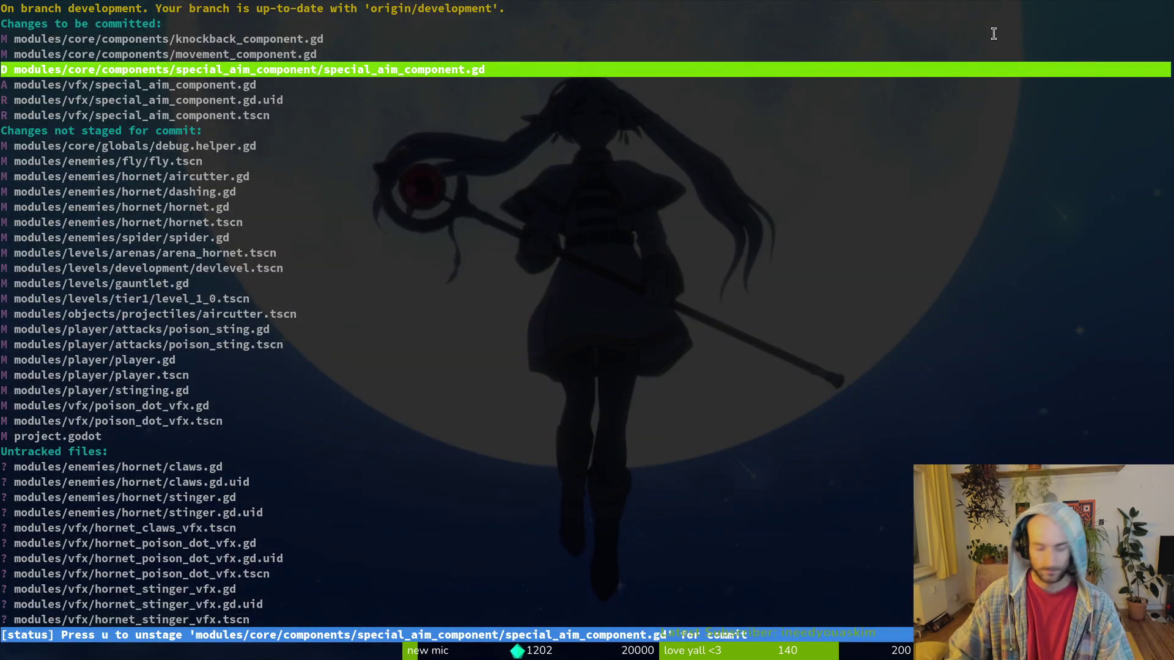
# Relaunch tig and stage the three new special_aim_vfx files.
pyautogui.write('qtig')
pyautogui.press('Return')
pyautogui.press('Down')
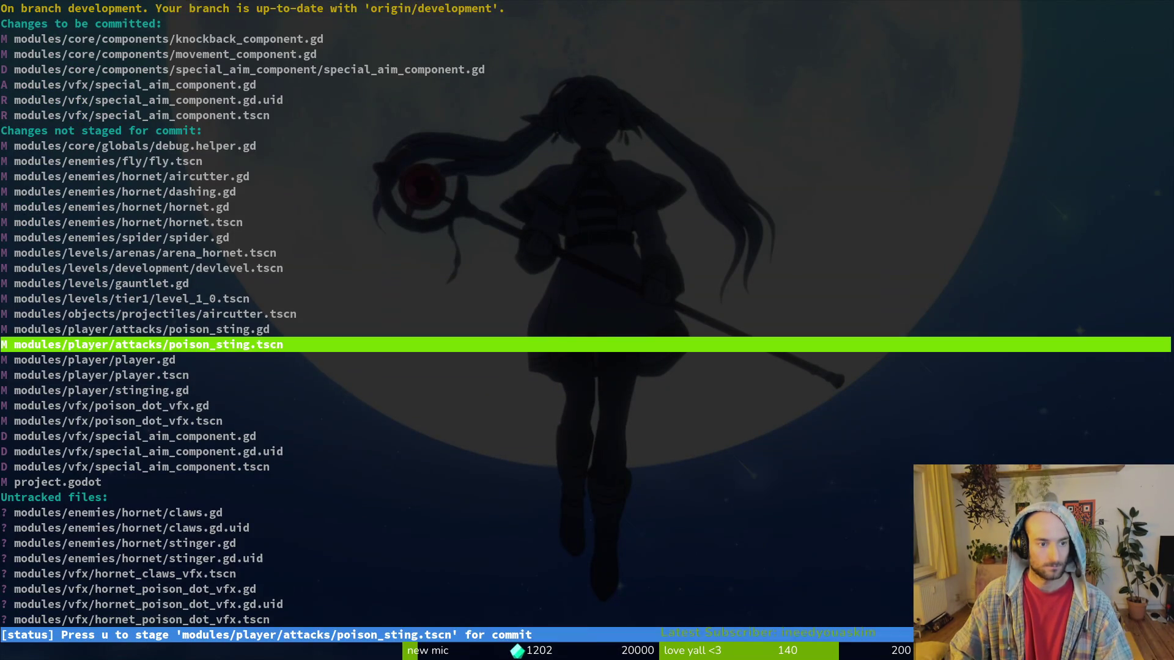
pyautogui.press('End')
pyautogui.press('Up')
pyautogui.press('Up')
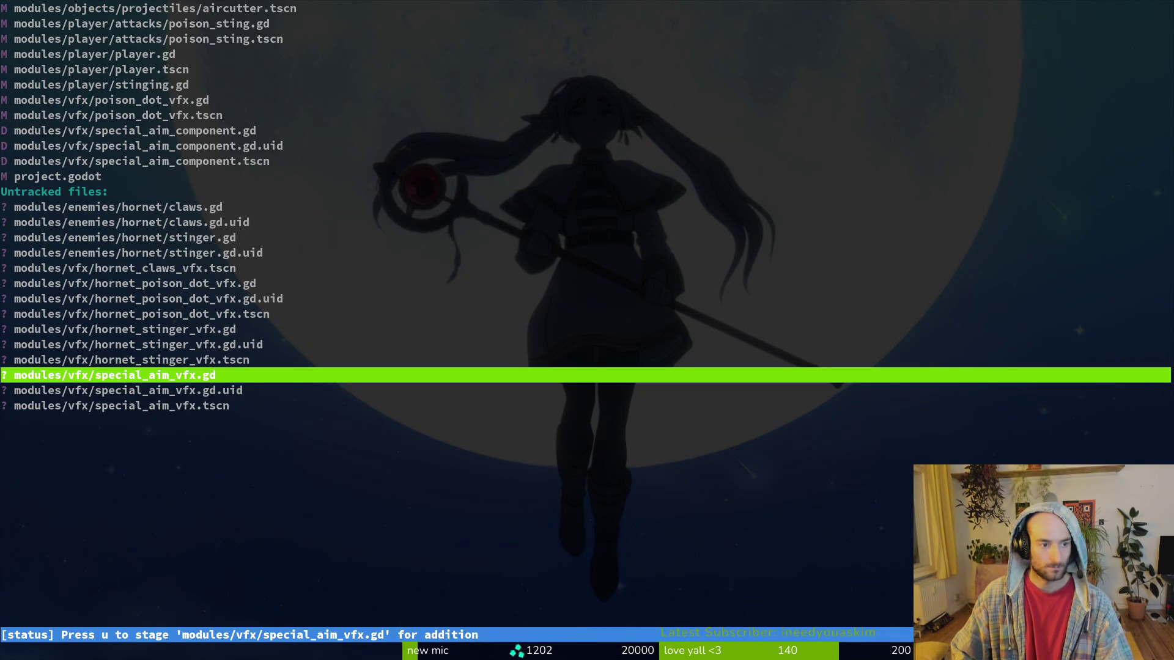
pyautogui.press('!')
pyautogui.press('y')
pyautogui.press('!')
pyautogui.press('y')
pyautogui.press('!')
pyautogui.press('y')
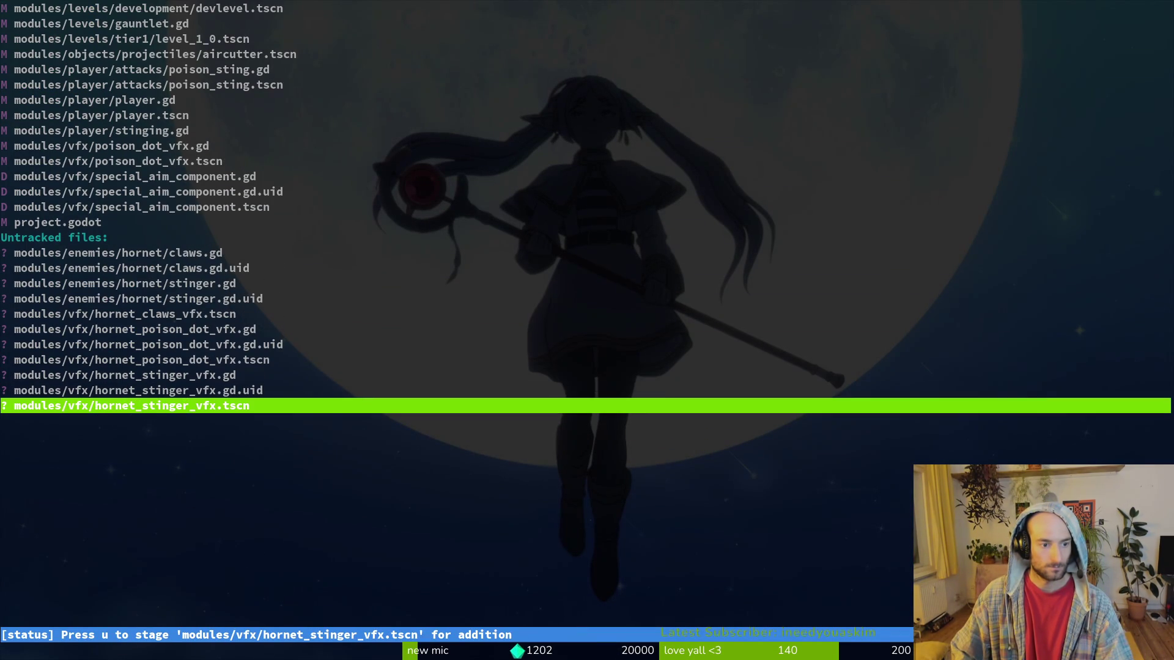
# Stage the deleted special_aim_component .uid and .tscn entries.
pyautogui.hotkey('ctrl', 'u')
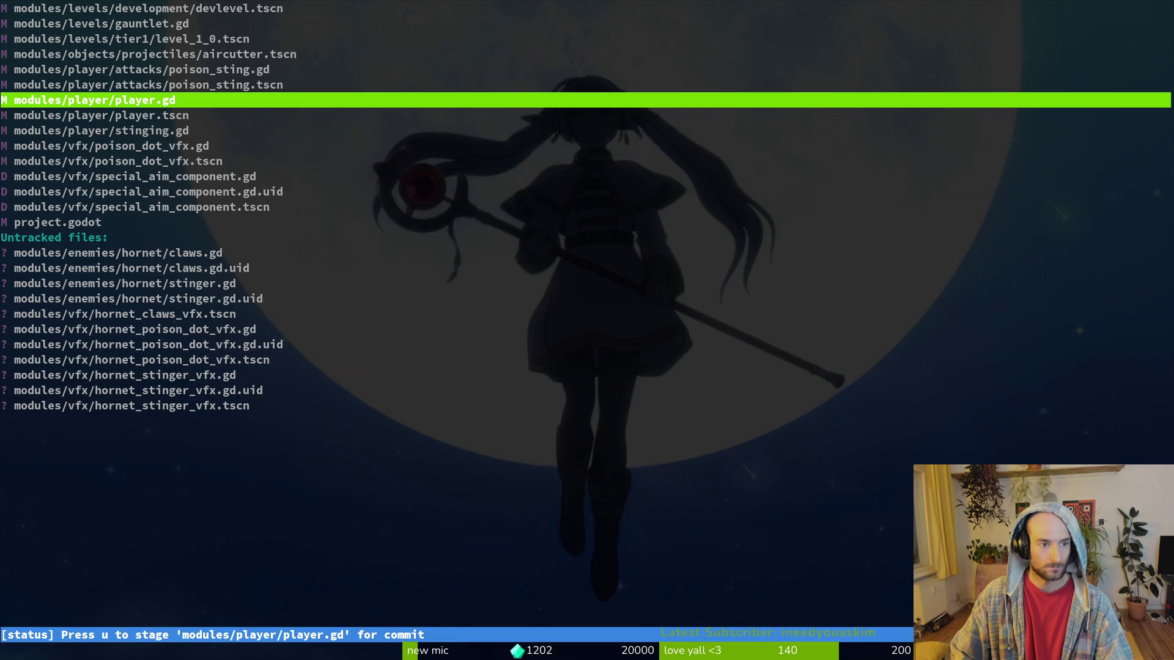
pyautogui.press('Down')
pyautogui.press('Down')
pyautogui.press('Down')
pyautogui.press('Up')
pyautogui.press('Up')
pyautogui.press('u')
pyautogui.press('Up')
pyautogui.press('Up')
pyautogui.press('u')
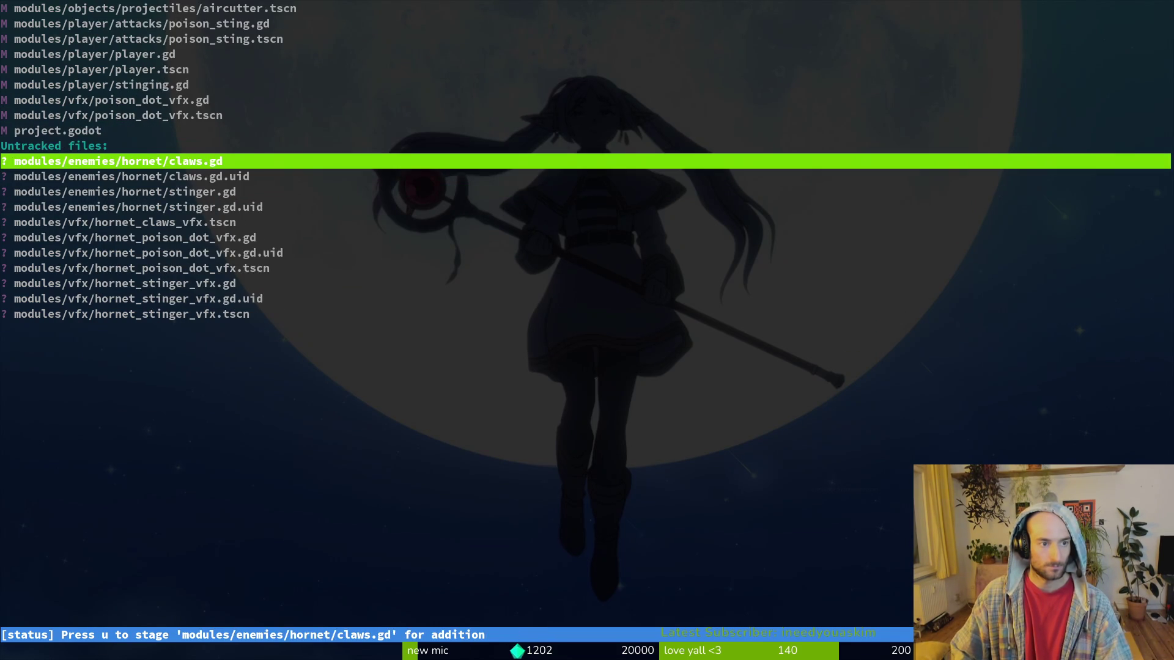
# Open the fly.tscn diff for review.
pyautogui.hotkey('ctrl', 'u')
pyautogui.press('Down')
pyautogui.press('Down')
pyautogui.press('Up')
pyautogui.press('Up')
pyautogui.press('Up')
pyautogui.press('Return')
pyautogui.press('Down')
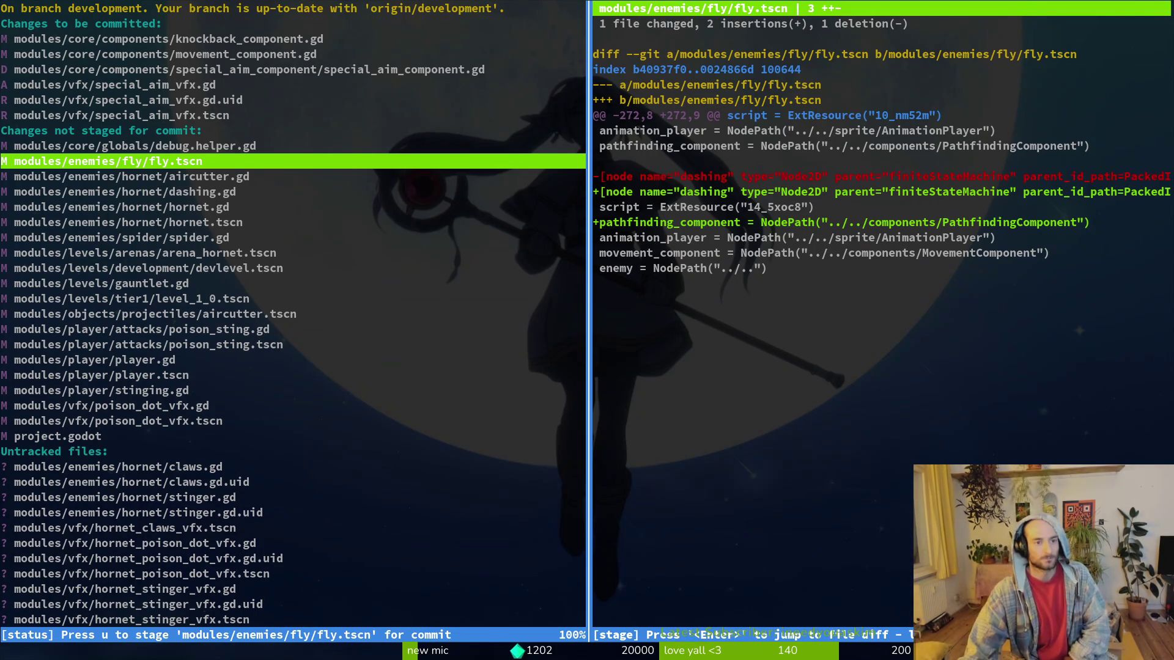
# Review the aircutter.gd, gauntlet.gd, level_1_0.tscn and poison_sting.gd diffs.
pyautogui.press('Down')
pyautogui.press('Down')
pyautogui.press('Down')
pyautogui.press('Down')
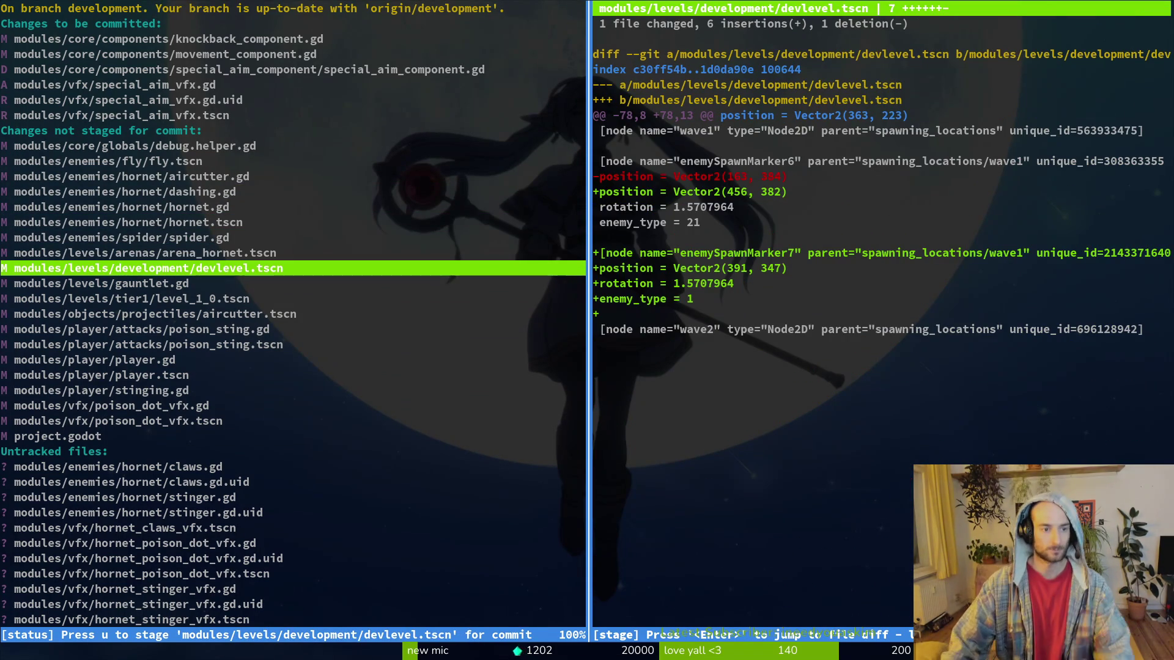
pyautogui.press('Down')
pyautogui.press('Down')
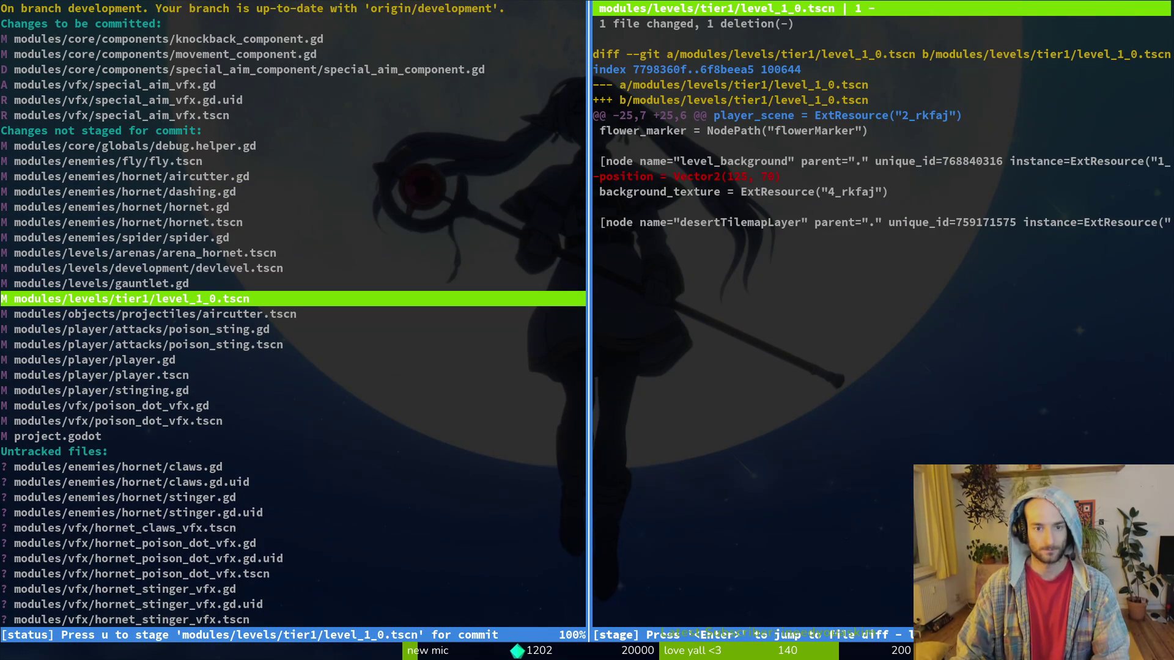
pyautogui.press('Down')
pyautogui.press('Down')
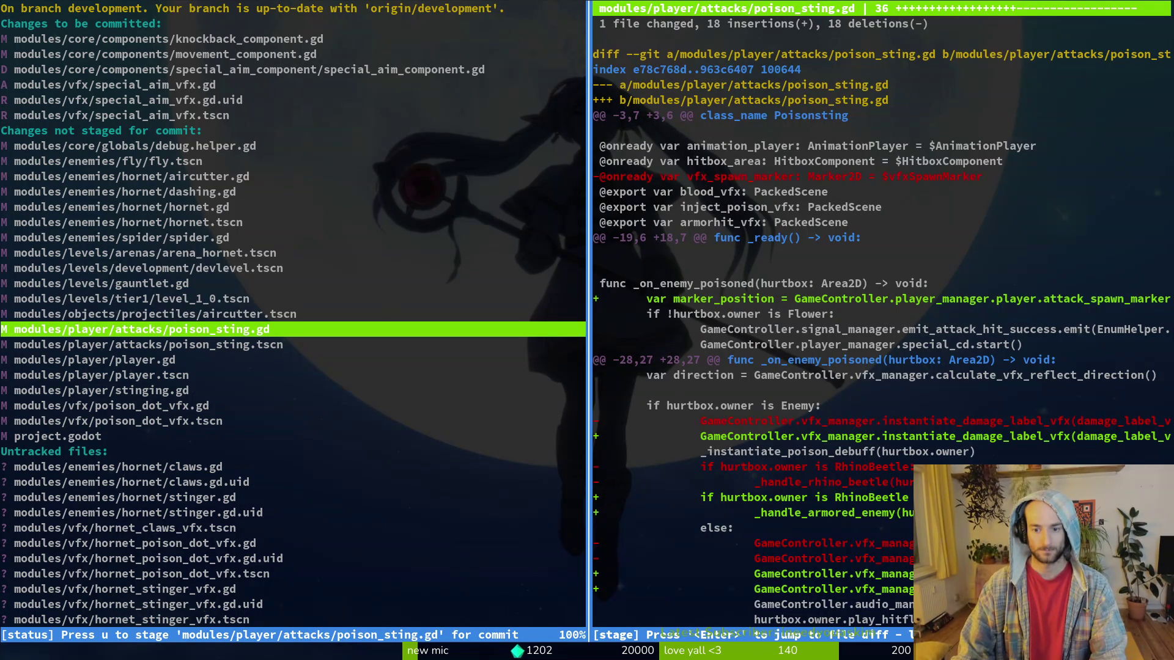
pyautogui.hotkey('ctrl', 'd')
pyautogui.hotkey('ctrl', 'd')
pyautogui.hotkey('ctrl', 'd')
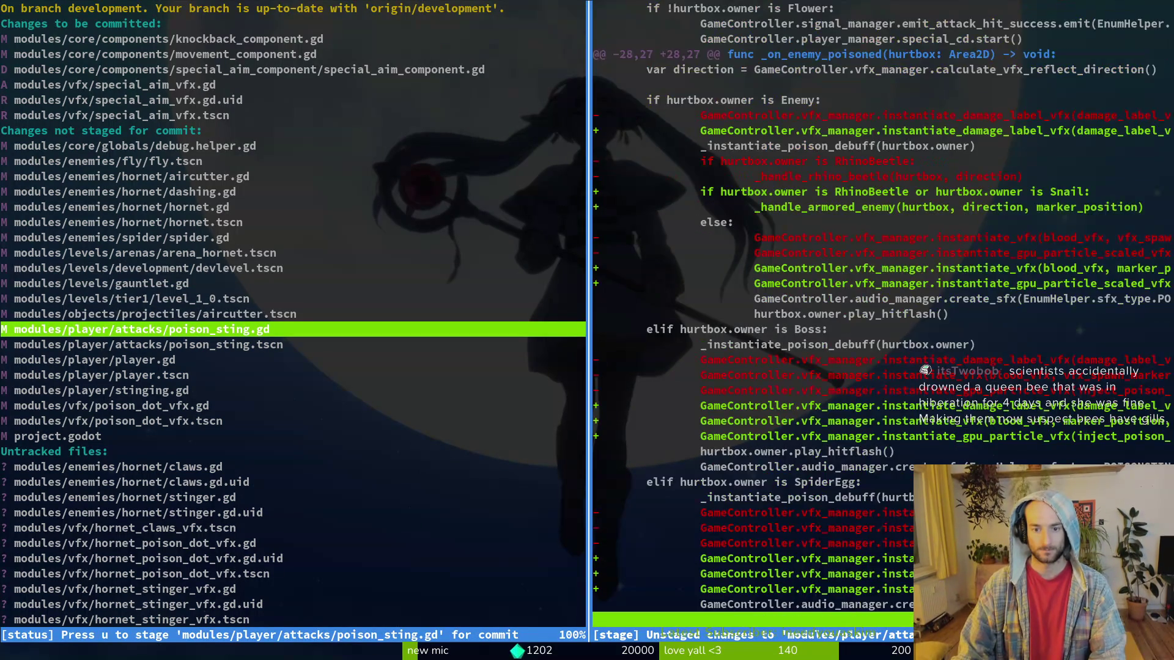
pyautogui.press('Down')
pyautogui.press('Down')
pyautogui.press('Down')
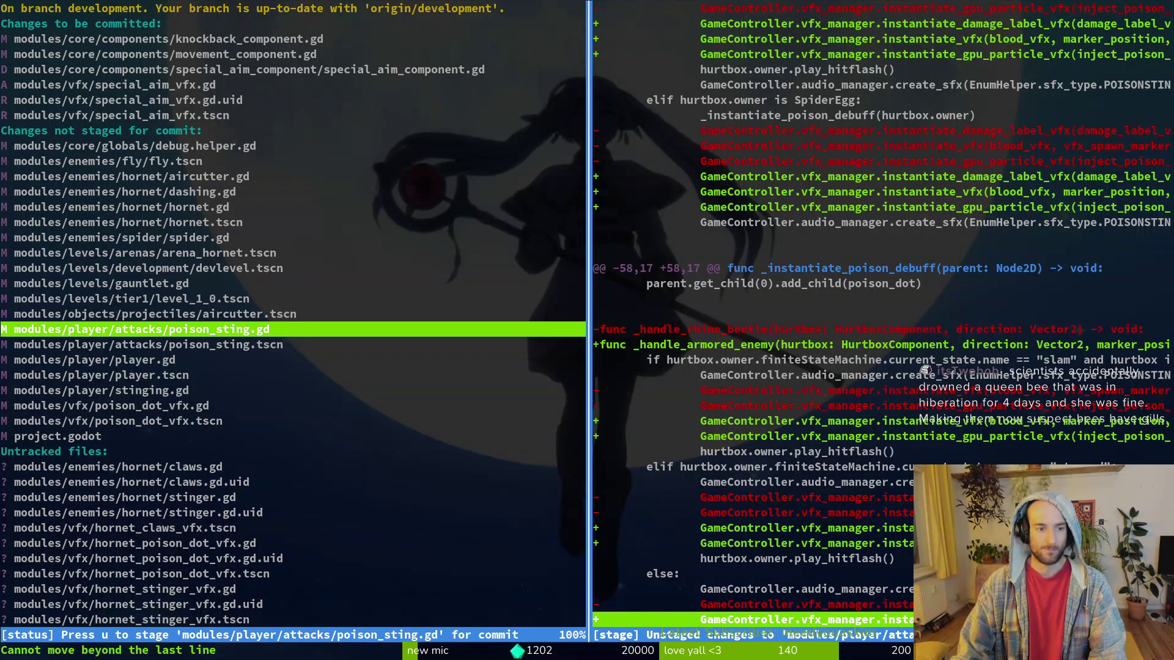
# Stage poison_sting.gd and poison_sting.tscn.
pyautogui.press('u')
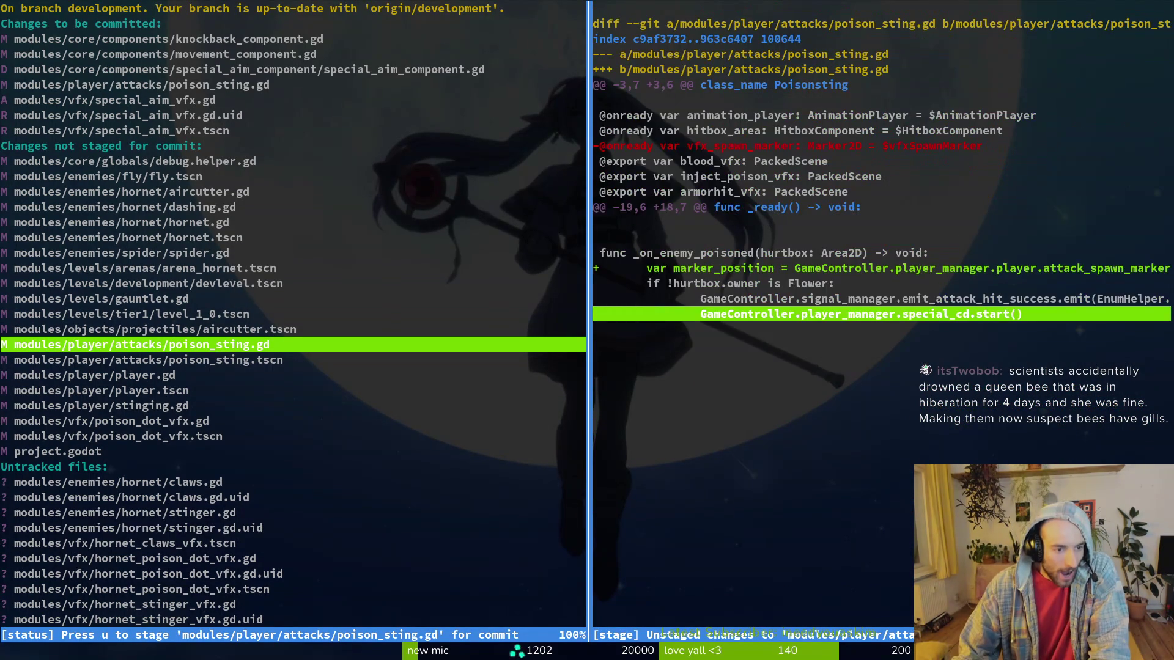
pyautogui.press('u')
pyautogui.press('Down')
pyautogui.press('Up')
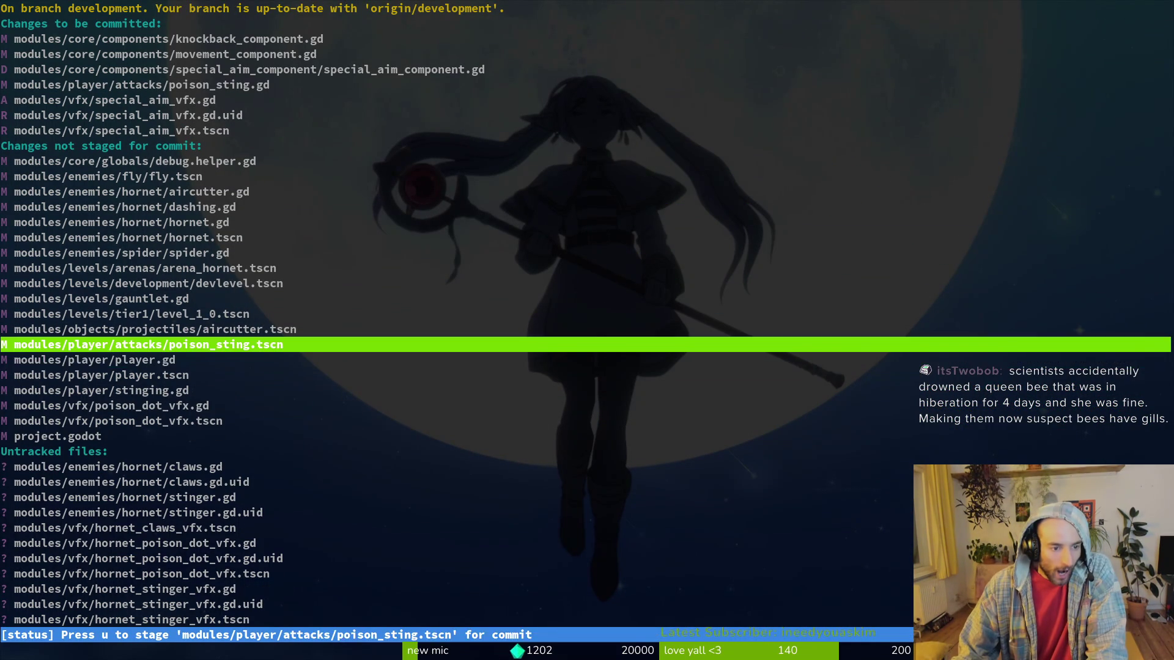
pyautogui.press('u')
# Review and stage player.gd, player.tscn and stinging.gd.
pyautogui.press('Return')
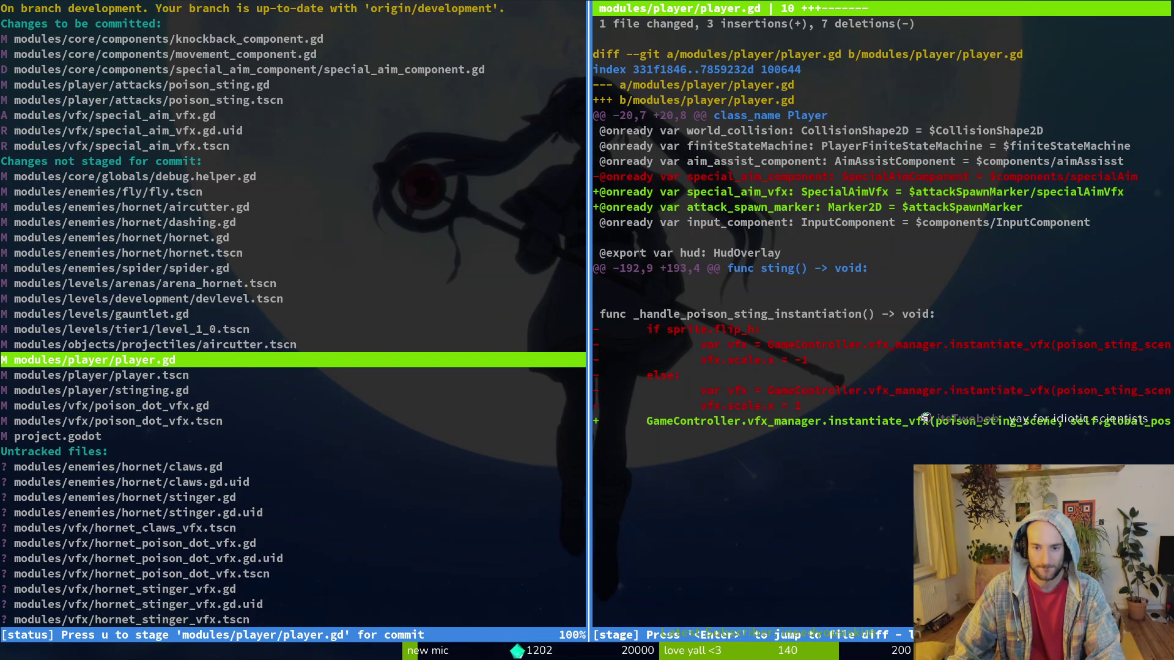
pyautogui.press('space')
pyautogui.press('Down')
pyautogui.press('space')
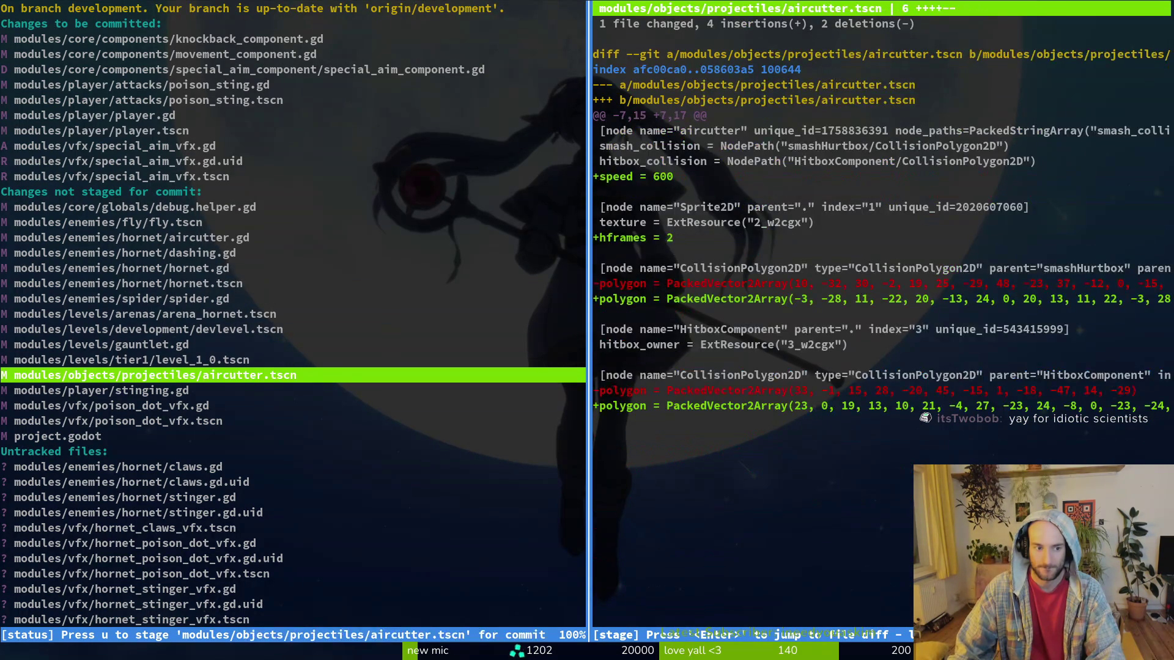
pyautogui.press('Down')
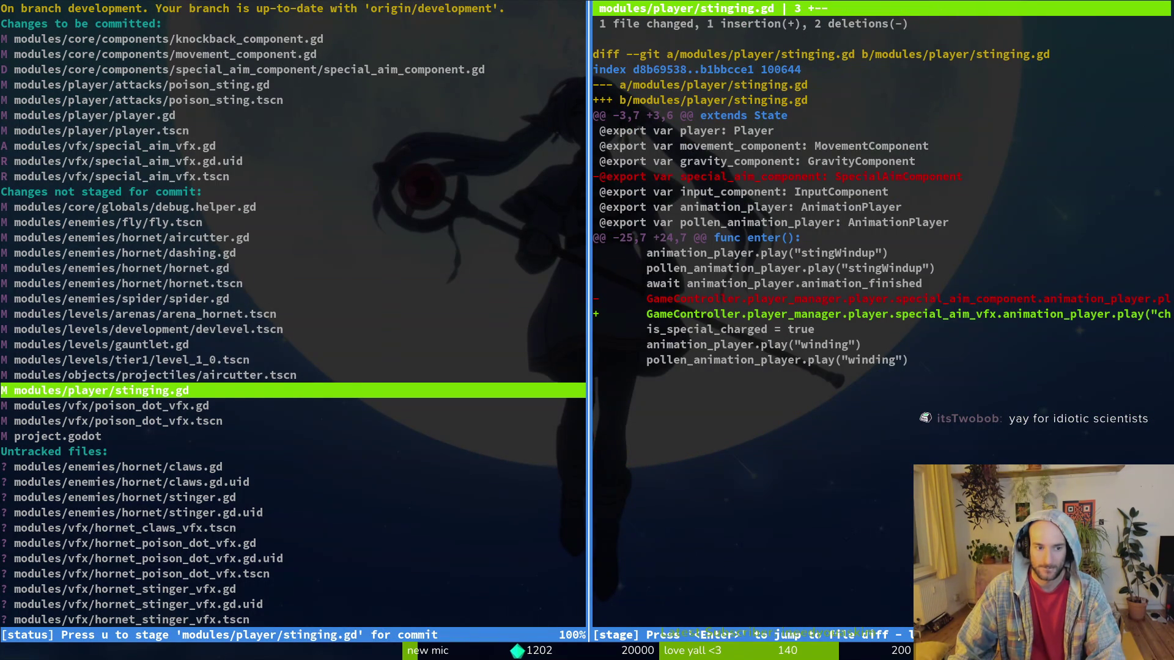
pyautogui.press('space')
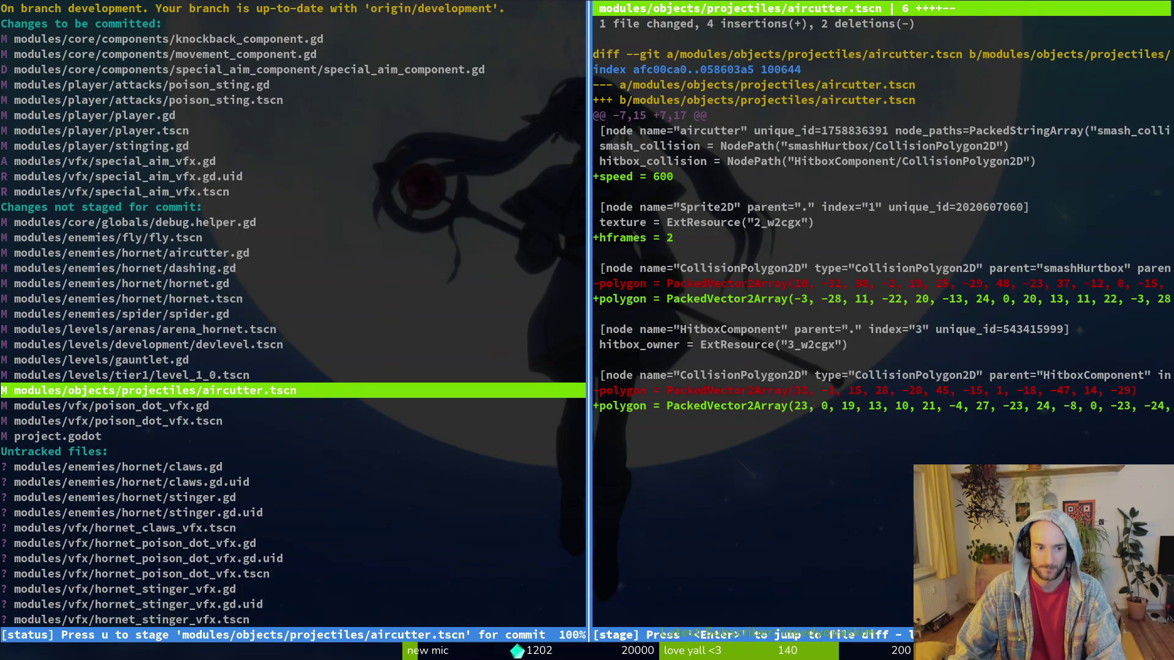
pyautogui.press('Down')
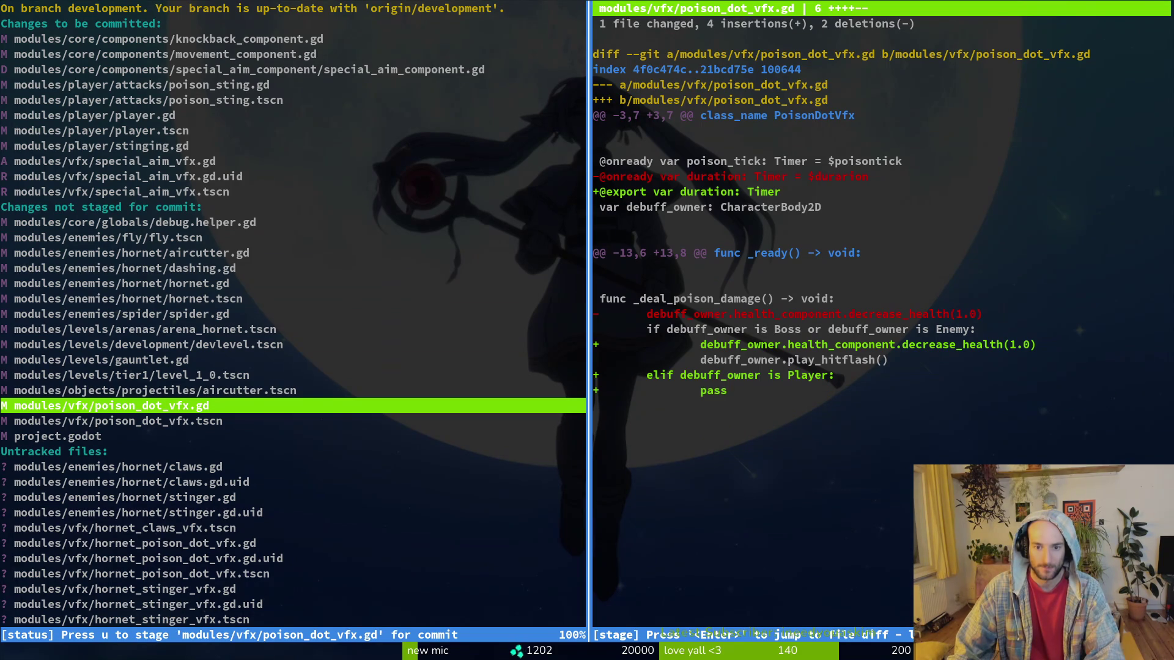
# Open poison_dot_vfx.gd in vim, delete the empty elif Player lines and save.
pyautogui.write('qvim')
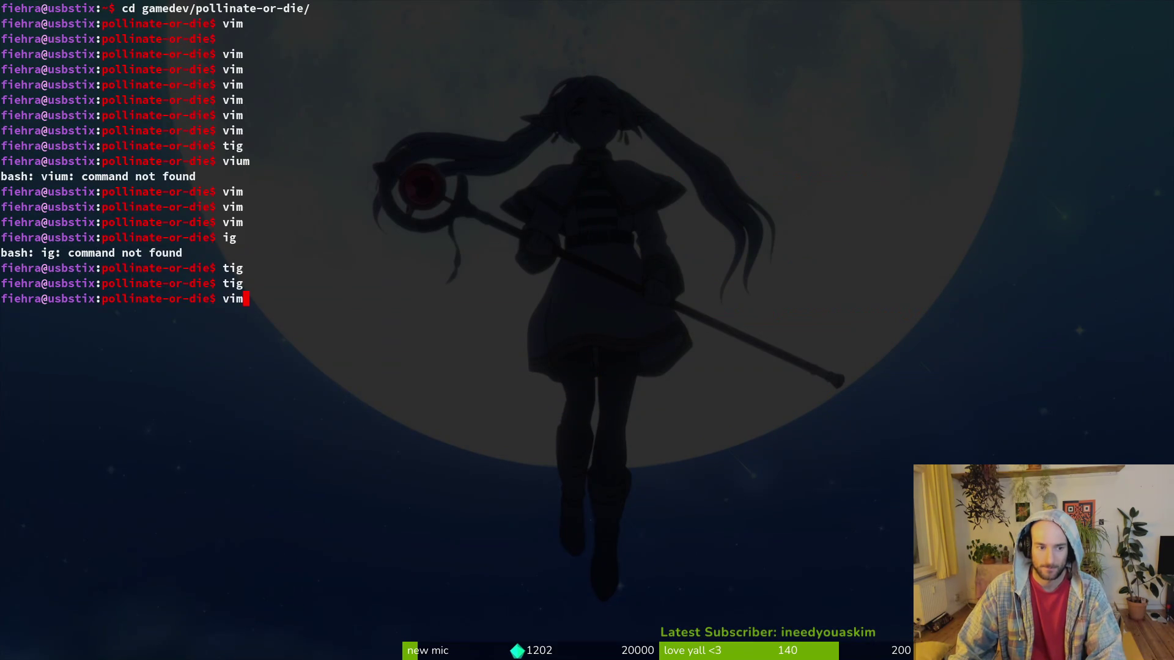
pyautogui.press('Return')
pyautogui.write('podot')
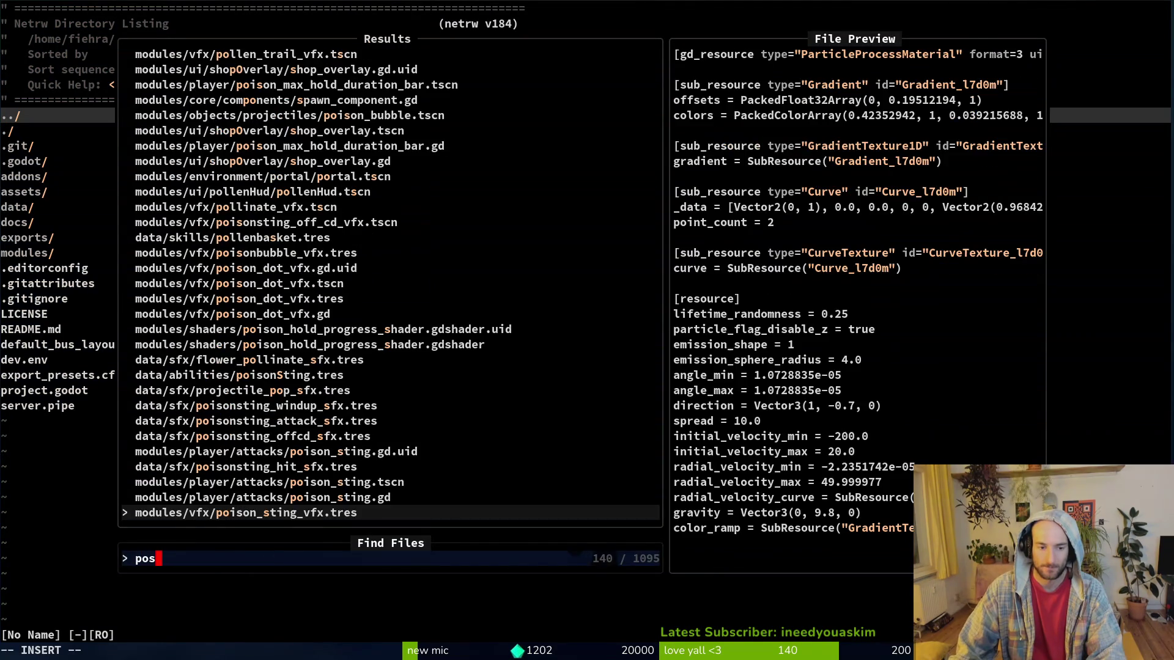
pyautogui.press('Return')
pyautogui.press('G')
pyautogui.write('kVjd')
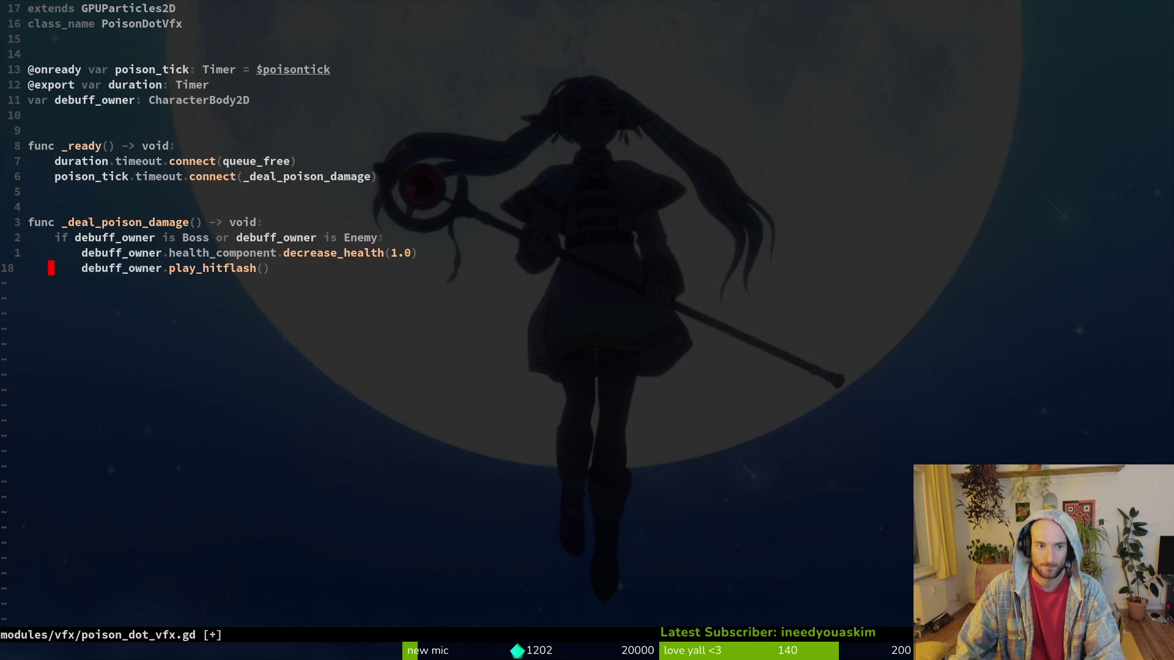
pyautogui.write(':w')
pyautogui.press('Return')
# Quit vim and reopen tig's changed-files list.
pyautogui.write(':q')
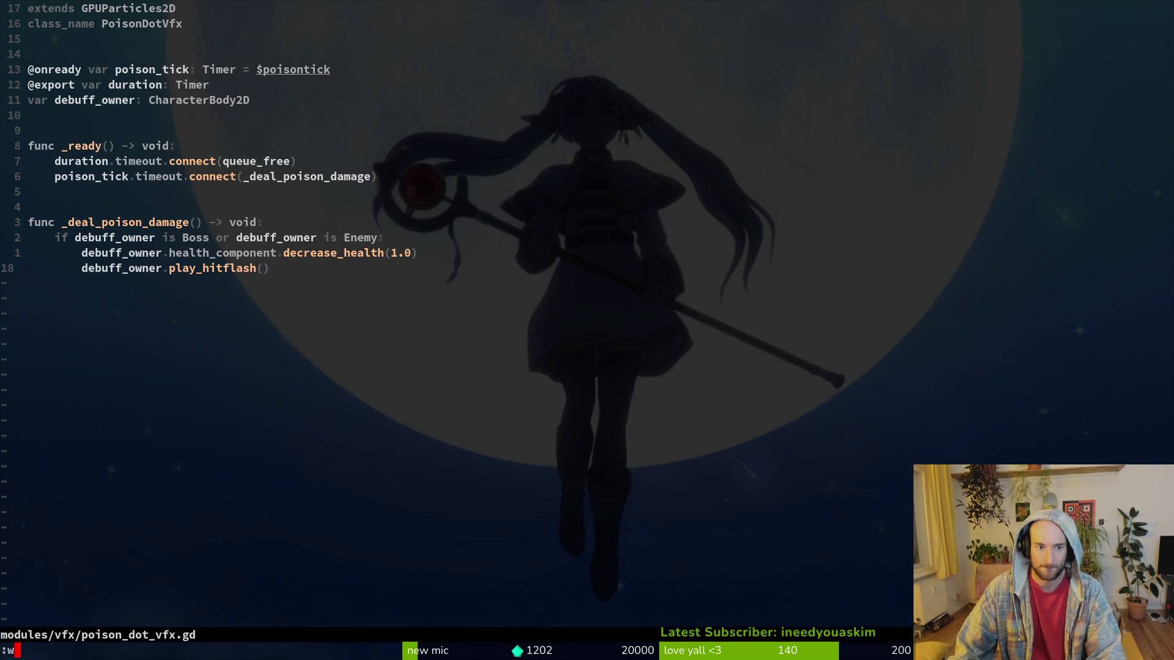
pyautogui.press('Return')
pyautogui.write('tig')
pyautogui.press('Return')
pyautogui.press('Return')
pyautogui.press('Down')
pyautogui.press('Down')
pyautogui.press('Down')
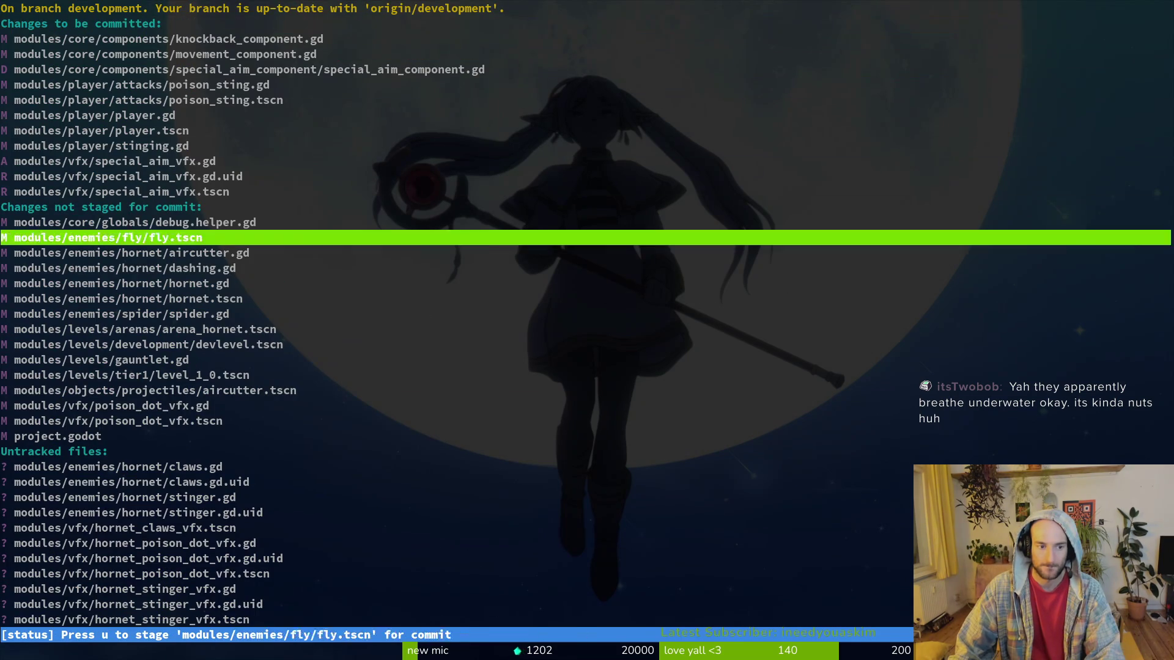
# Reopen tig and review the staged poison_sting.gd diff.
pyautogui.press('Down')
pyautogui.press('Down')
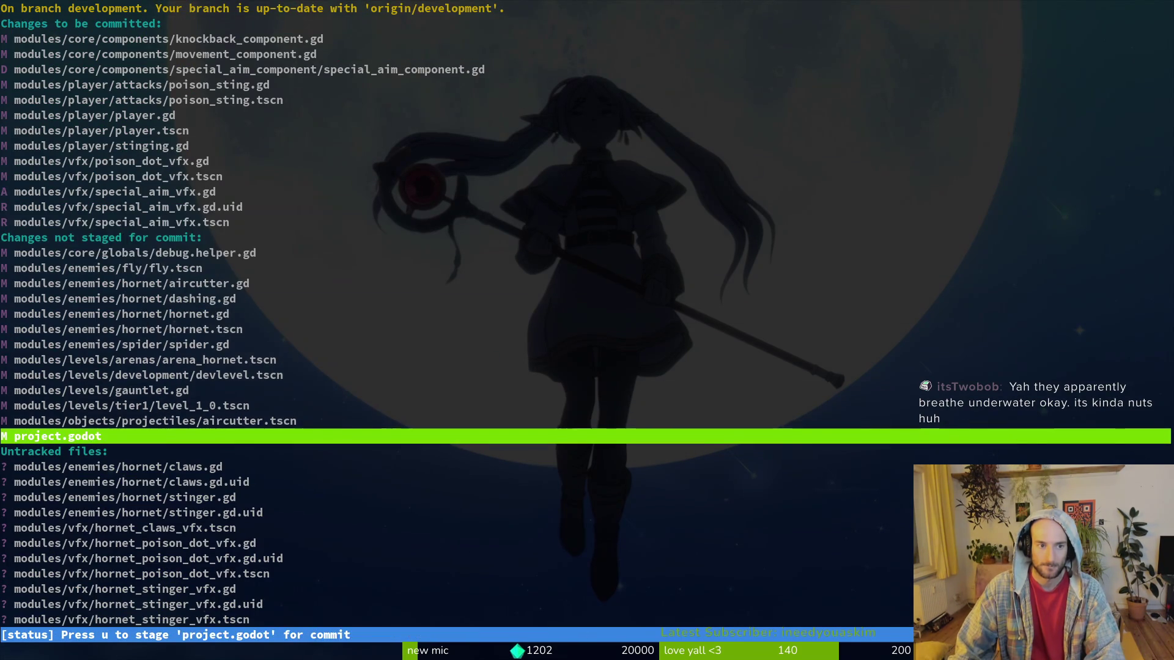
pyautogui.write('qgit comit -')
pyautogui.press('BackSpace')
pyautogui.press('BackSpace')
pyautogui.press('BackSpace')
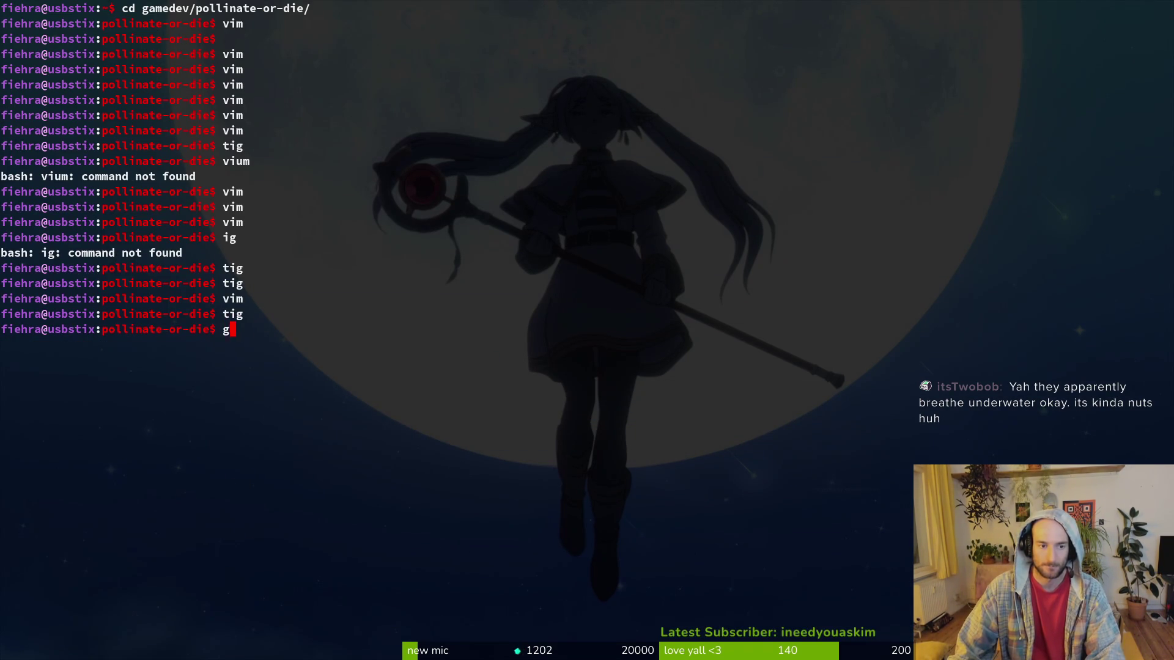
pyautogui.write('tig')
pyautogui.press('Return')
pyautogui.press('Down')
pyautogui.press('Down')
pyautogui.press('Down')
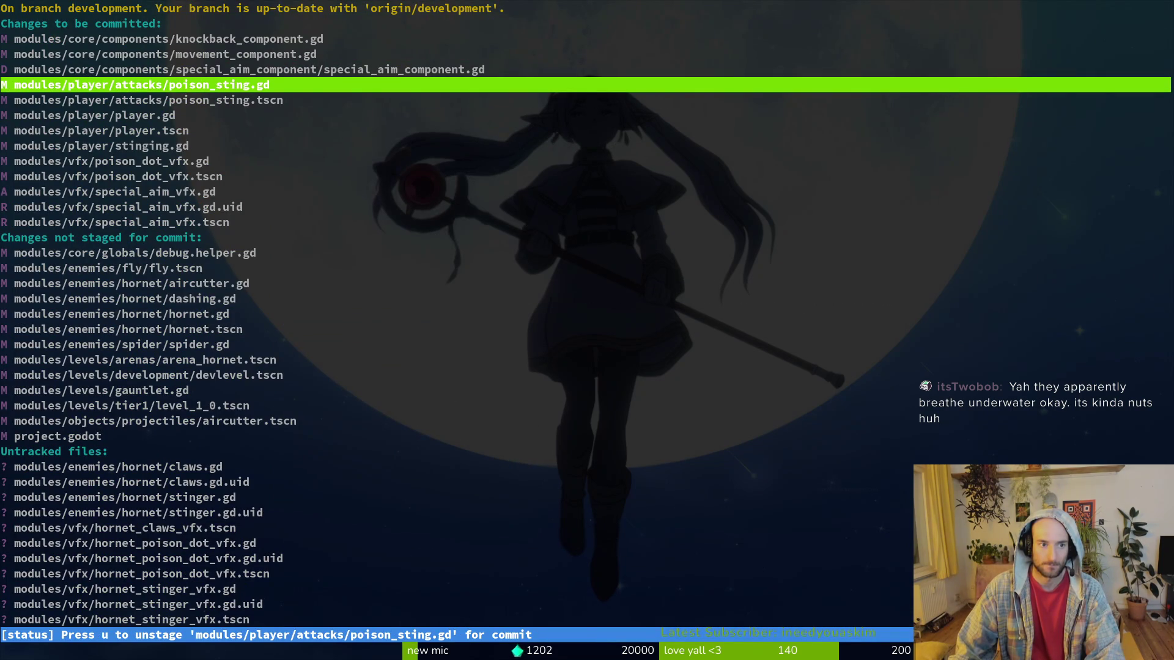
pyautogui.press('Return')
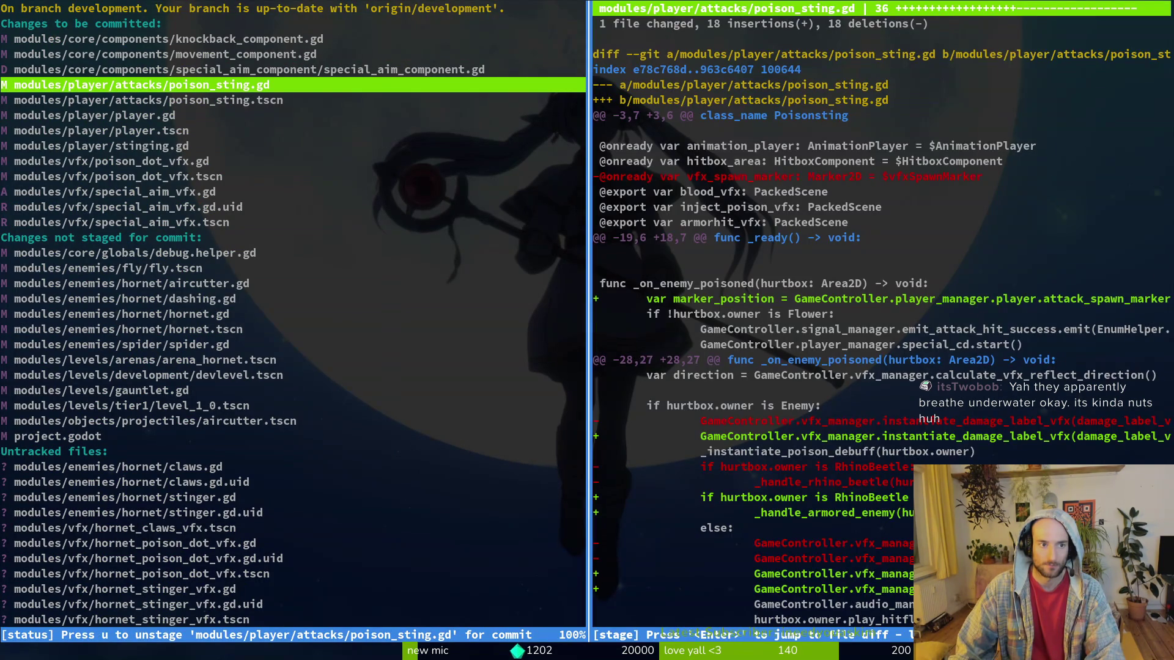
pyautogui.press('q')
# Unstage poison_dot_vfx.gd and .tscn, quit tig, and begin a git commit -m command.
pyautogui.press('Down')
pyautogui.press('Down')
pyautogui.press('Down')
pyautogui.press('u')
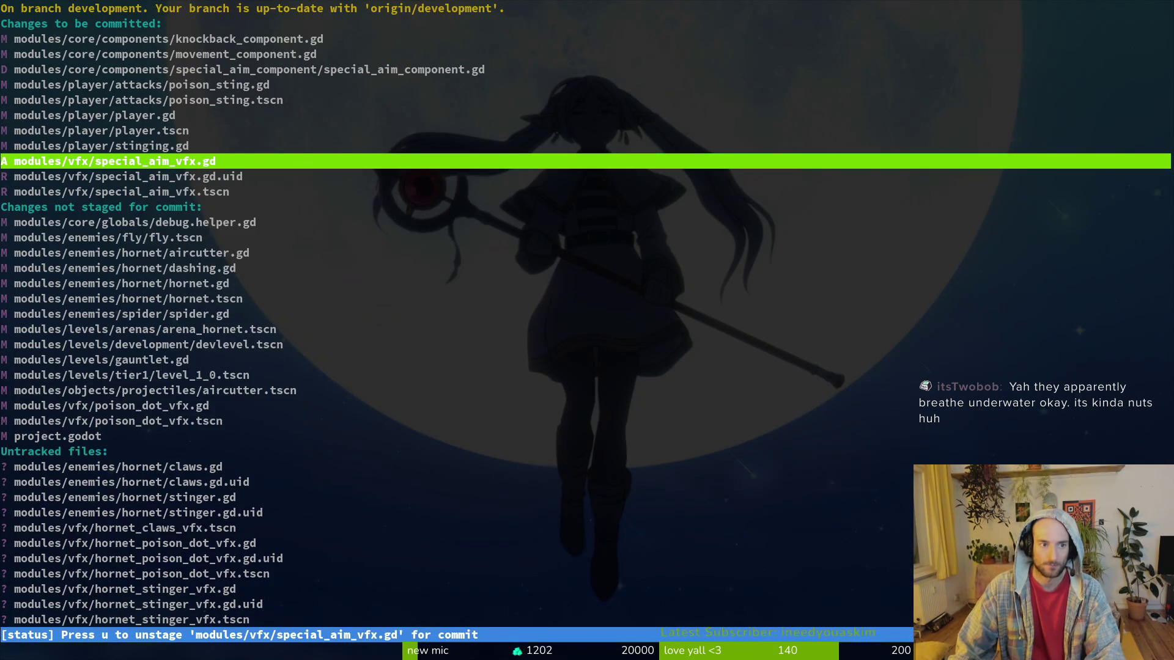
pyautogui.press('q')
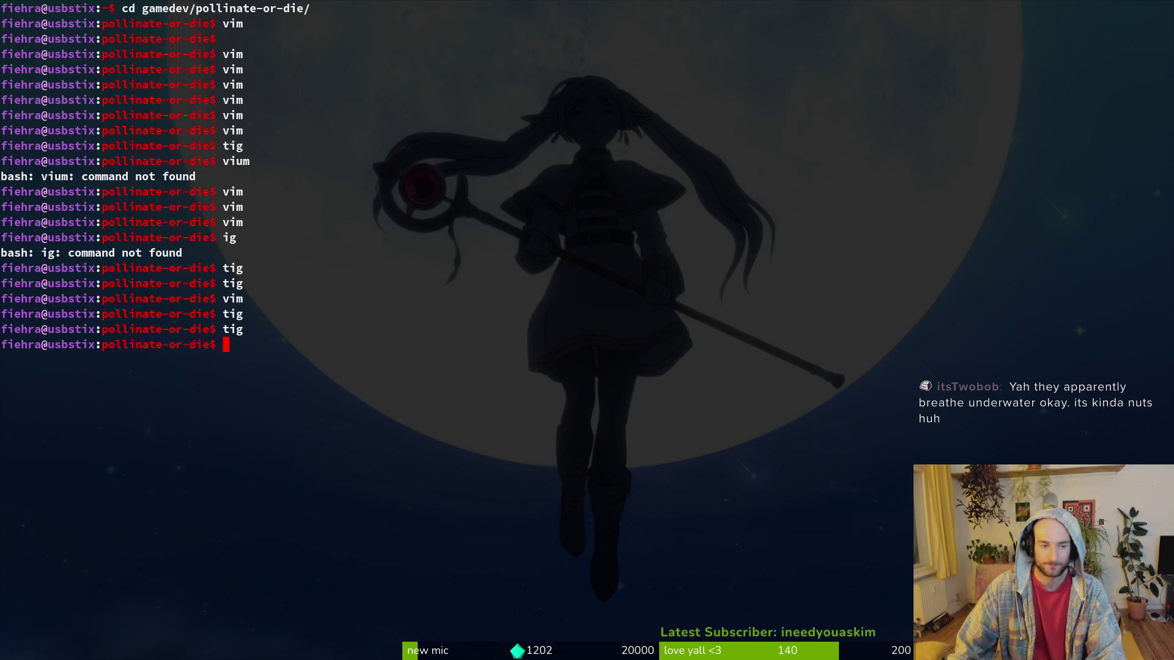
pyautogui.write('bit')
pyautogui.press('BackSpace')
pyautogui.press('BackSpace')
pyautogui.press('BackSpace')
pyautogui.write('git commit -m "')
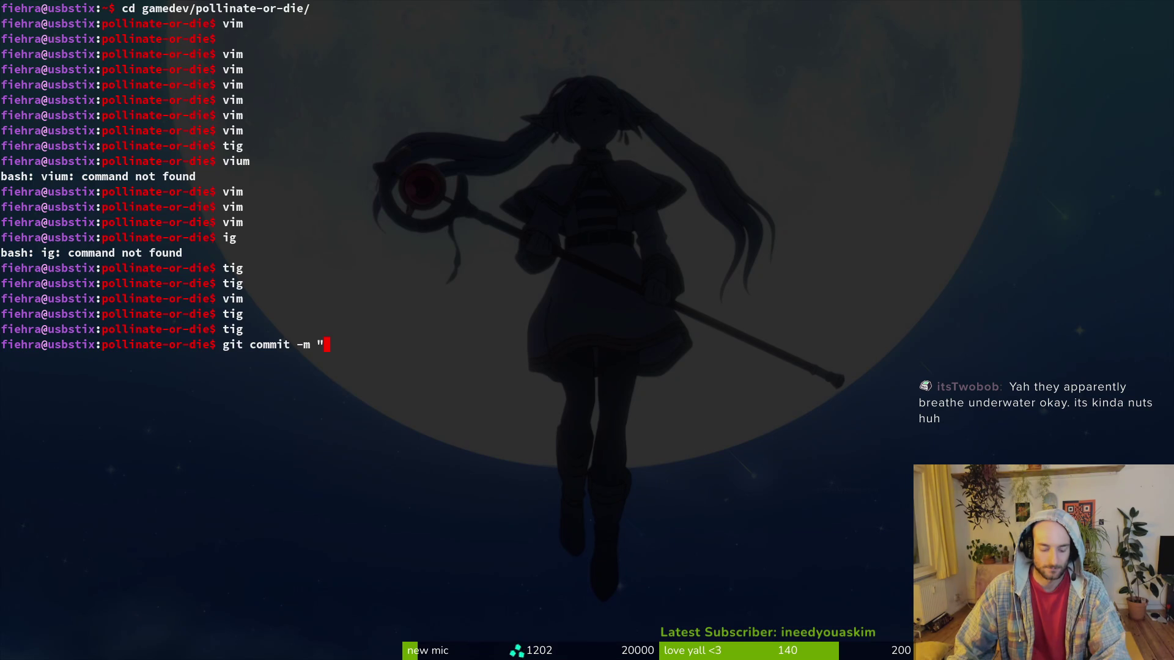
pyautogui.press('super+Return')
# Run tig in the new pane and show the status view.
pyautogui.write('tig')
pyautogui.press('Return')
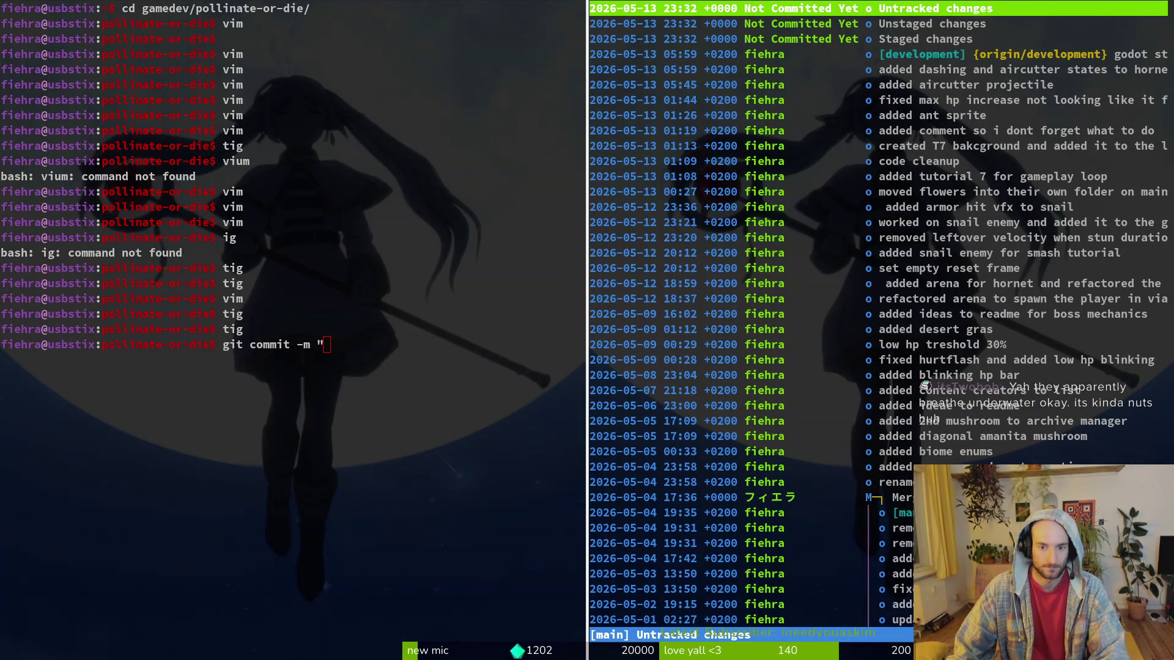
pyautogui.press('s')
# Commit with message 'refactored special aim component into special aim vfx and changed codebase accordcingly'.
pyautogui.click(403, 389)
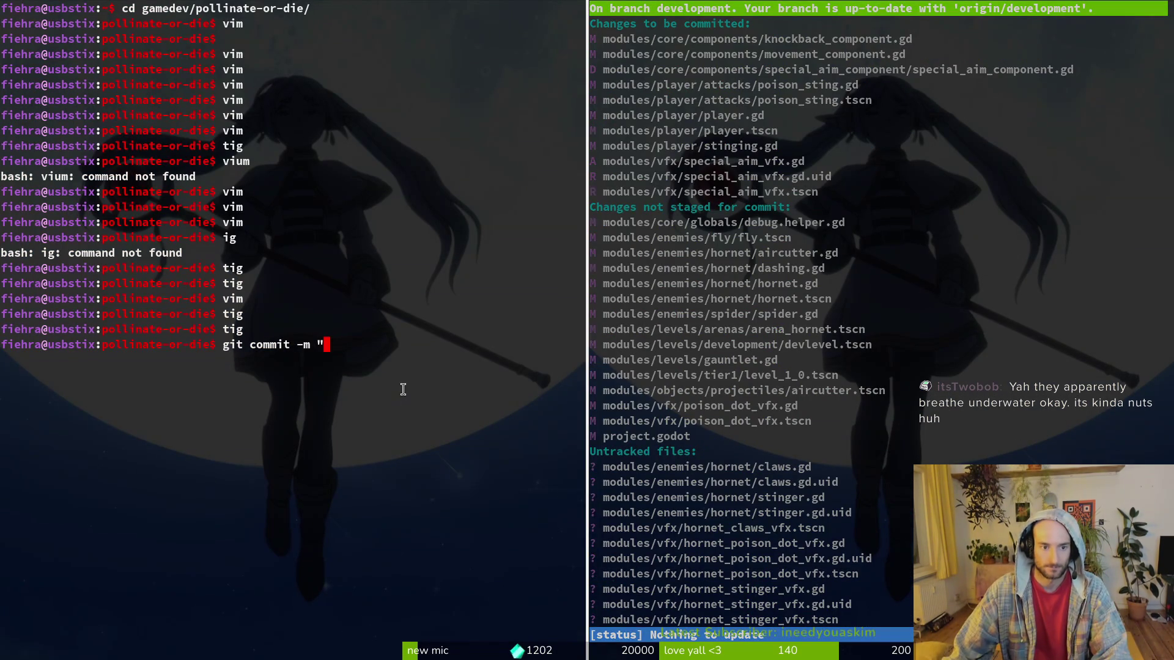
pyautogui.write('refactored ')
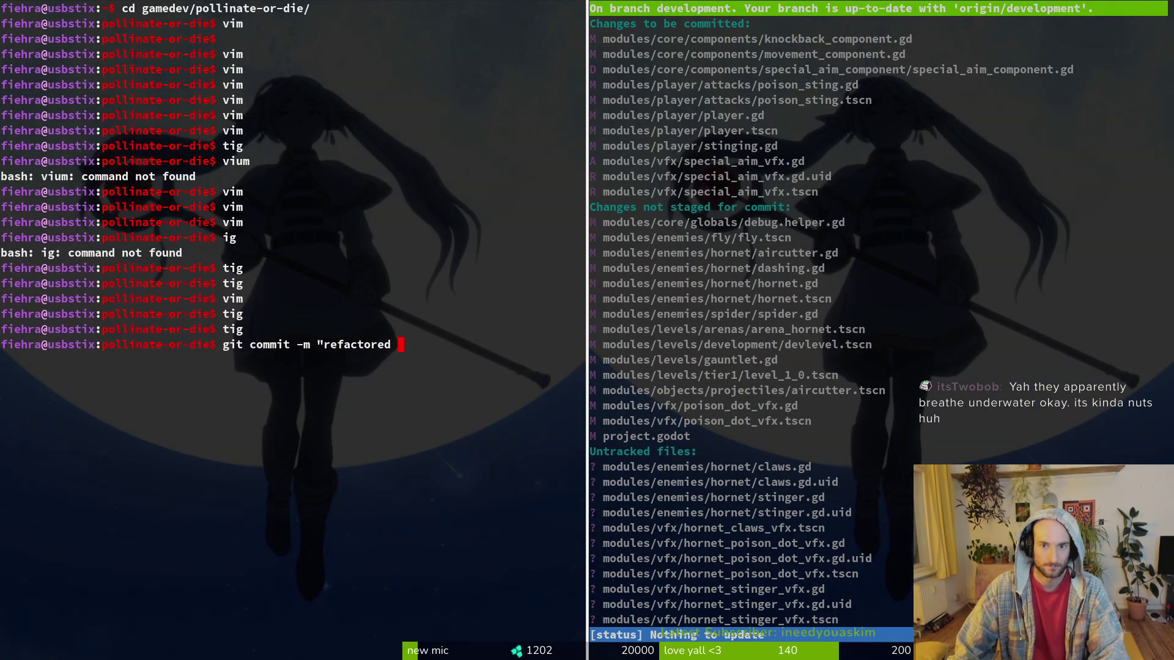
pyautogui.write('special aim ')
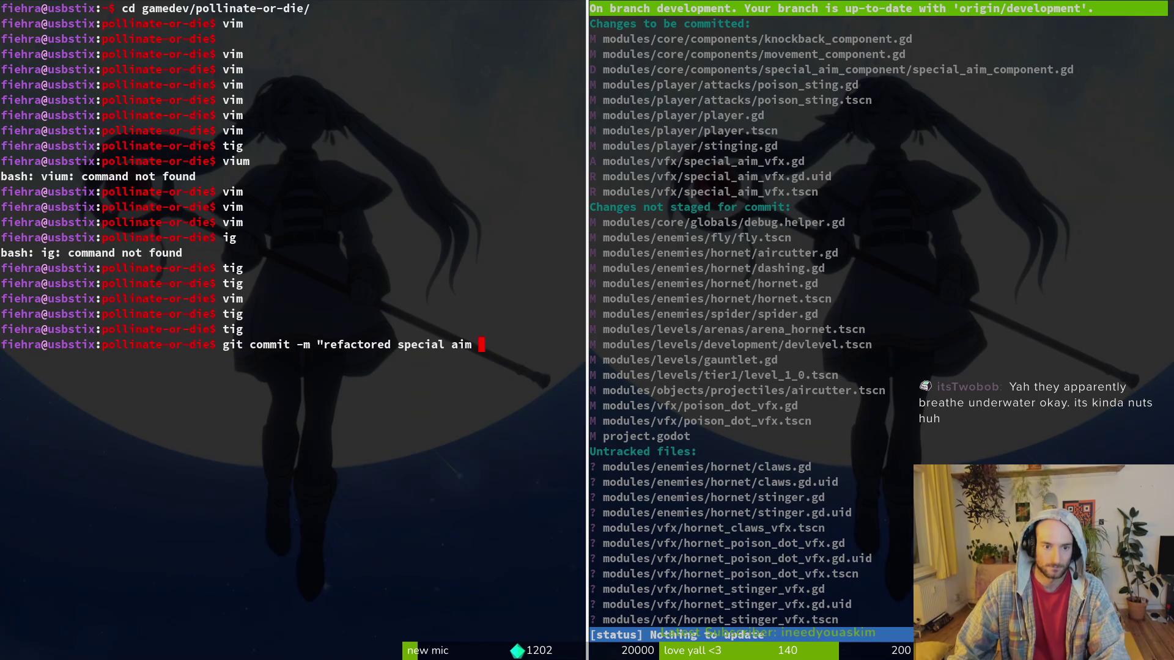
pyautogui.write('component into vfx')
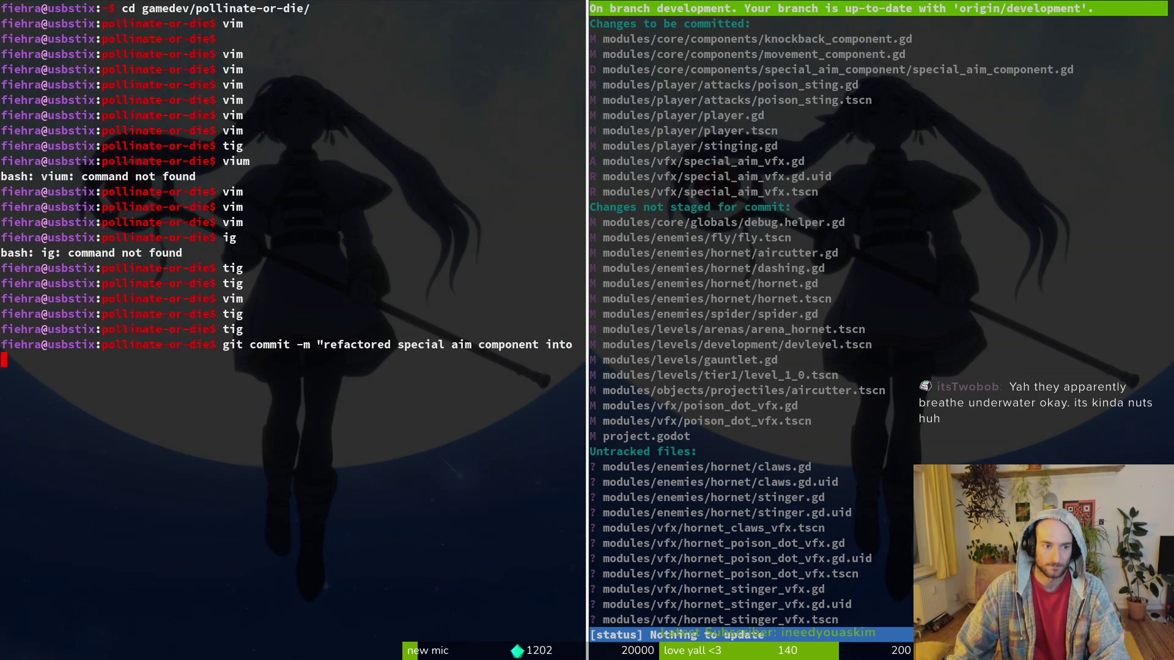
pyautogui.press('BackSpace')
pyautogui.press('BackSpace')
pyautogui.press('BackSpace')
pyautogui.write('special aim vfx')
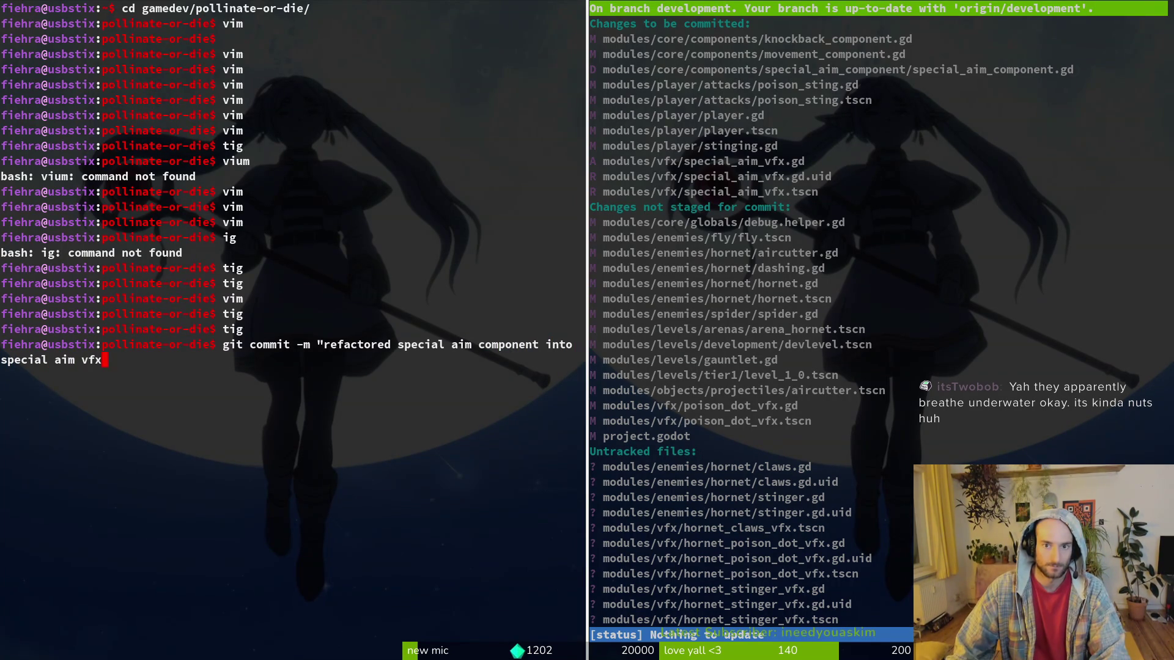
pyautogui.write(' and ')
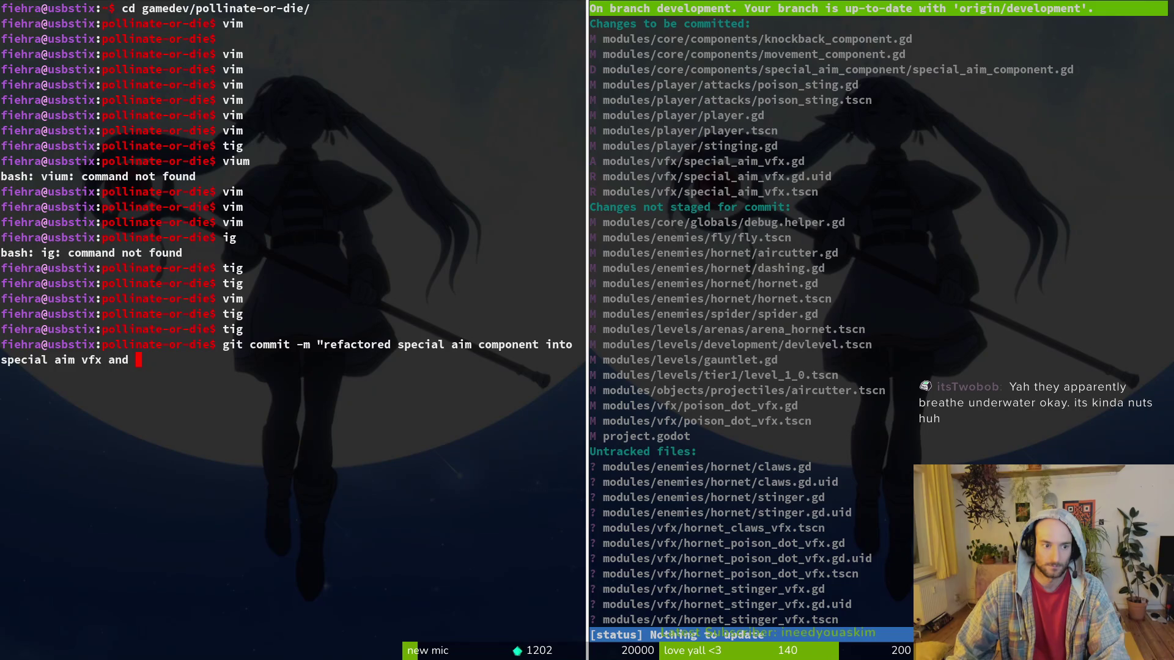
pyautogui.write('chagne')
pyautogui.press('BackSpace')
pyautogui.press('BackSpace')
pyautogui.press('BackSpace')
pyautogui.write('nged')
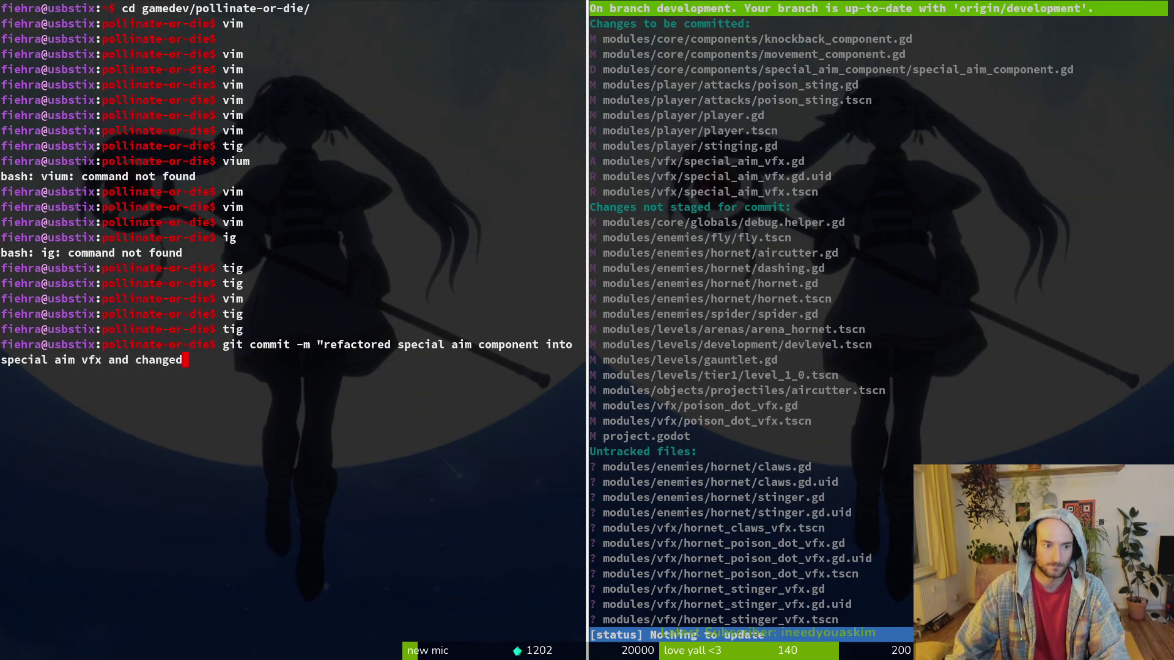
pyautogui.write(' codebase accordci')
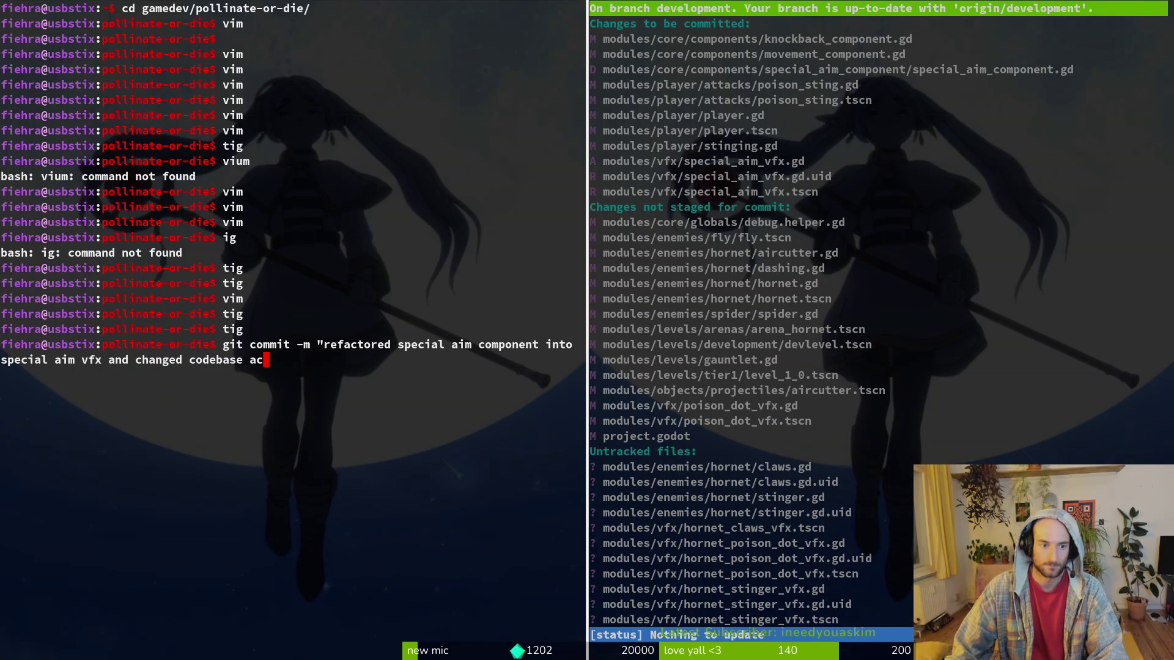
pyautogui.press('BackSpace')
pyautogui.press('BackSpace')
pyautogui.write('ingly"')
pyautogui.press('Return')
# Launch tig and stage aircutter.gd, dashing.gd and hornet.gd.
pyautogui.write('tig')
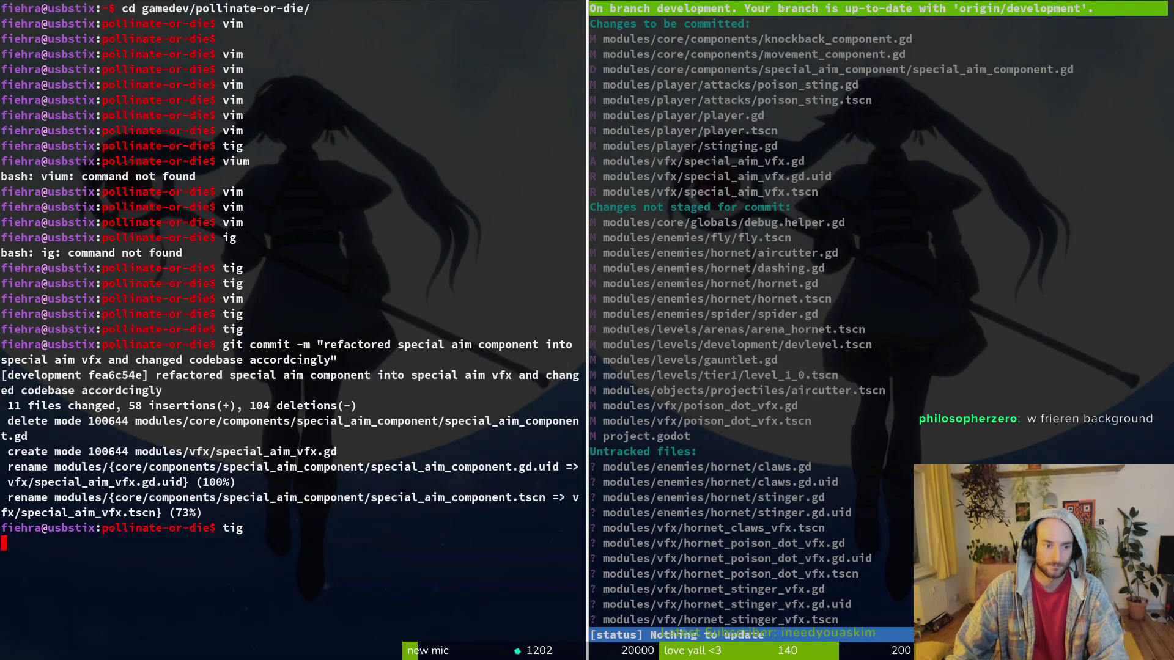
pyautogui.press('Return')
pyautogui.press('Down')
pyautogui.press('Down')
pyautogui.press('Down')
pyautogui.press('Return')
pyautogui.press('u')
pyautogui.press('u')
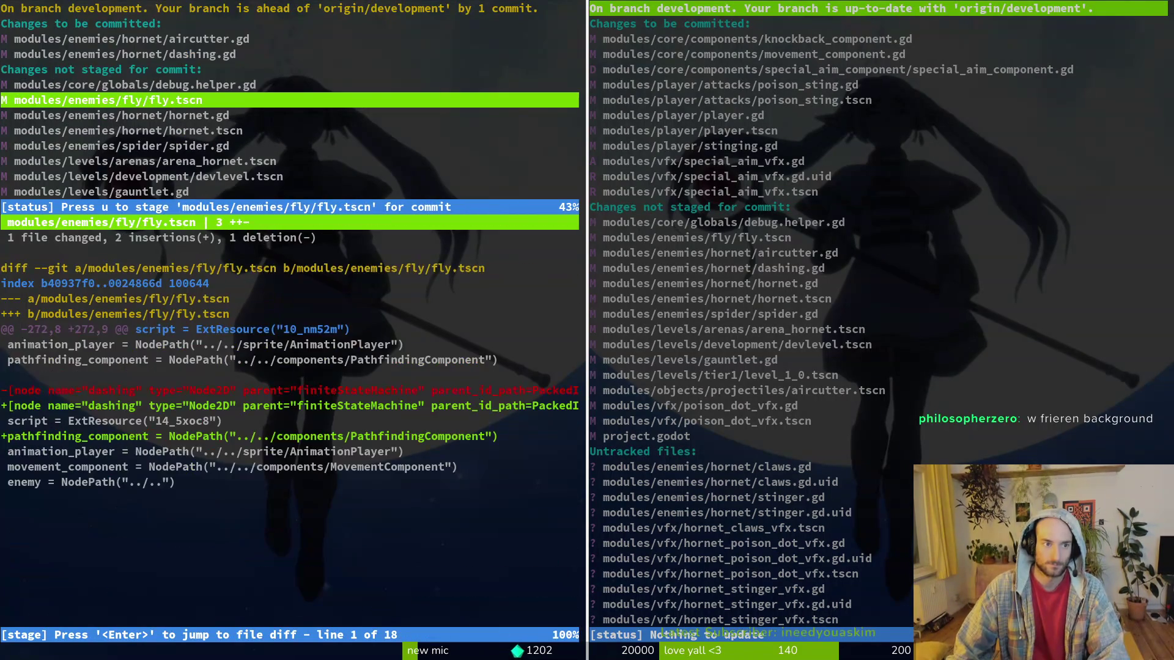
pyautogui.press('q')
pyautogui.press('Down')
pyautogui.press('u')
# Stage hornet.tscn, arena_hornet.tscn, aircutter.tscn and the new hornet claws, stinger and VFX files.
pyautogui.press('u')
pyautogui.press('Down')
pyautogui.press('u')
pyautogui.press('Down')
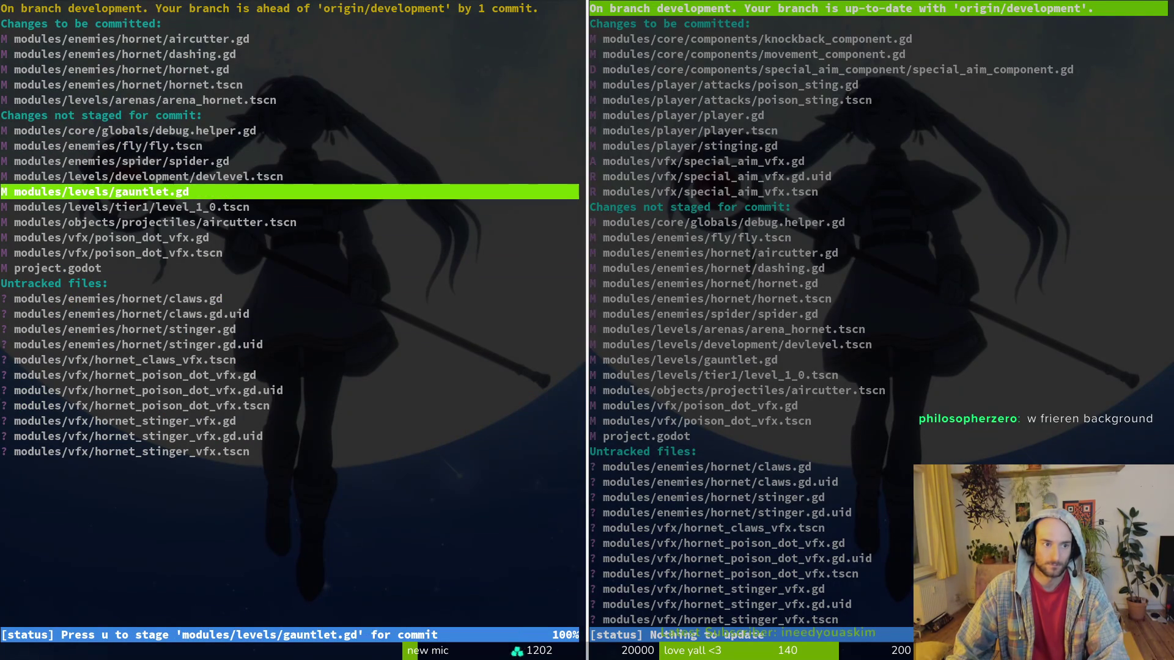
pyautogui.press('Down')
pyautogui.press('Down')
pyautogui.press('u')
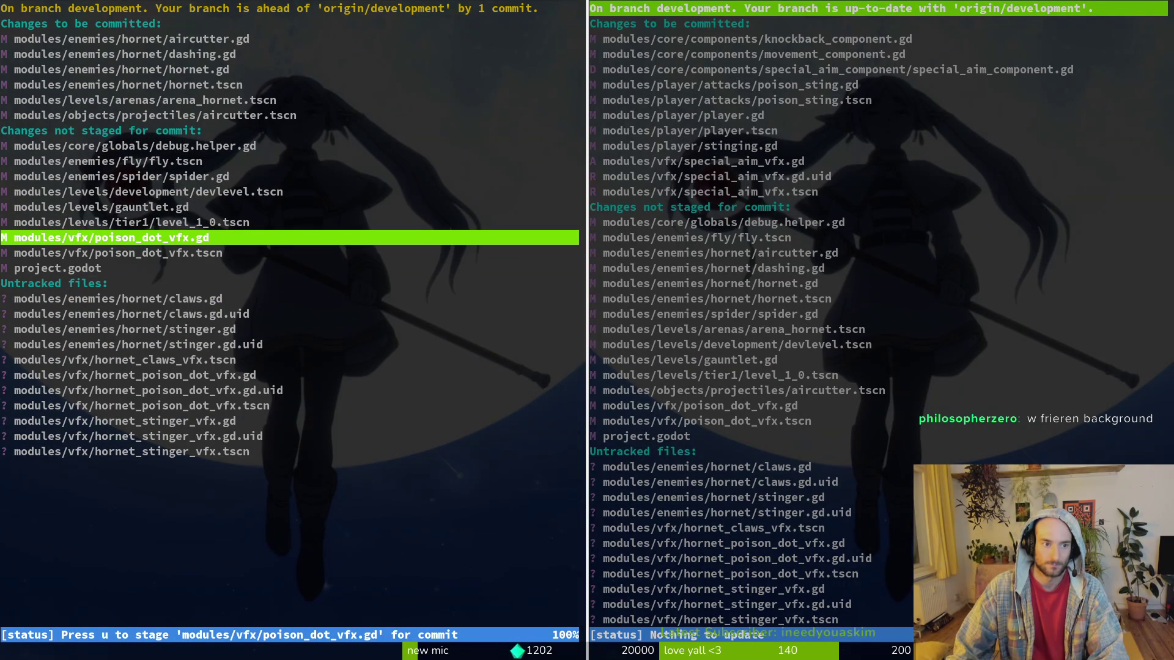
pyautogui.press('Down')
pyautogui.press('Down')
pyautogui.press('Down')
pyautogui.press('Down')
pyautogui.press('u')
pyautogui.press('u')
pyautogui.press('u')
pyautogui.press('u')
pyautogui.press('u')
pyautogui.press('u')
pyautogui.press('u')
pyautogui.press('u')
pyautogui.press('Up')
pyautogui.press('Up')
pyautogui.press('Up')
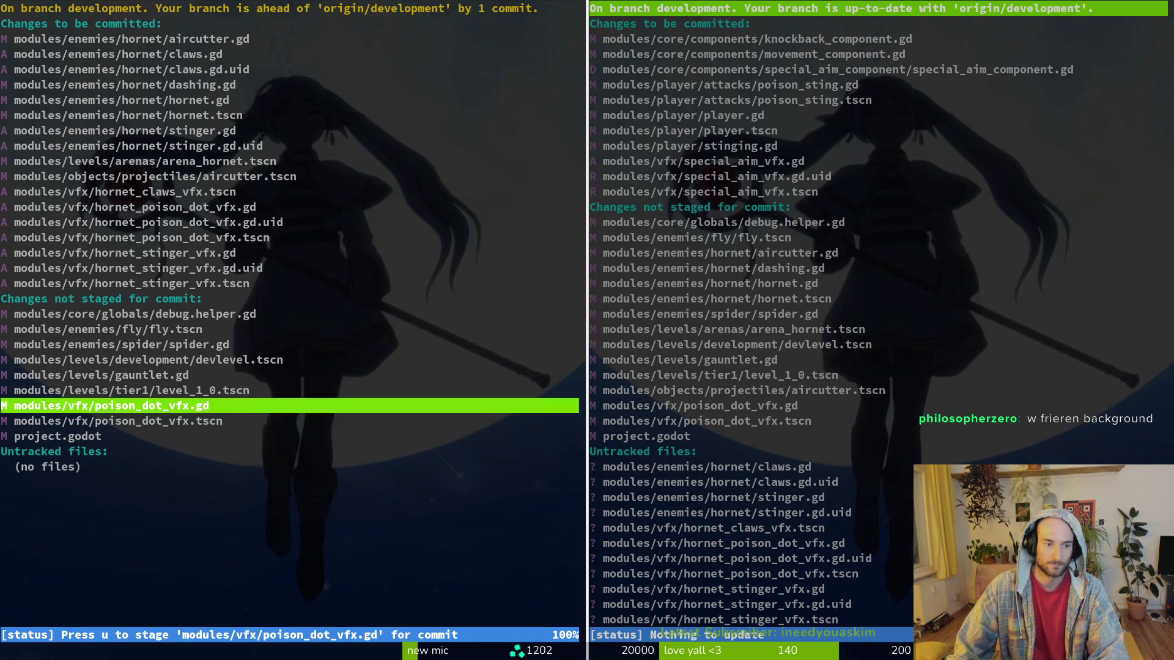
pyautogui.press('Up')
pyautogui.press('Up')
pyautogui.press('Up')
pyautogui.press('Down')
pyautogui.press('Down')
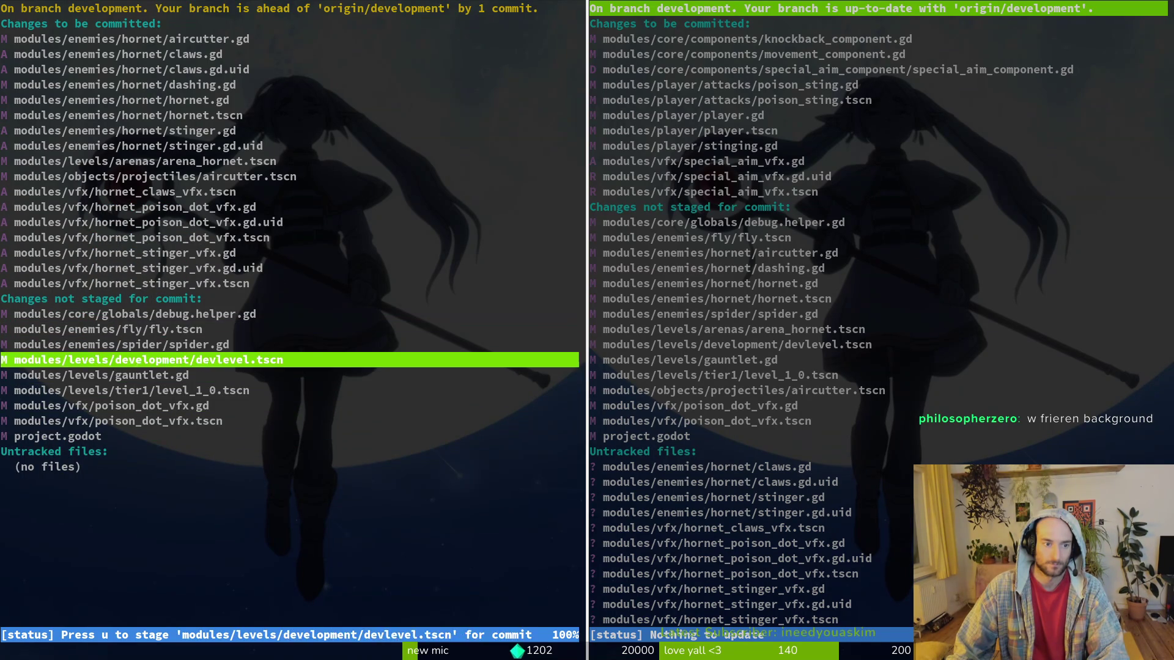
pyautogui.press('Down')
pyautogui.press('Down')
# Commit as 'added attacks and states for hornet and also its ability vfx/hitboxes' and git push.
pyautogui.write('qgit commit -m "')
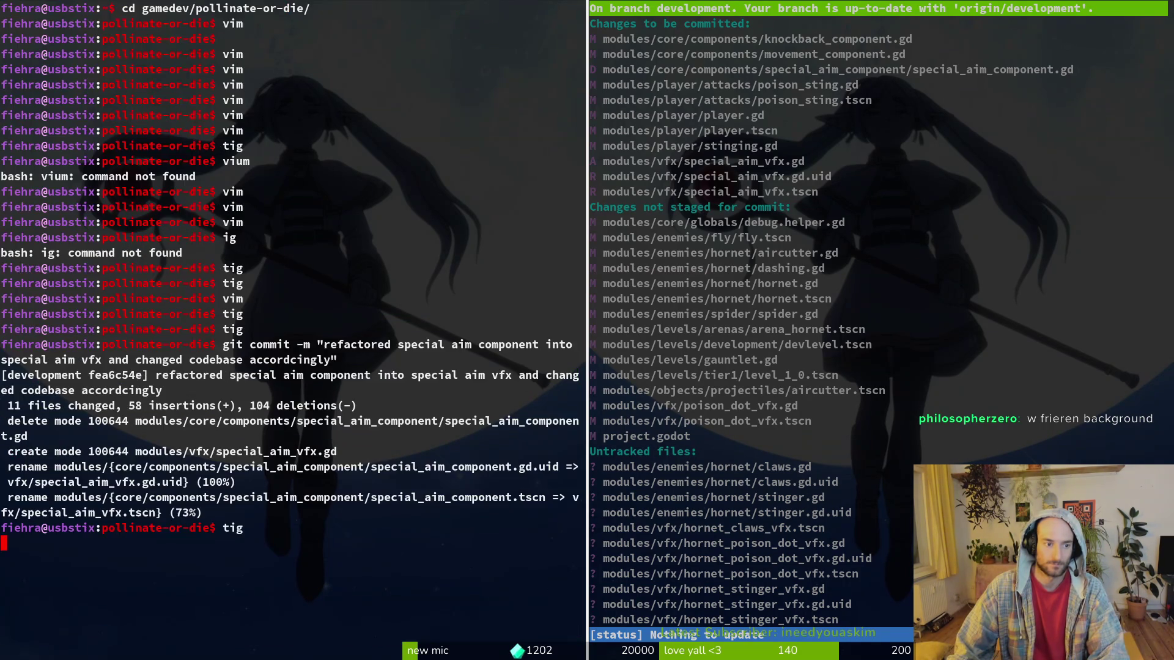
pyautogui.write('added cla')
pyautogui.press('BackSpace')
pyautogui.press('BackSpace')
pyautogui.press('BackSpace')
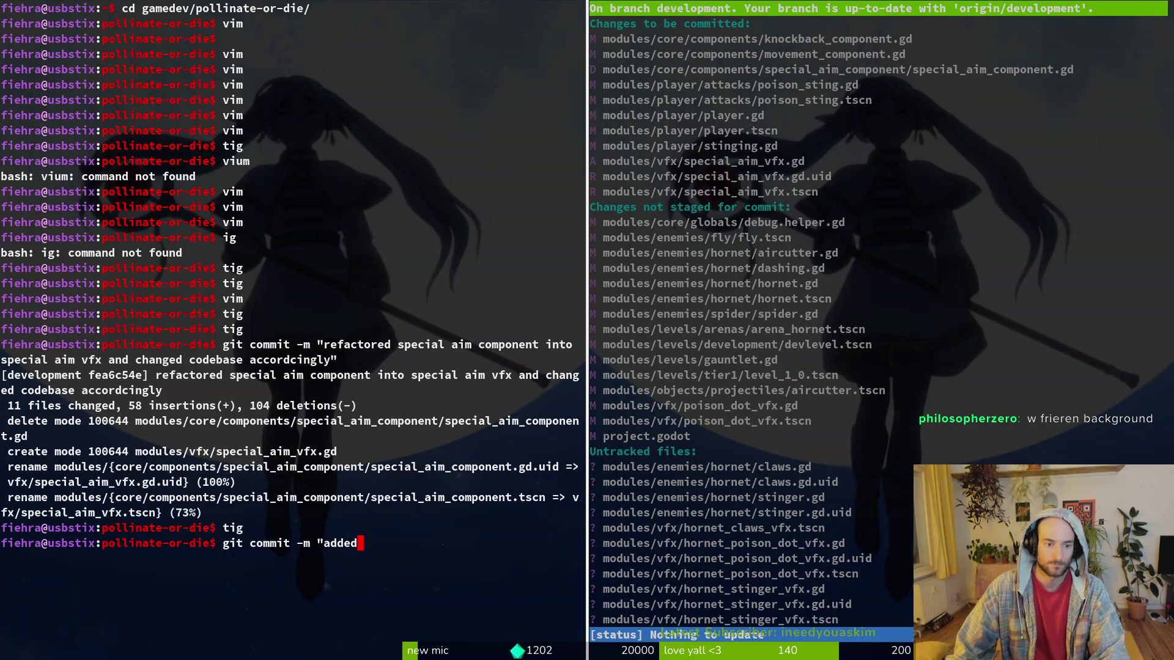
pyautogui.write('attacks a')
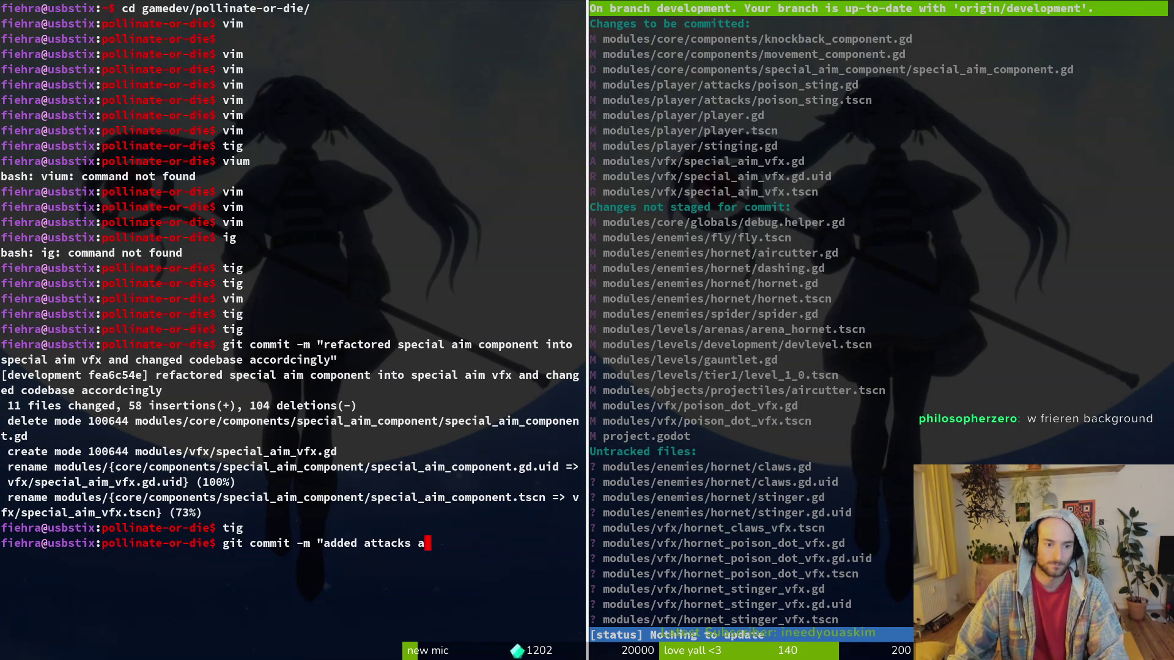
pyautogui.write('nd states for horn')
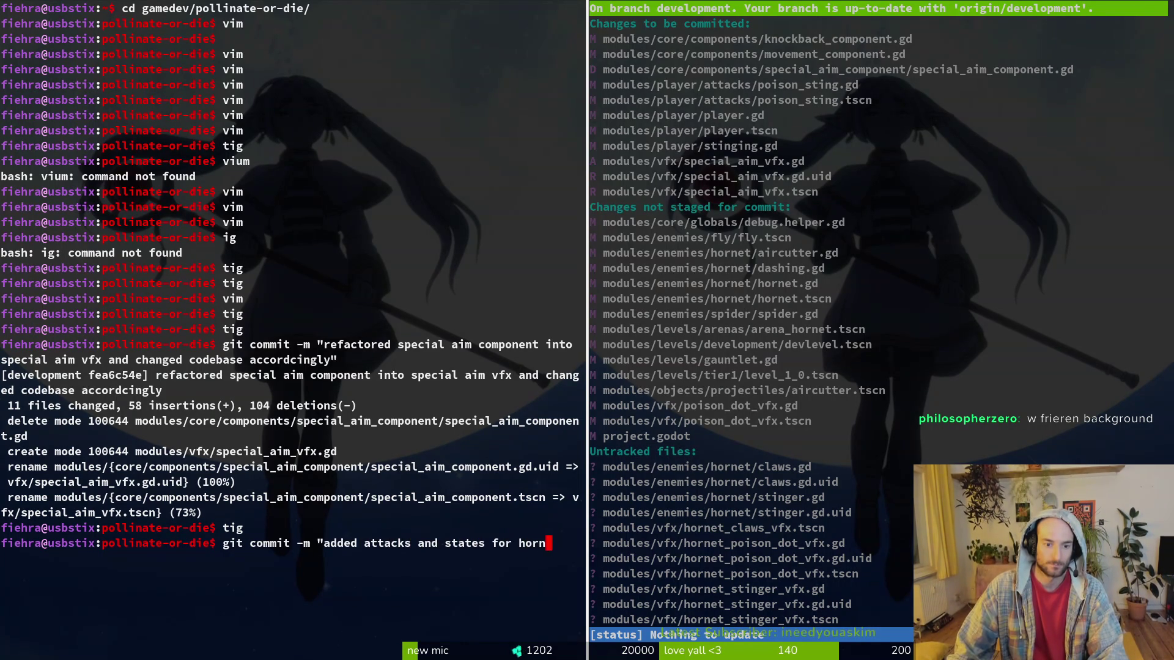
pyautogui.write('et and also its re')
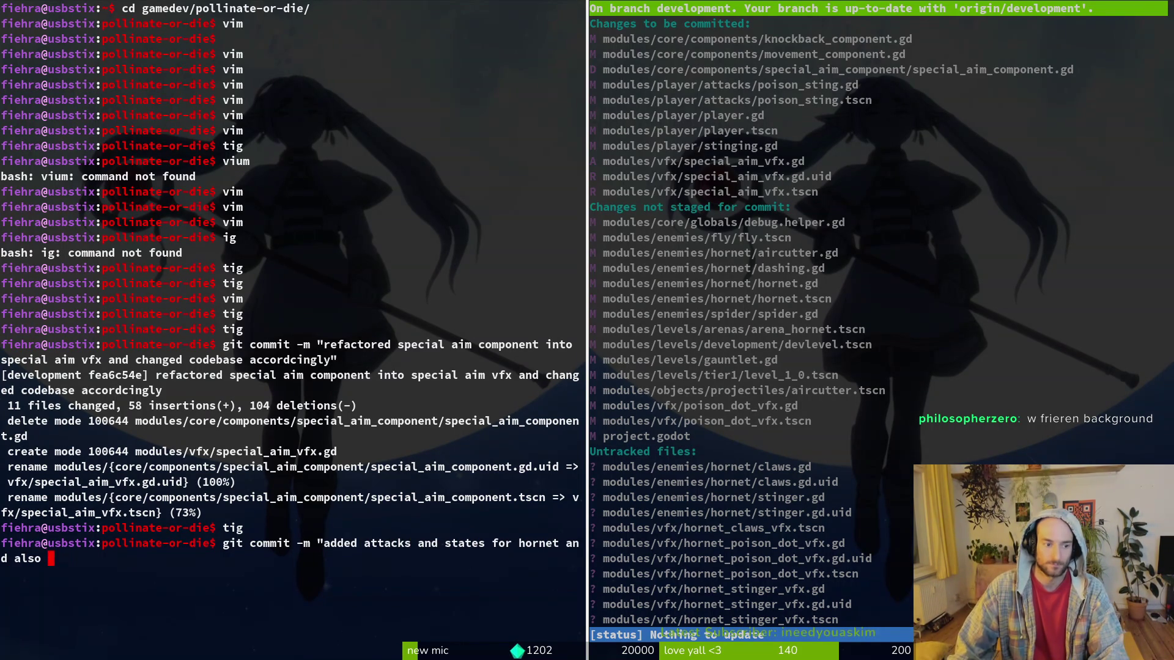
pyautogui.press('BackSpace')
pyautogui.press('BackSpace')
pyautogui.write('hitbox')
pyautogui.press('BackSpace')
pyautogui.press('BackSpace')
pyautogui.press('BackSpace')
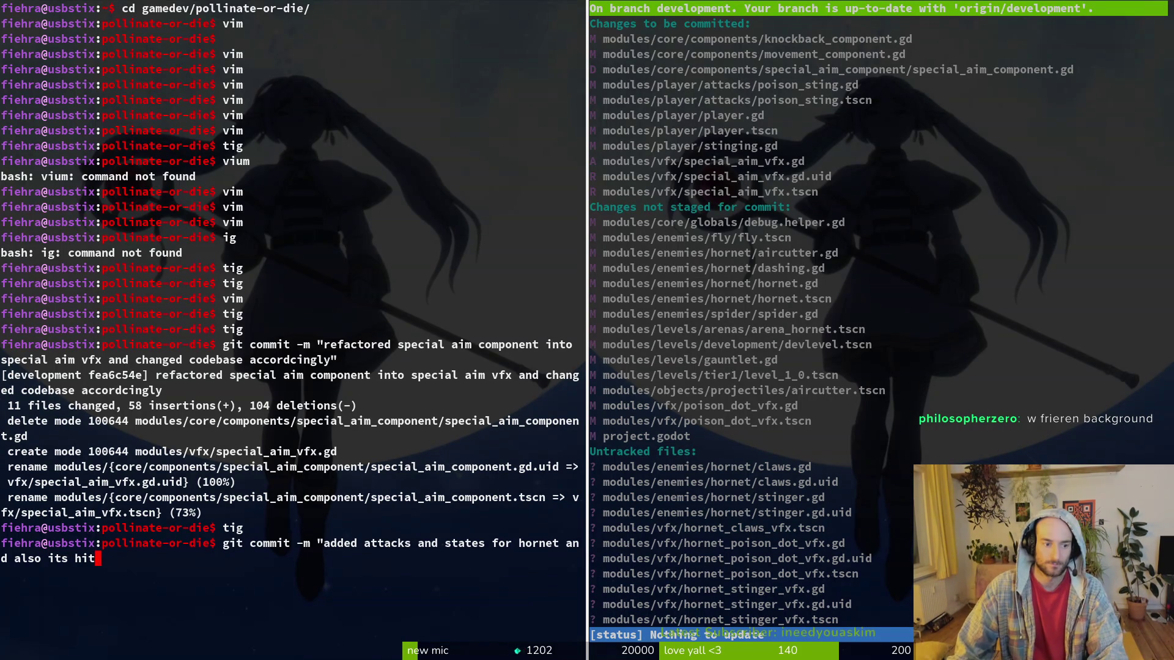
pyautogui.write('ability ')
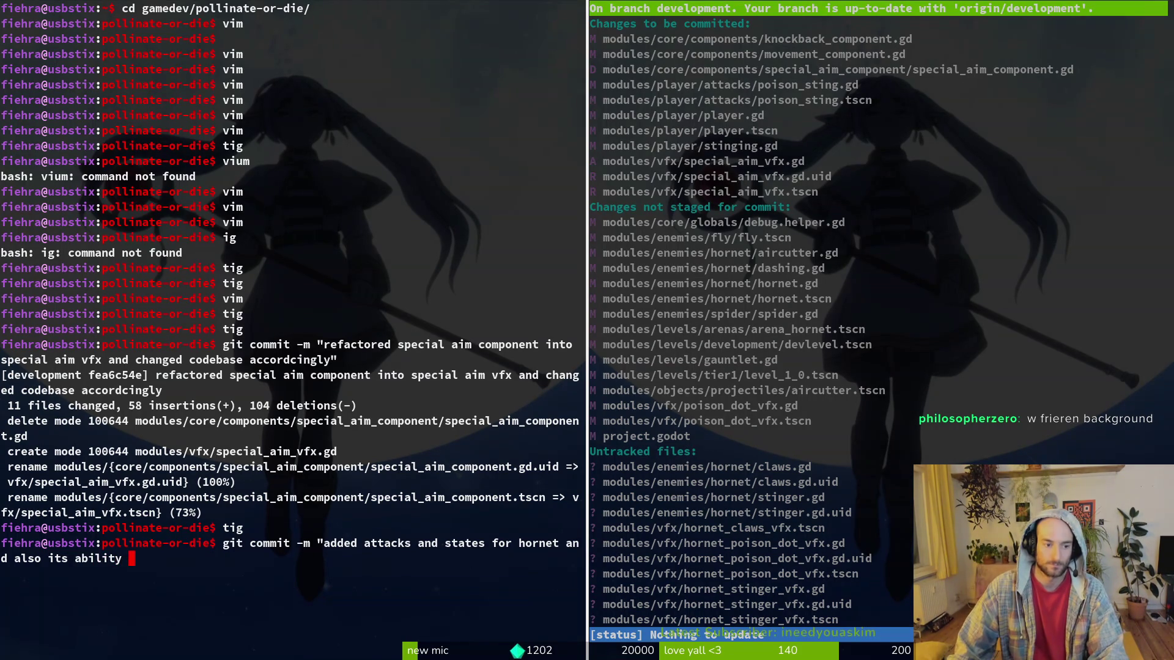
pyautogui.write('vfx/hitboxexs')
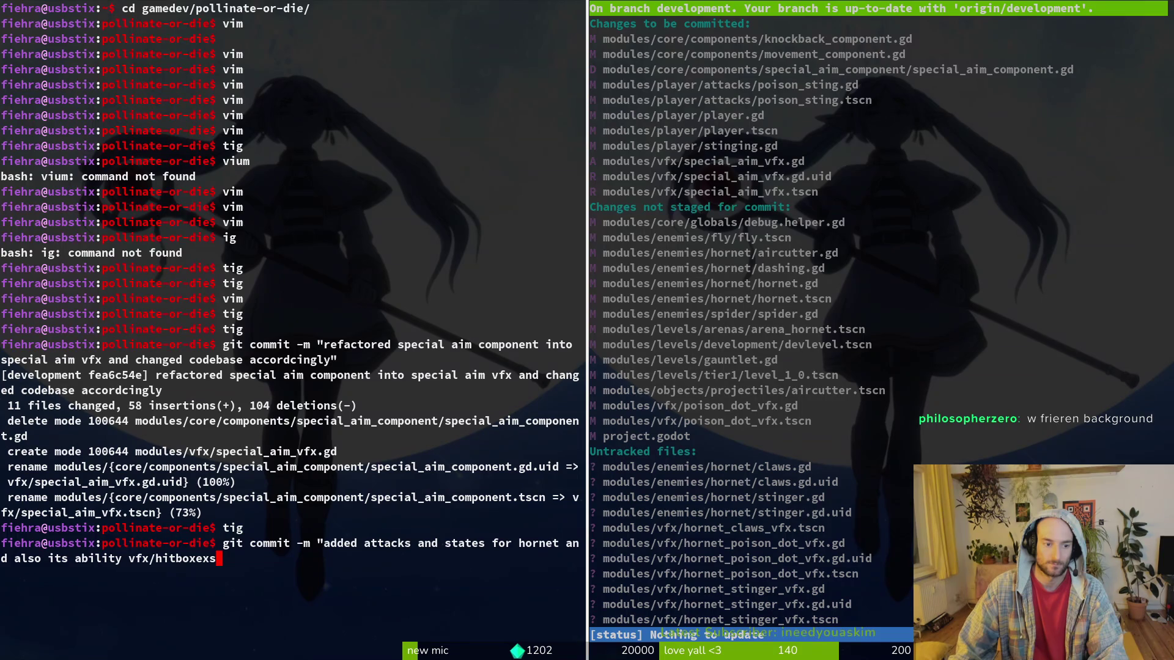
pyautogui.press('BackSpace')
pyautogui.write('s')
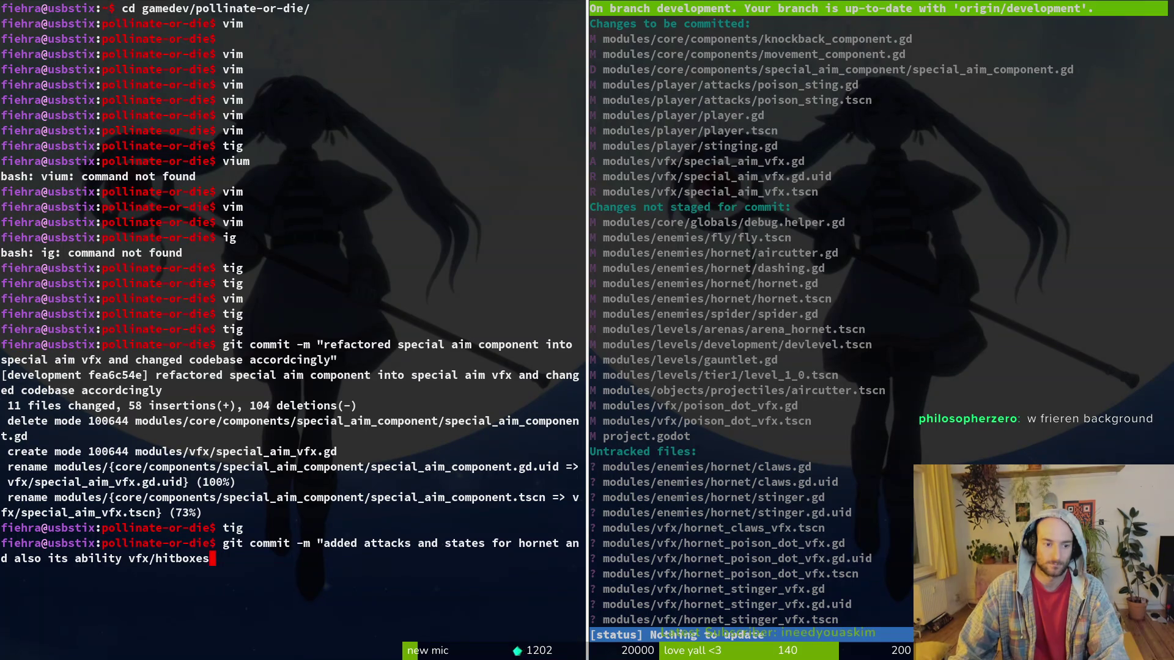
pyautogui.write('"')
pyautogui.press('Return')
pyautogui.write('git push')
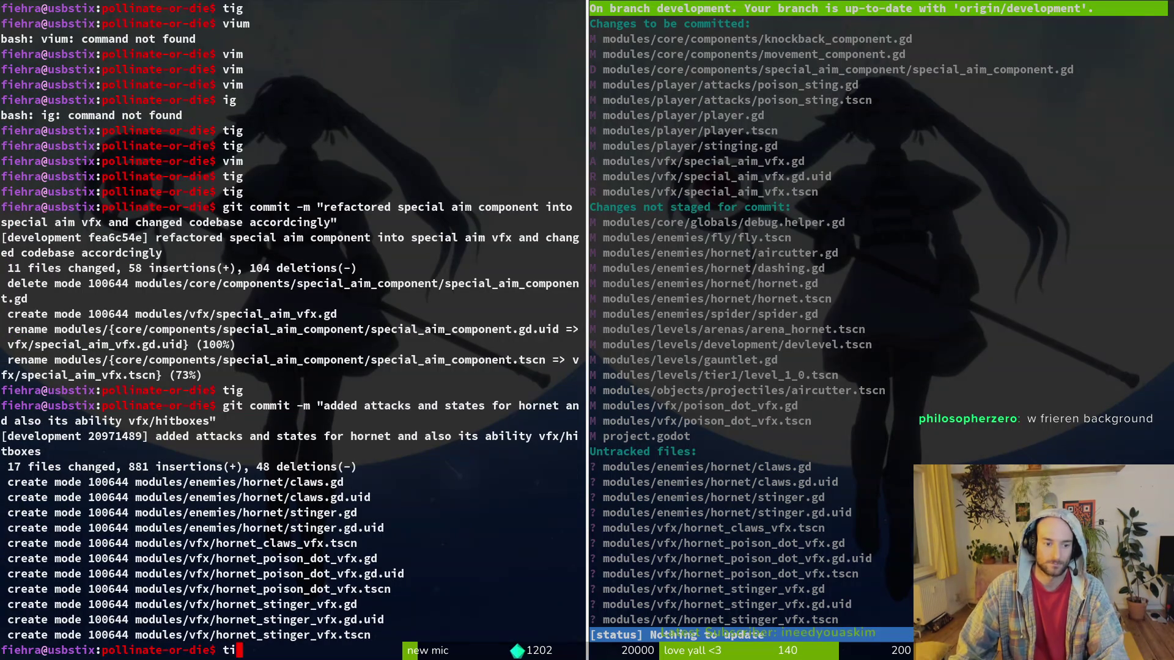
pyautogui.press('Return')
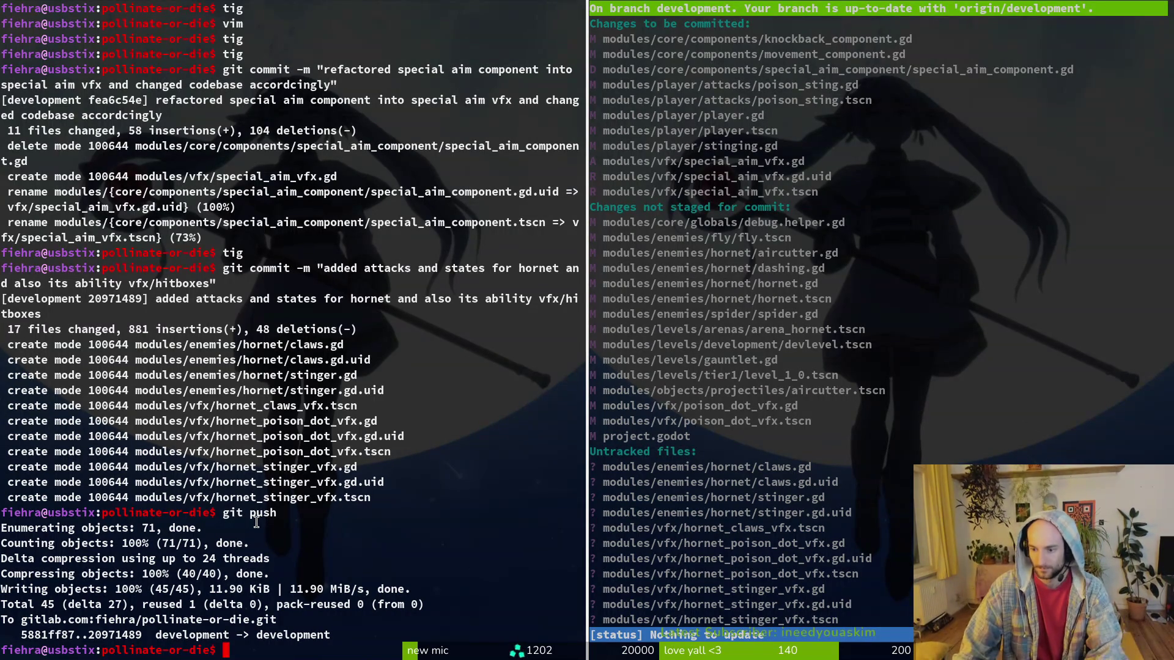
# Launch tig, stage poison_dot_vfx.gd and poison_dot_vfx.tscn, then quit to the shell.
pyautogui.write('tig')
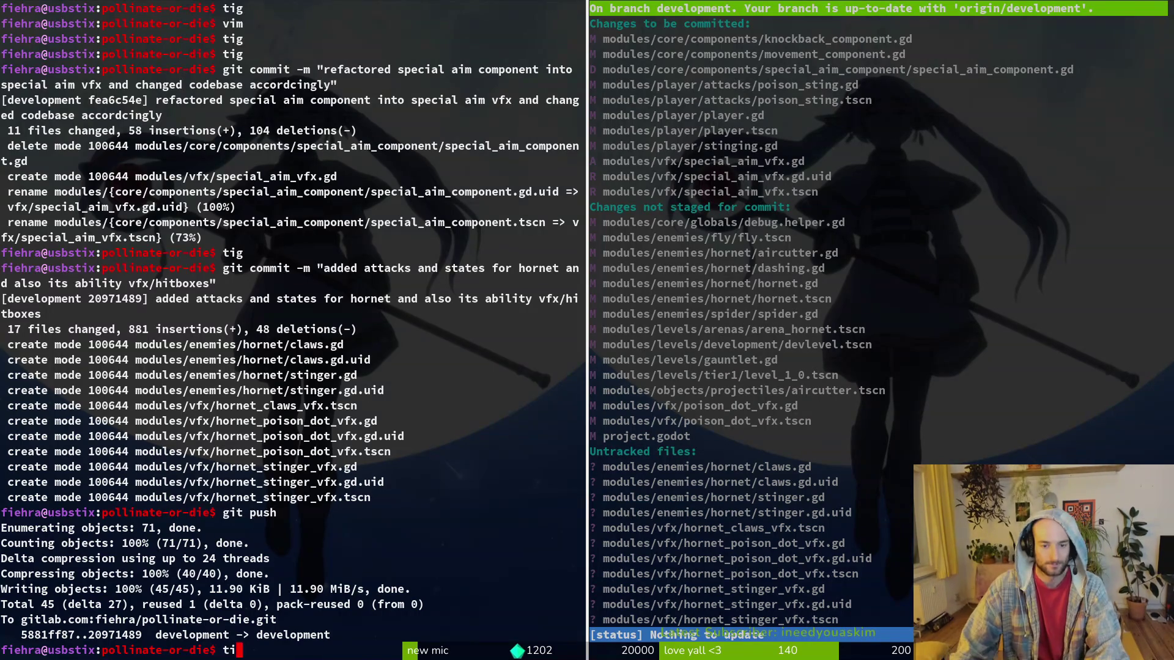
pyautogui.press('Return')
pyautogui.press('Down')
pyautogui.press('Down')
pyautogui.press('Down')
pyautogui.press('Up')
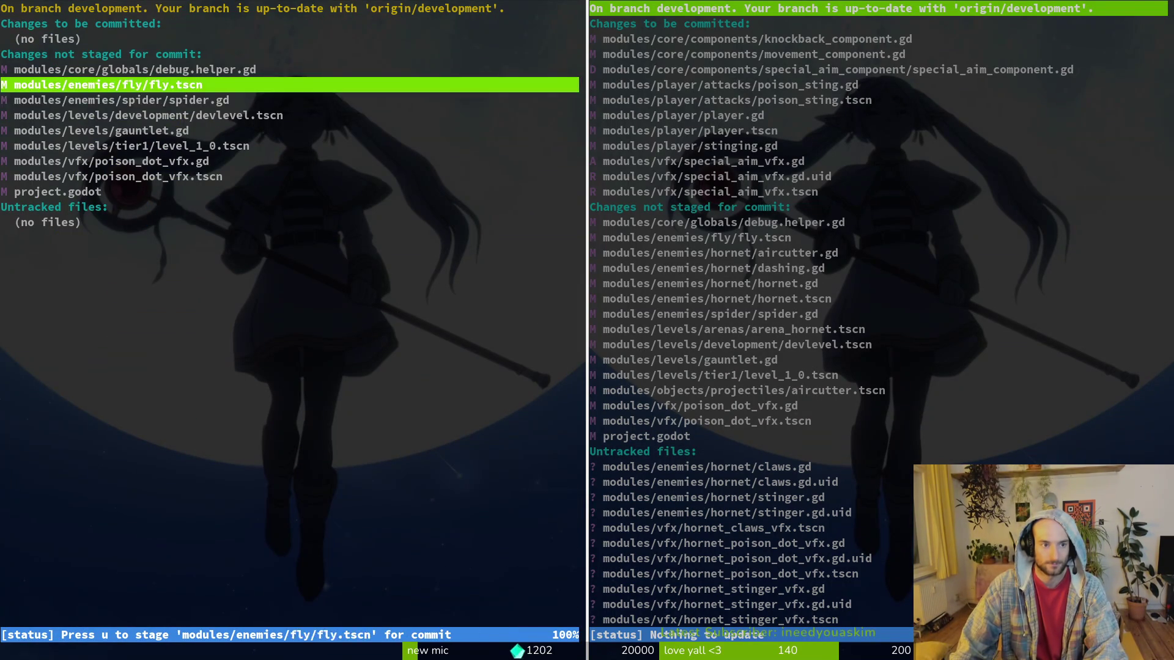
pyautogui.press('Down')
pyautogui.press('Down')
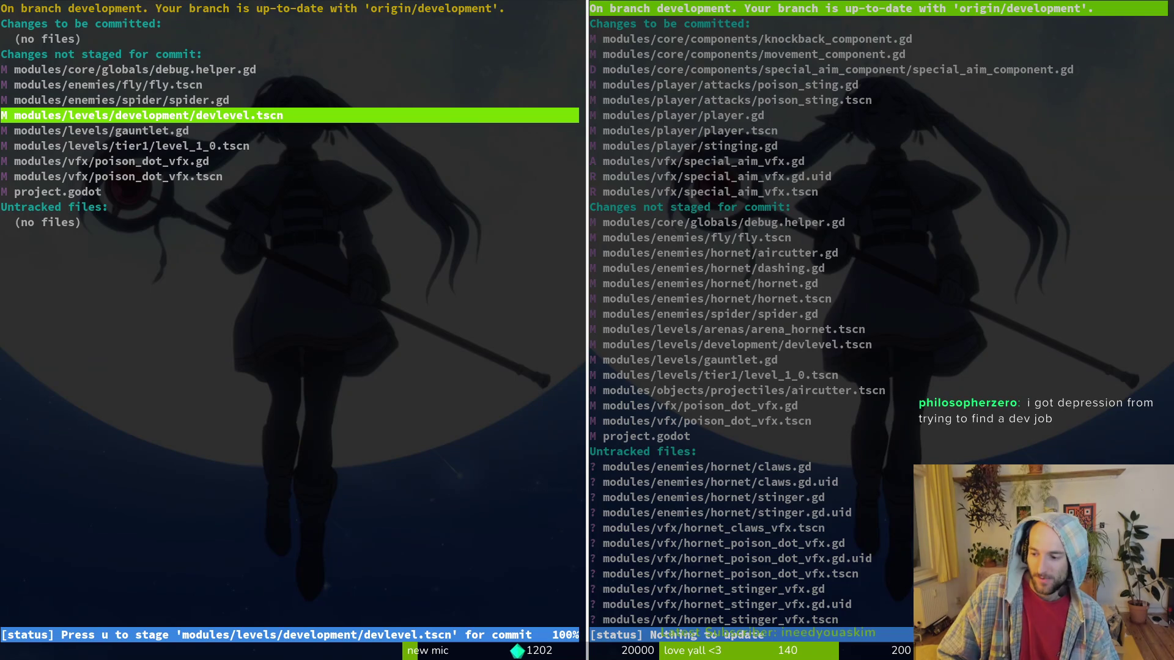
pyautogui.press('Down')
pyautogui.press('Down')
pyautogui.press('Down')
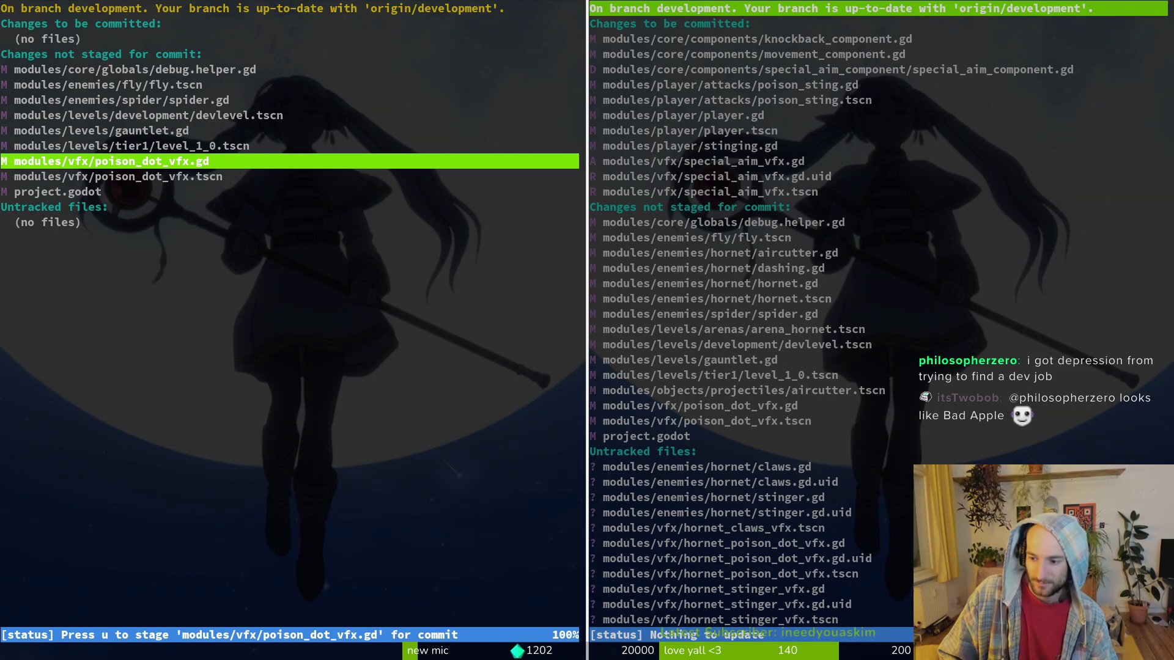
pyautogui.press('u')
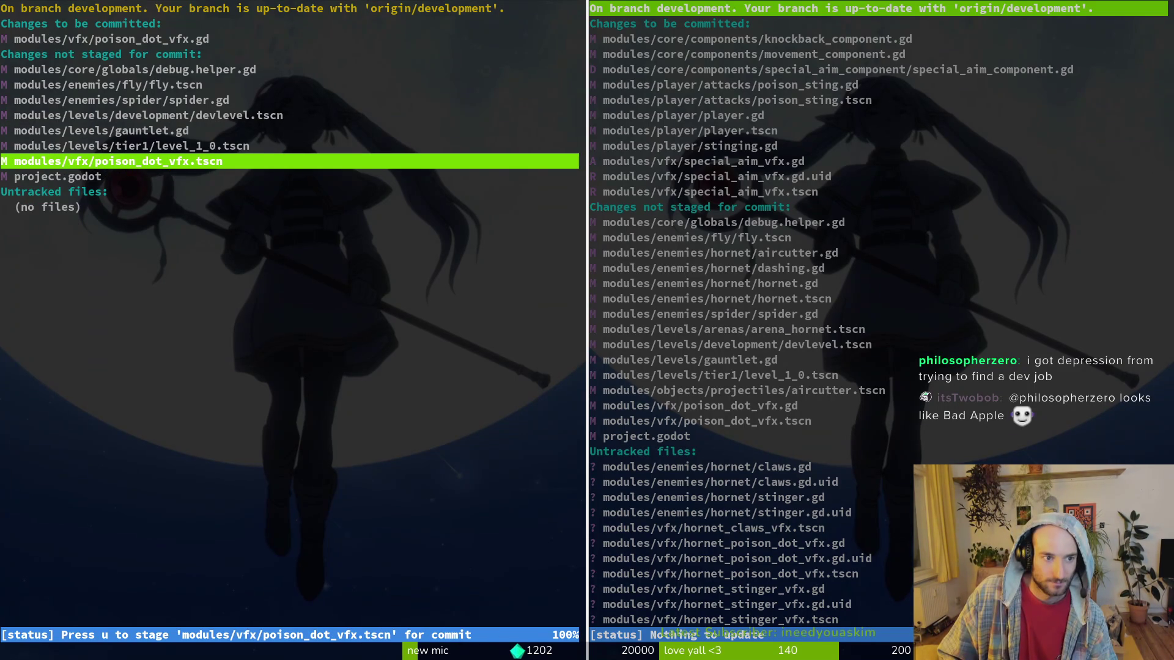
pyautogui.press('u')
pyautogui.press('Up')
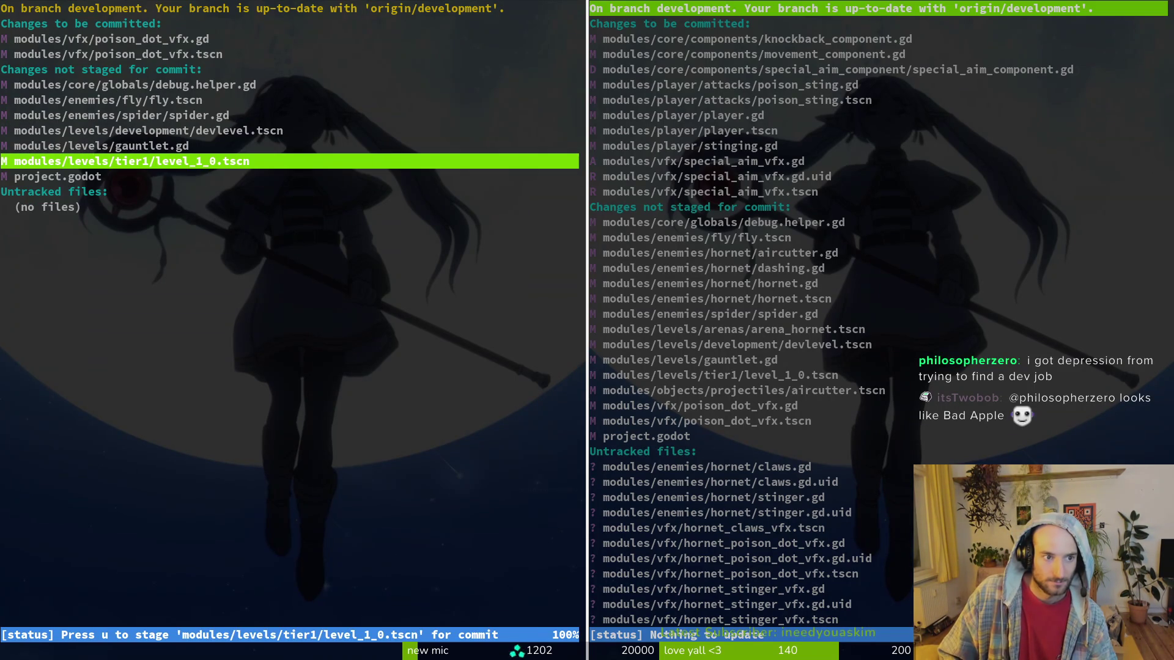
pyautogui.write('qgit comit')
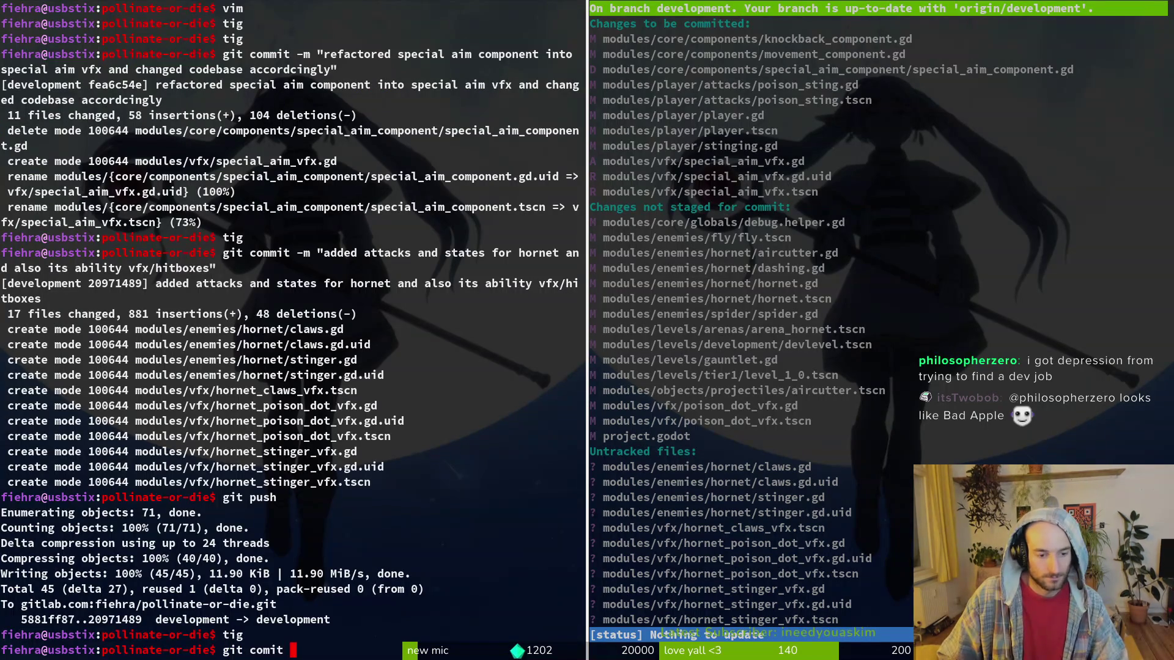
pyautogui.write('mit -m "')
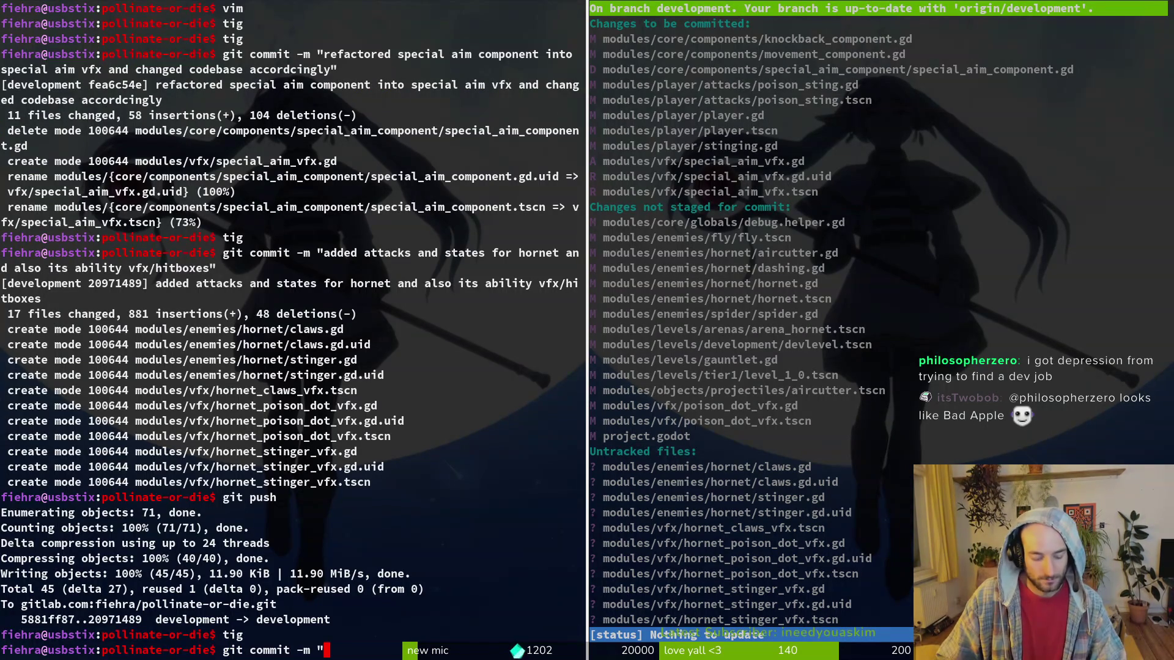
pyautogui.write('refactored')
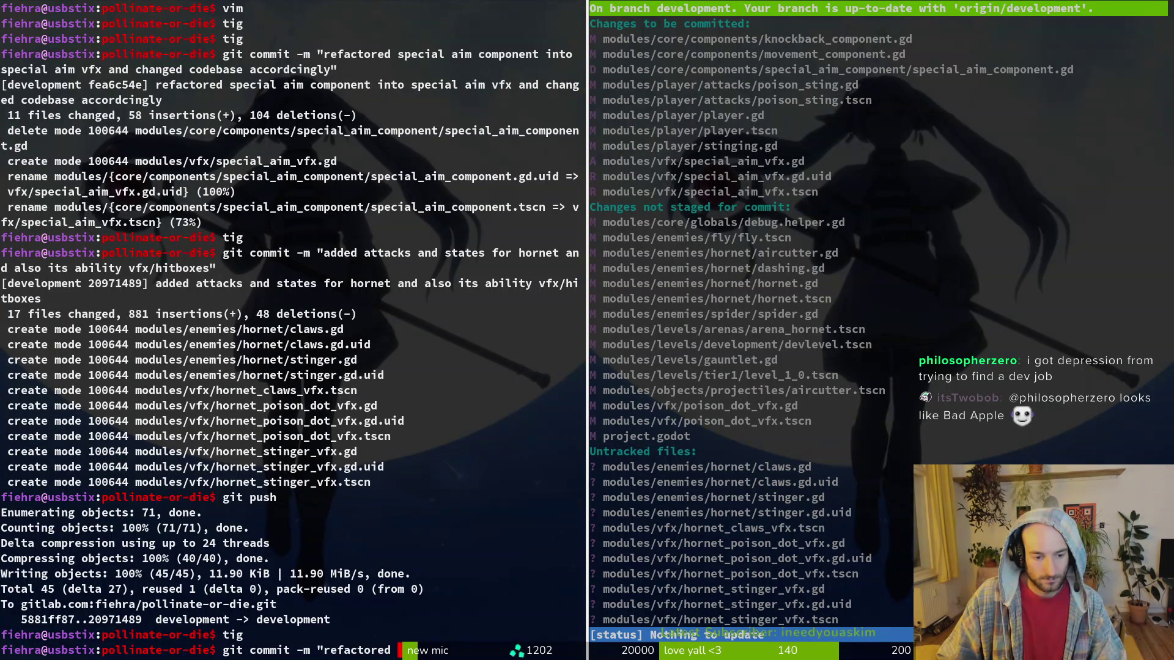
pyautogui.write('oison dot"')
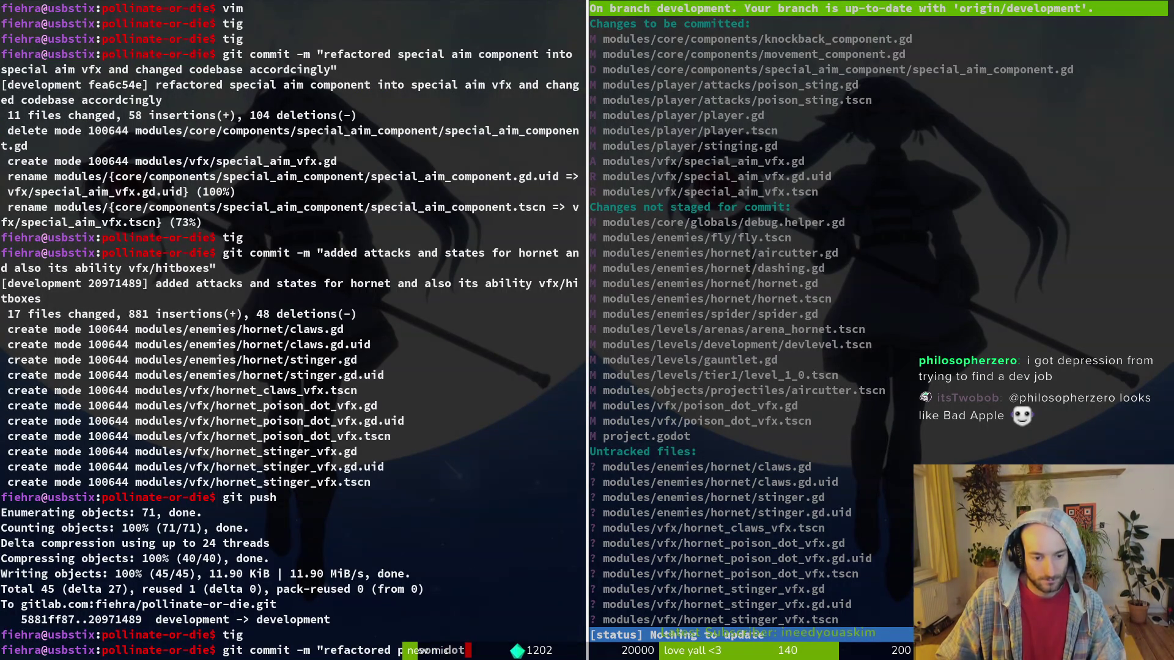
# In the second terminal pane, review the staged poison_dot_vfx.gd diff in tig, then return to bash.
pyautogui.click(902, 379)
pyautogui.write('qtig')
pyautogui.press('Return')
pyautogui.press('s')
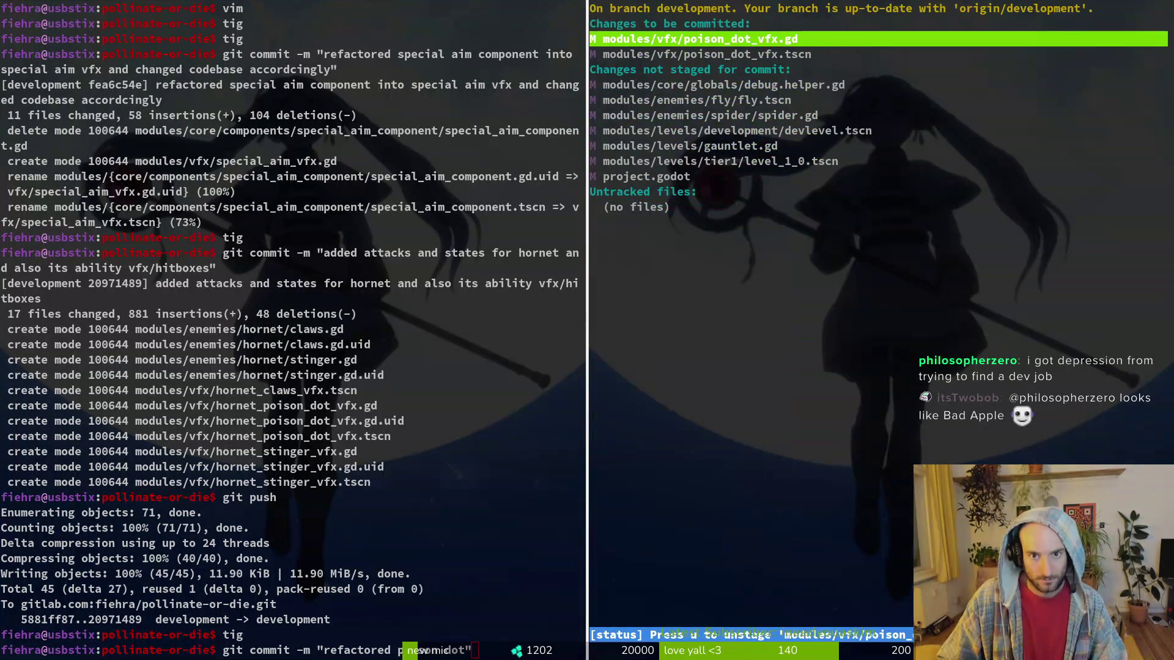
pyautogui.press('Return')
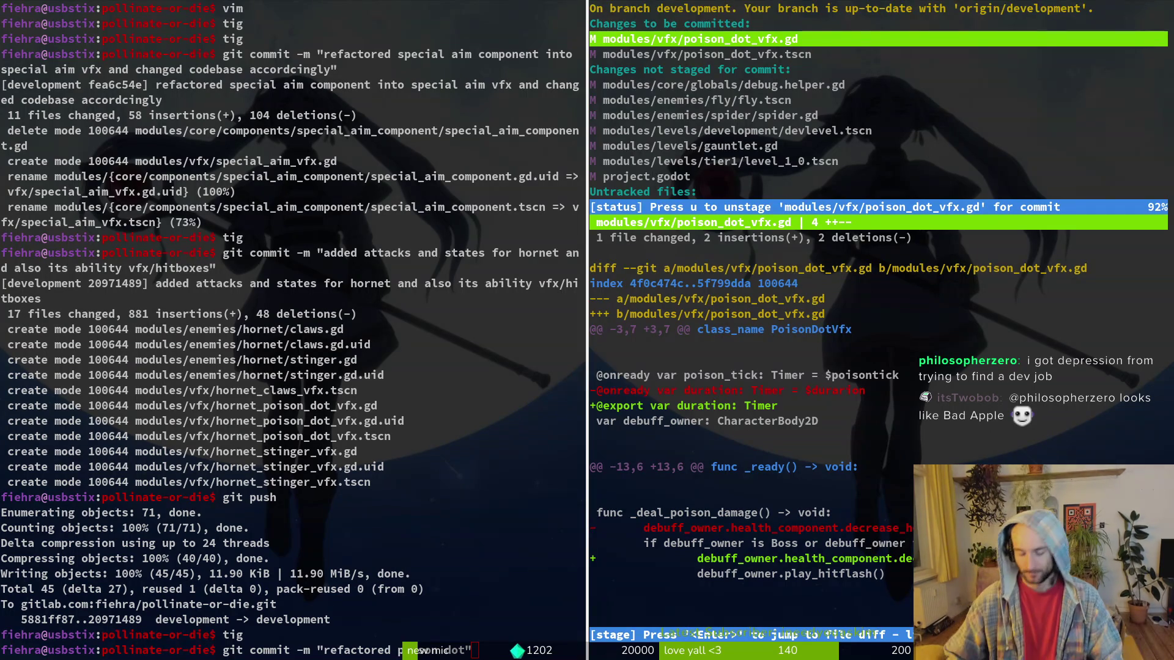
pyautogui.press('q')
pyautogui.hotkey('ctrl', 'c')
pyautogui.write('vo')
pyautogui.press('BackSpace')
pyautogui.press('BackSpace')
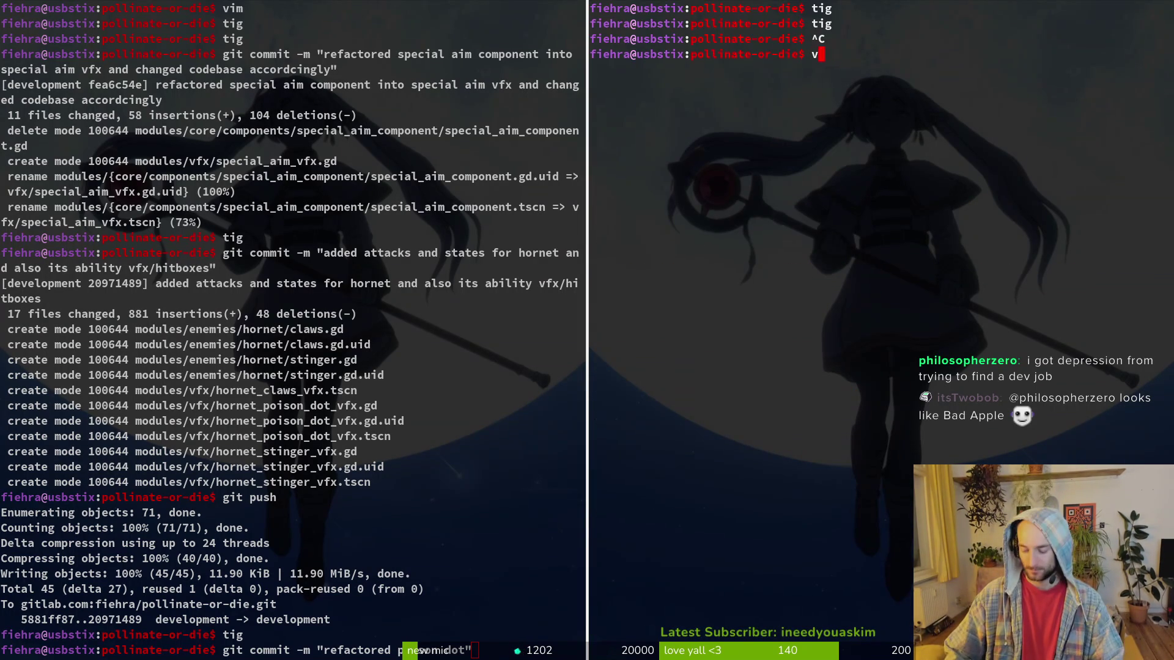
# In vim, move the decrease_health line in poison_dot_vfx.gd above the Boss/Enemy check and save.
pyautogui.write('im')
pyautogui.press('Return')
pyautogui.press('space')
pyautogui.write('pfpoidot')
pyautogui.press('Return')
pyautogui.press('}')
pyautogui.press('}')
pyautogui.press('}')
pyautogui.press('j')
pyautogui.press('j')
pyautogui.press('j')
pyautogui.press('^')
pyautogui.press('V')
pyautogui.press('K')
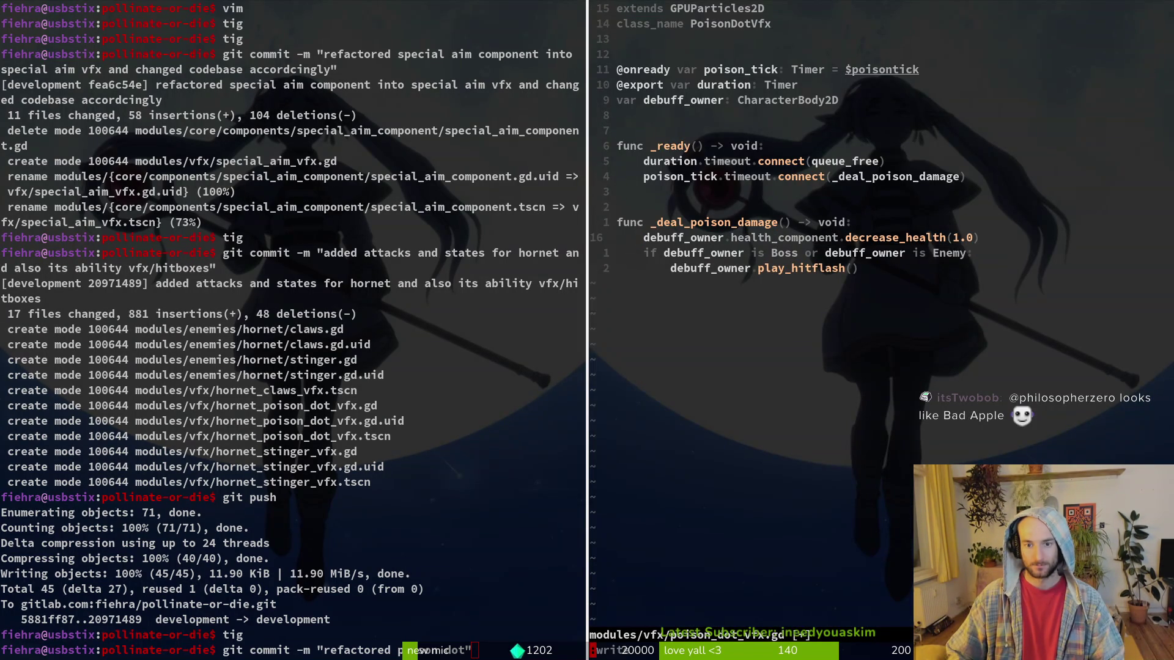
pyautogui.write(':wq')
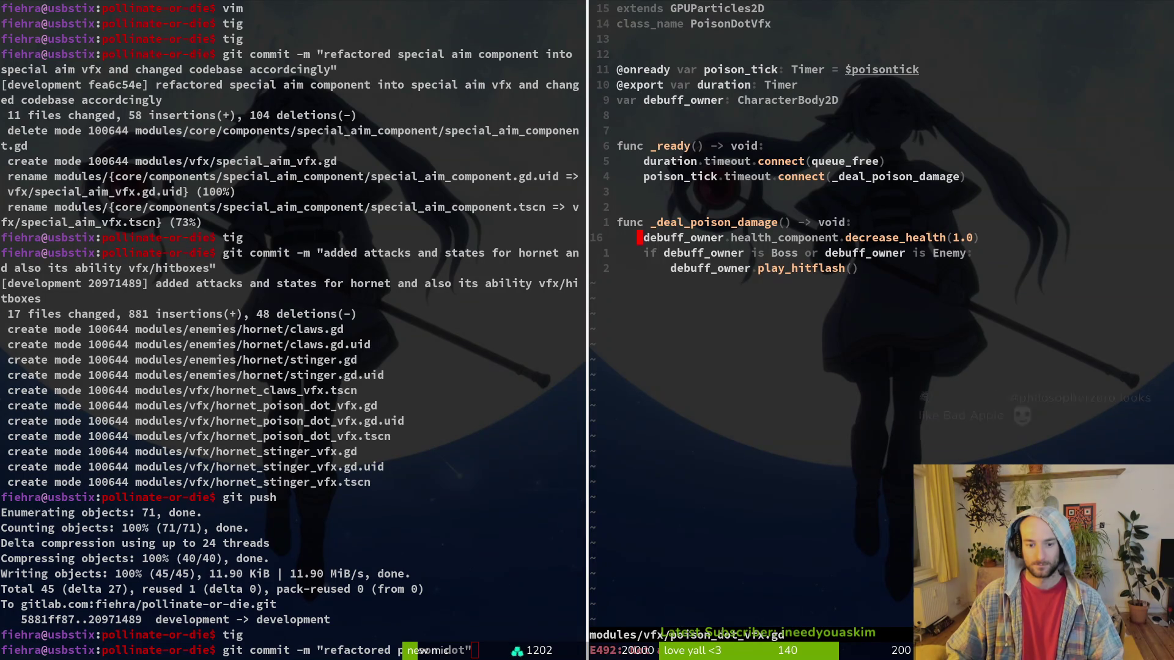
pyautogui.press('Return')
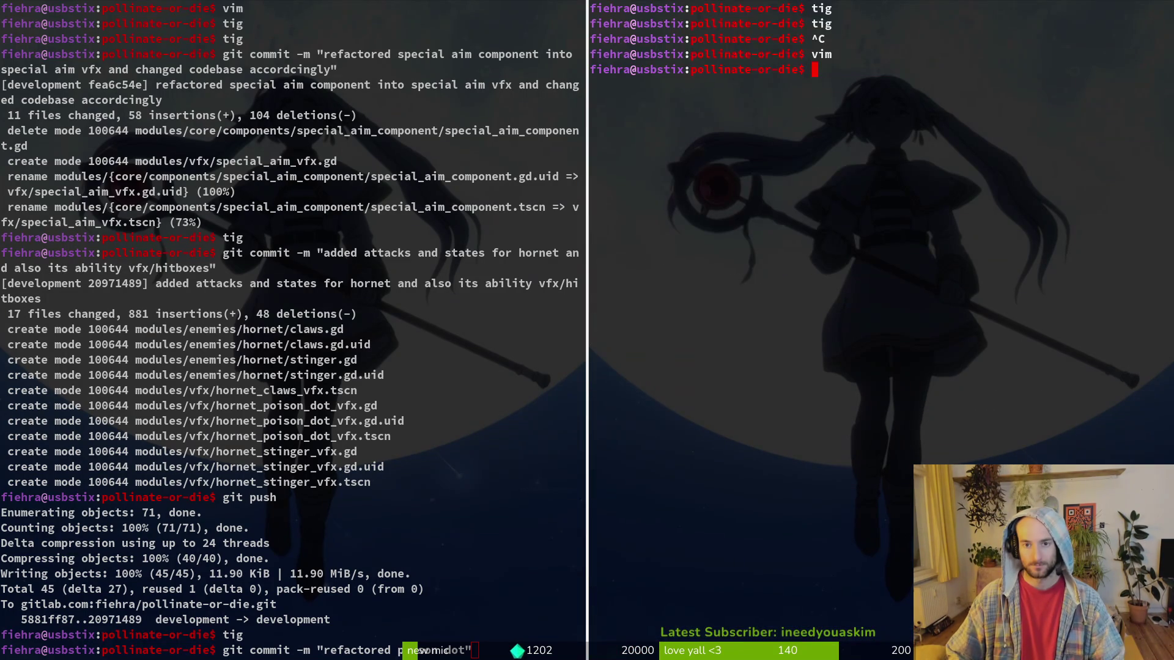
# Close the second pane, clear the pending command, and stage poison_dot_vfx.gd in tig.
pyautogui.hotkey('ctrl', 'd')
pyautogui.press('BackSpace')
pyautogui.press('BackSpace')
pyautogui.press('BackSpace')
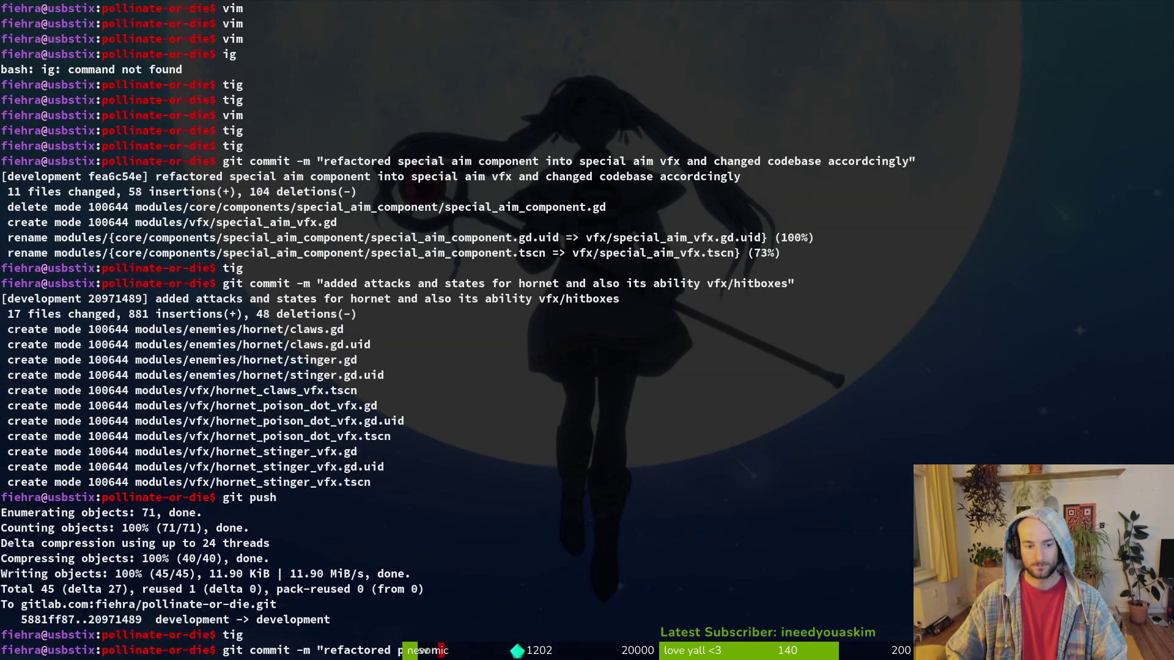
pyautogui.press('BackSpace')
pyautogui.press('BackSpace')
pyautogui.press('BackSpace')
pyautogui.write('tig')
pyautogui.press('Return')
pyautogui.press('s')
pyautogui.press('Down')
pyautogui.press('Down')
pyautogui.press('Down')
pyautogui.press('Up')
pyautogui.press('Up')
pyautogui.press('Up')
pyautogui.press('Down')
pyautogui.press('Down')
pyautogui.press('Down')
pyautogui.press('Down')
pyautogui.press('u')
pyautogui.press('q')
pyautogui.press('q')
# Commit the change with message 'refactored poison dot'.
pyautogui.write('git commit - m')
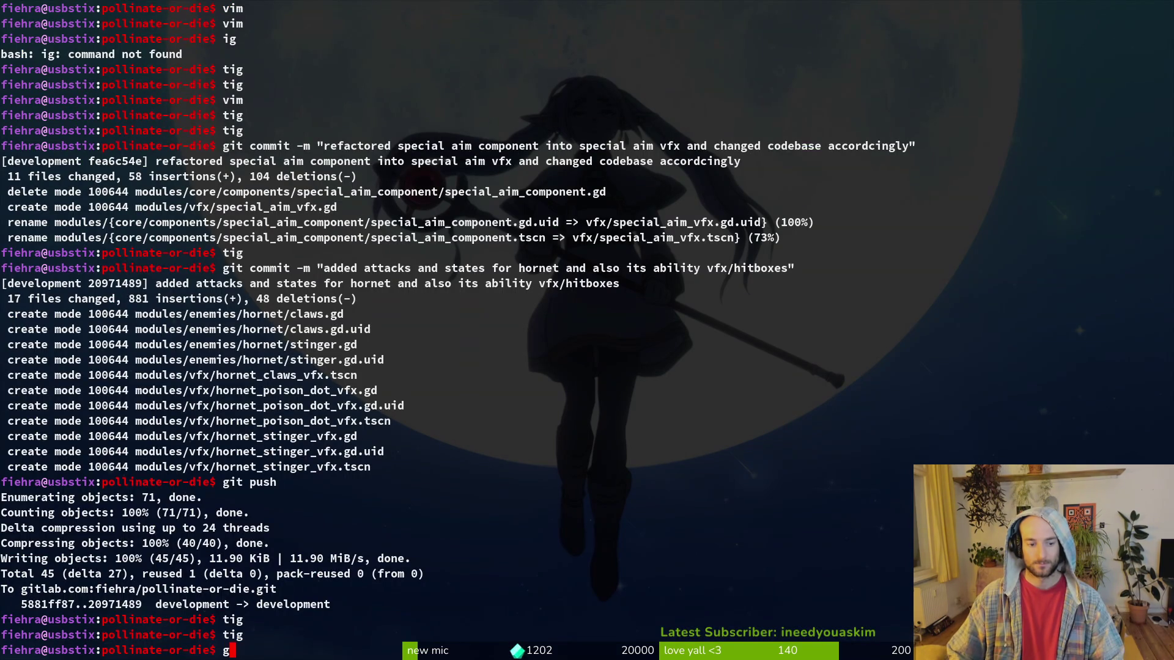
pyautogui.press('BackSpace')
pyautogui.press('BackSpace')
pyautogui.write('m "refactored p')
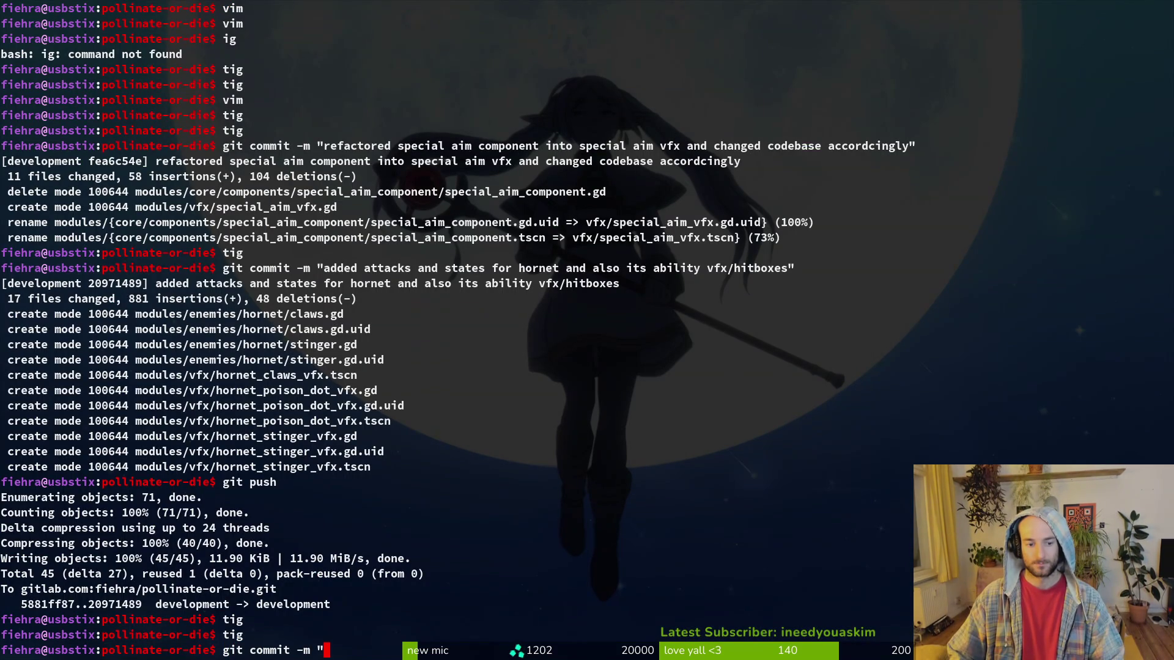
pyautogui.write('oison dot"')
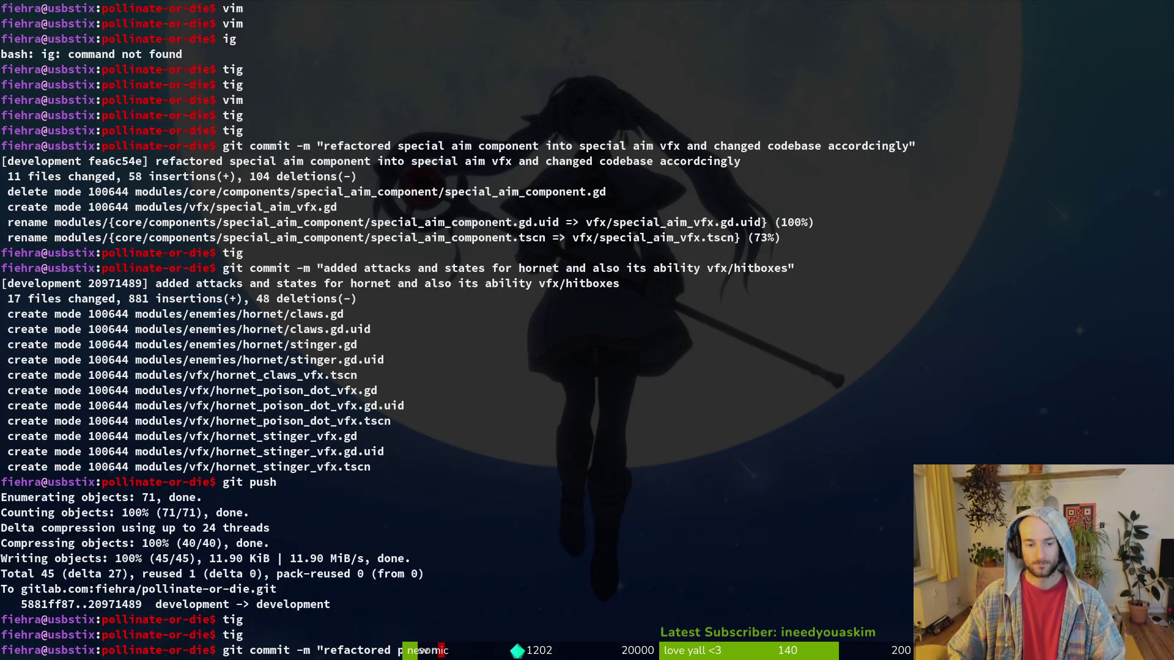
pyautogui.press('Return')
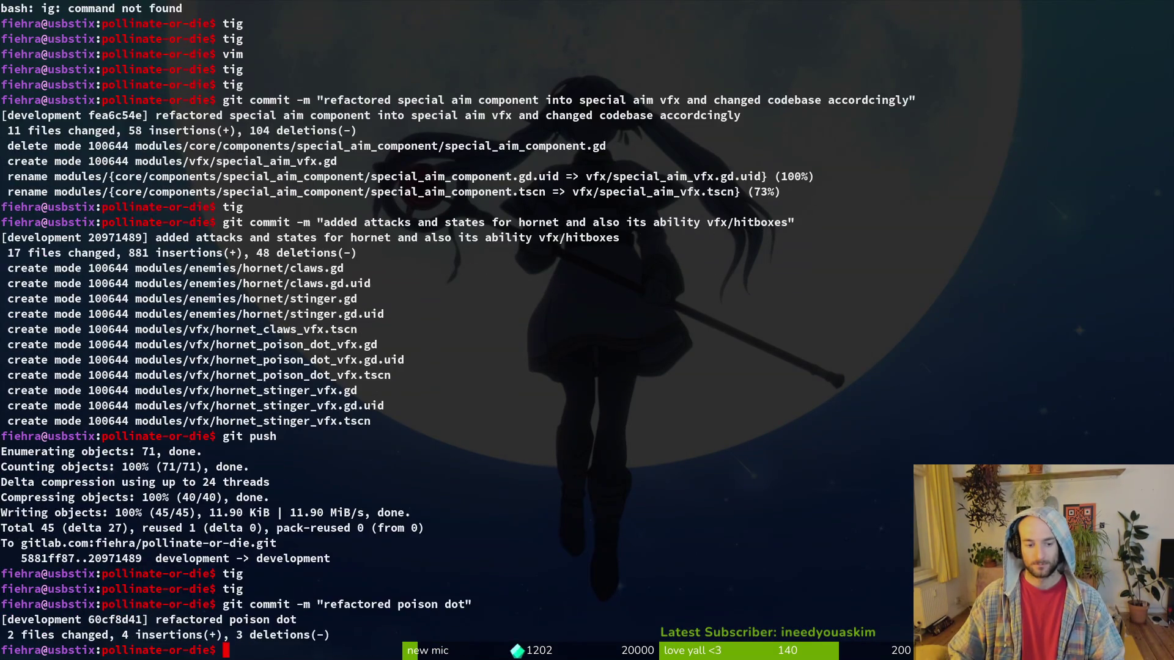
pyautogui.write('tig')
pyautogui.press('Return')
pyautogui.press('Down')
pyautogui.press('Down')
pyautogui.press('Down')
# Stage fly.tscn, spider.gd, gauntlet.gd and level_1_0.tscn, checking the devlevel.tscn diff along the way.
pyautogui.press('Down')
pyautogui.press('Down')
pyautogui.press('Return')
pyautogui.press('Up')
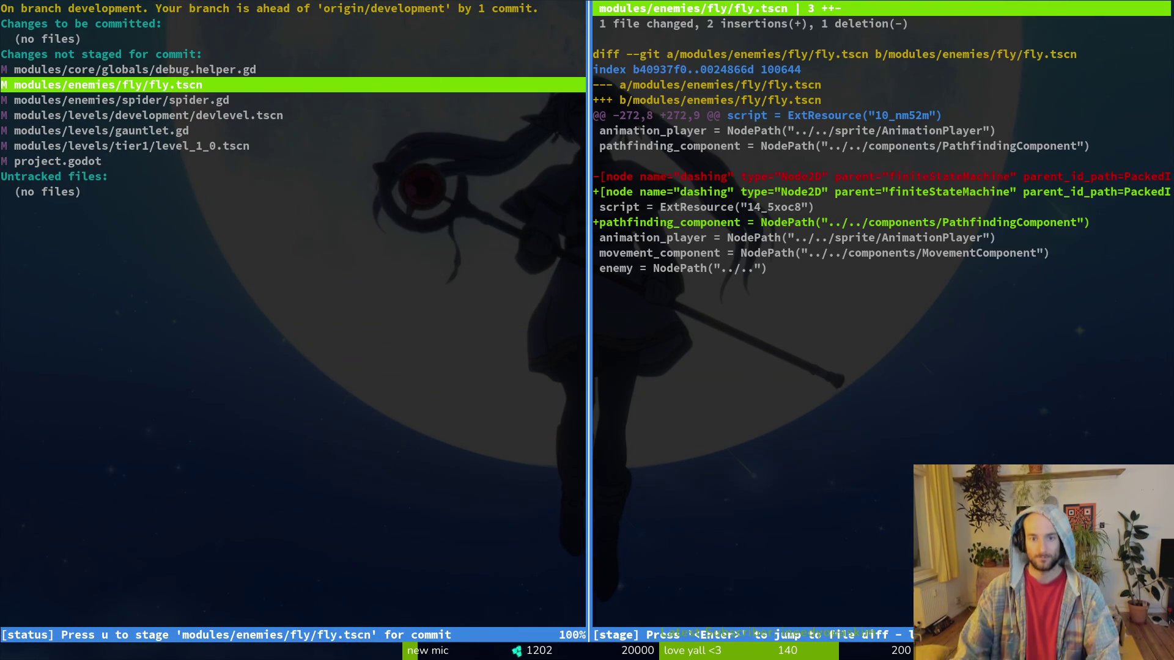
pyautogui.press('u')
pyautogui.press('u')
pyautogui.press('Down')
pyautogui.press('Down')
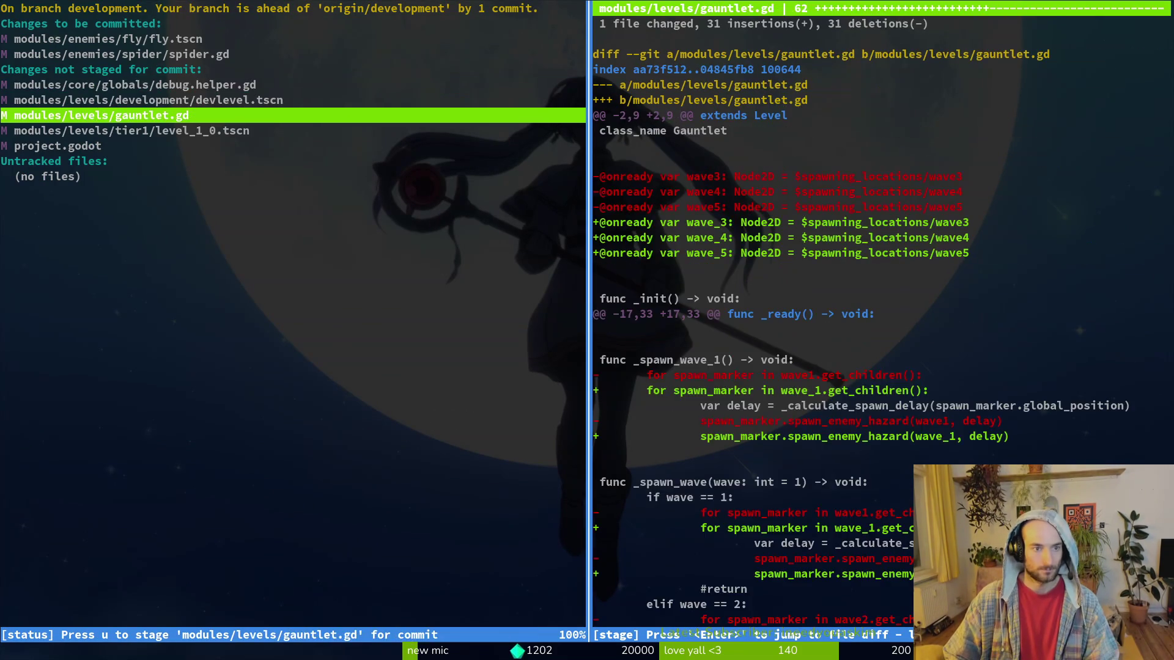
pyautogui.press('u')
pyautogui.press('Down')
pyautogui.press('u')
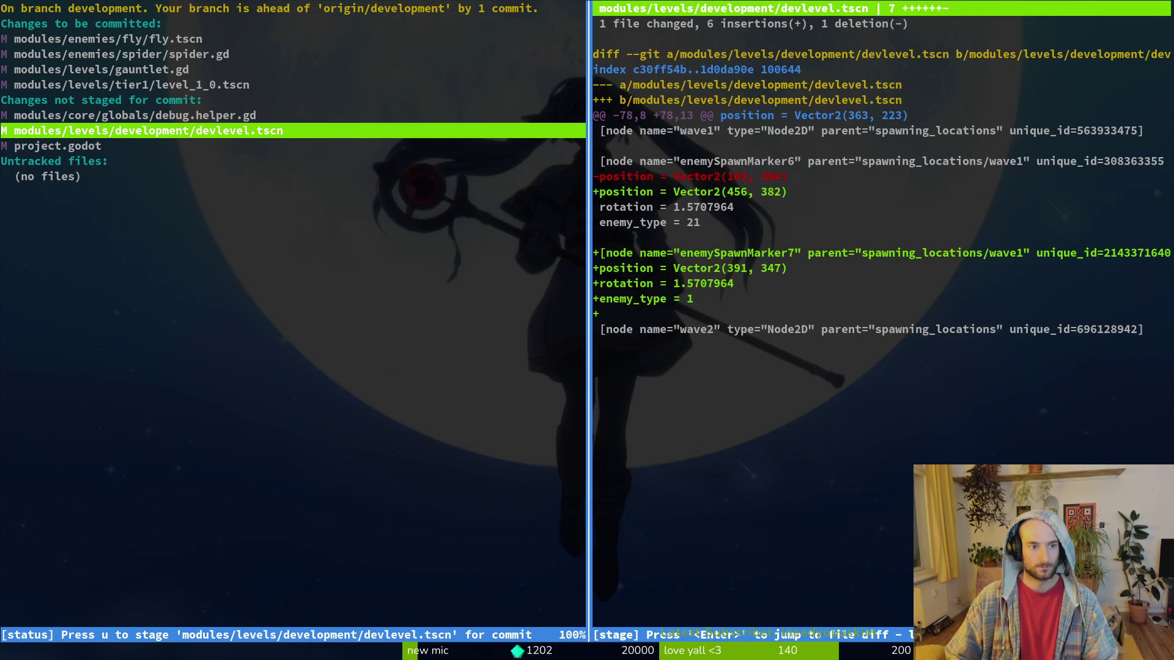
pyautogui.press('Up')
pyautogui.press('Down')
pyautogui.press('Down')
pyautogui.press('Up')
pyautogui.press('Up')
pyautogui.press('Up')
pyautogui.press('Up')
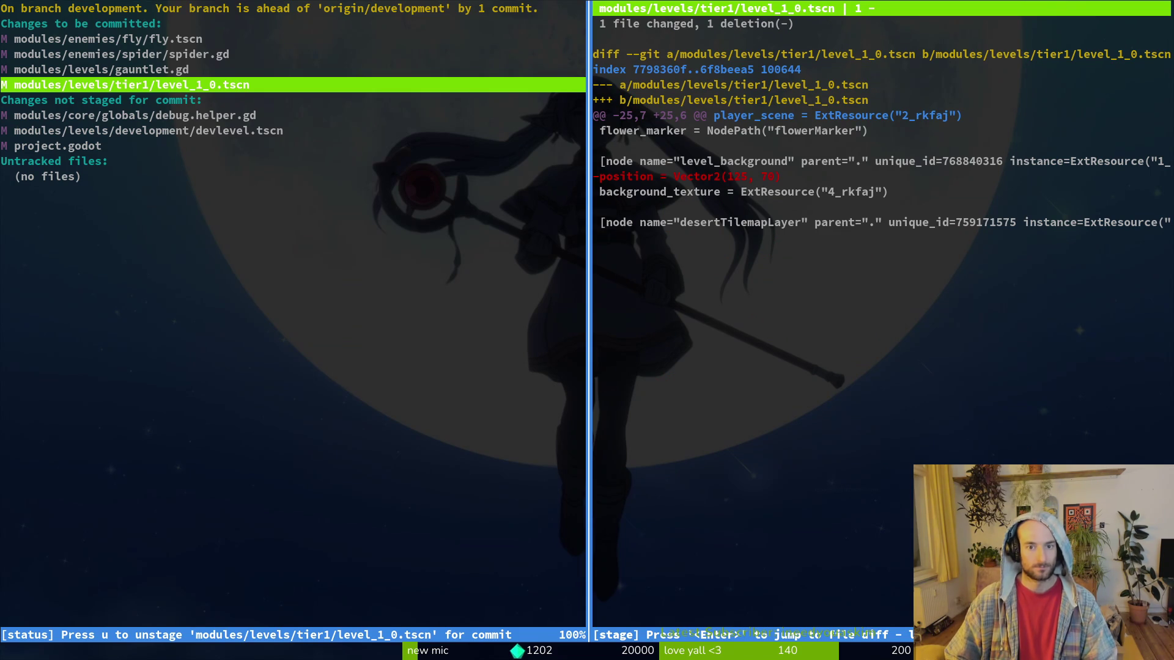
pyautogui.press('Up')
pyautogui.press('Up')
pyautogui.press('Up')
pyautogui.press('Up')
pyautogui.press('Down')
pyautogui.press('Down')
pyautogui.press('Down')
# Commit as 'fixed gauntlet script and level 1_0 backgroud' and push to origin development.
pyautogui.write('qgit comit -m')
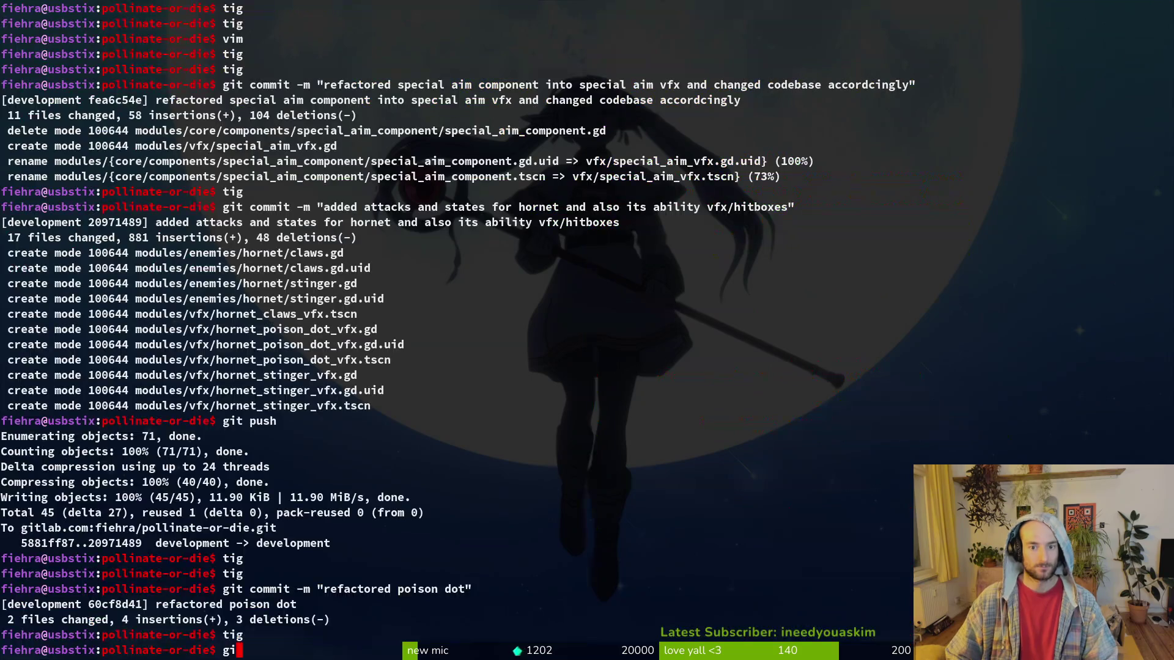
pyautogui.press('BackSpace')
pyautogui.press('BackSpace')
pyautogui.press('BackSpace')
pyautogui.write('mmim')
pyautogui.press('BackSpace')
pyautogui.write('t -m "fixed ')
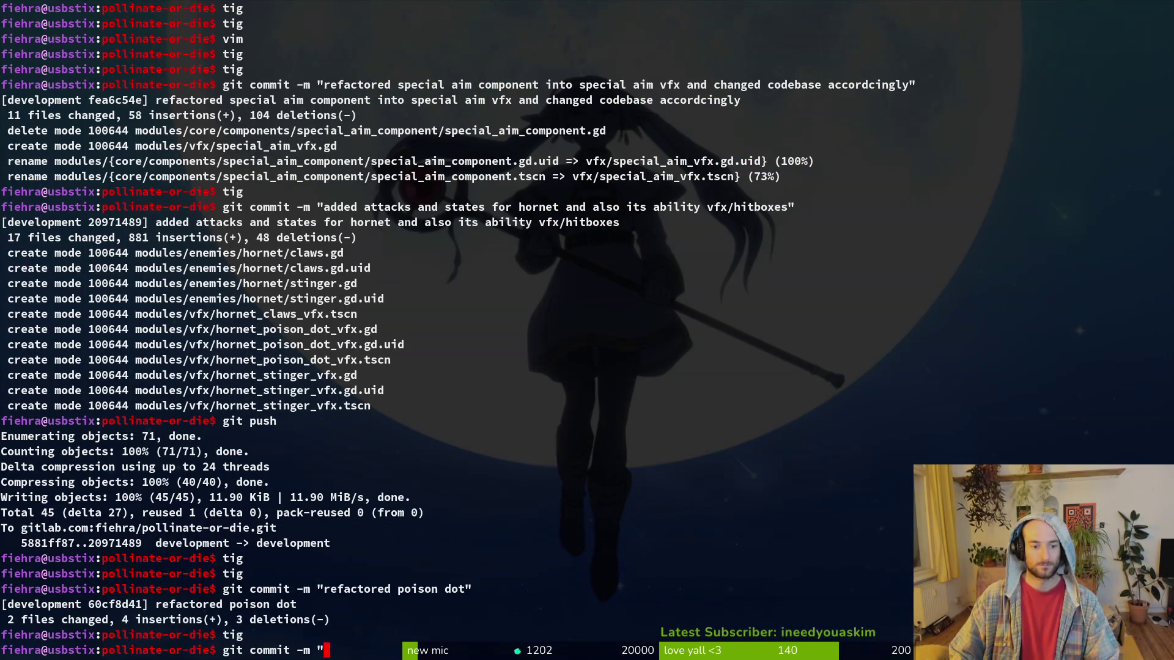
pyautogui.write('level')
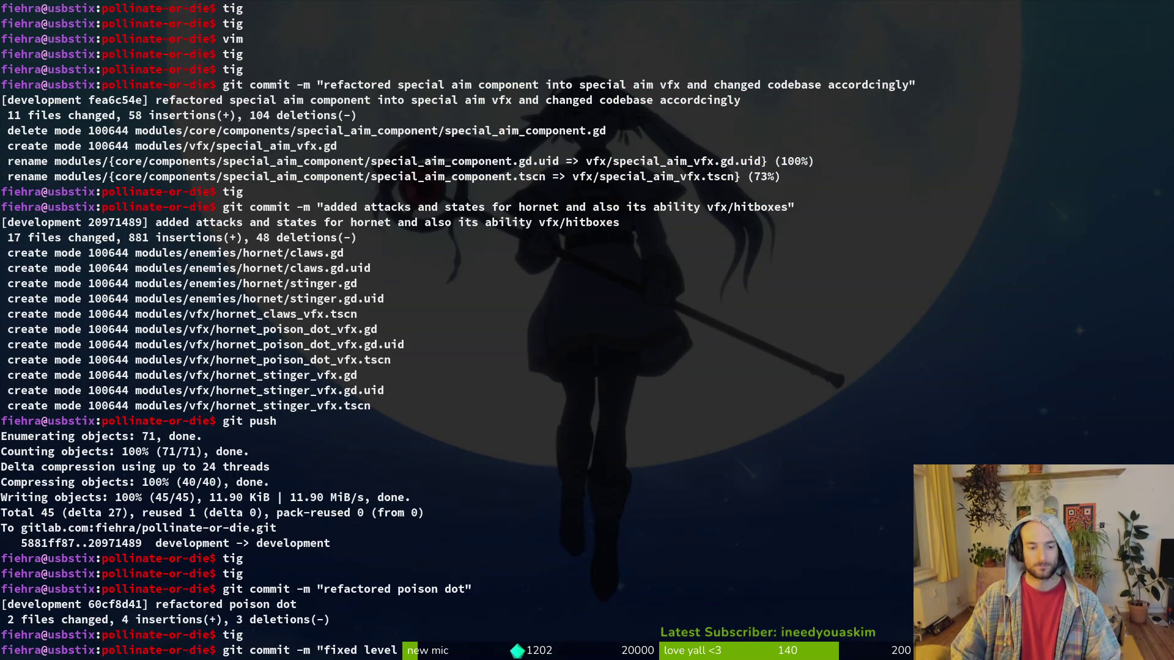
pyautogui.write(' new gauntlet')
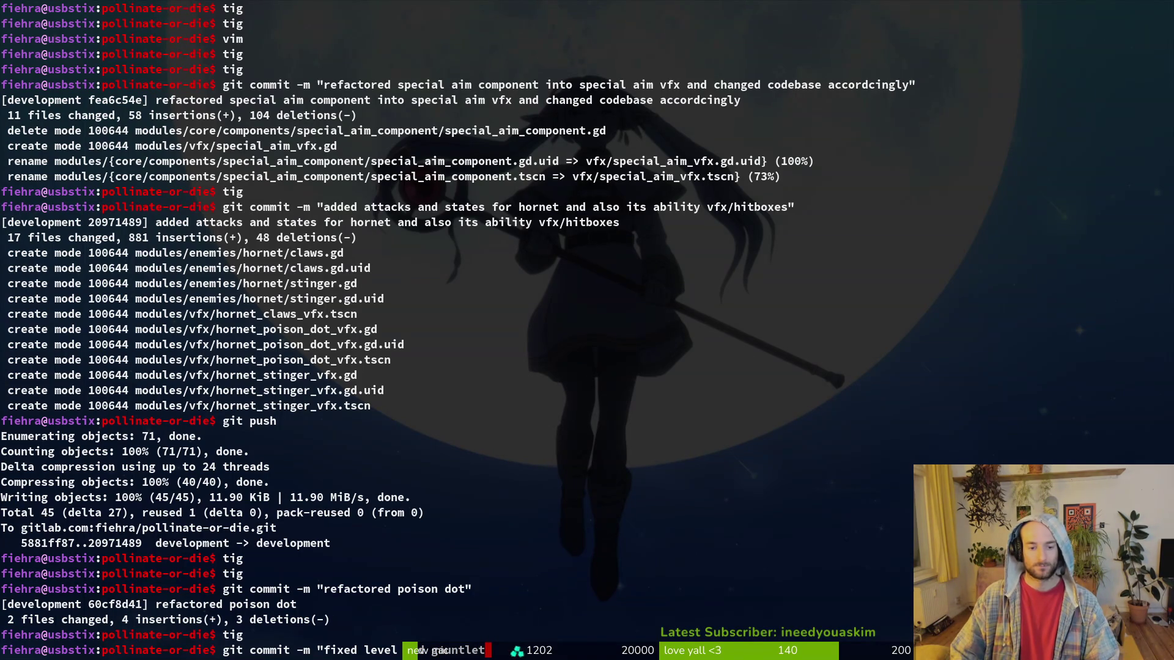
pyautogui.press('BackSpace')
pyautogui.press('BackSpace')
pyautogui.press('BackSpace')
pyautogui.write('ga')
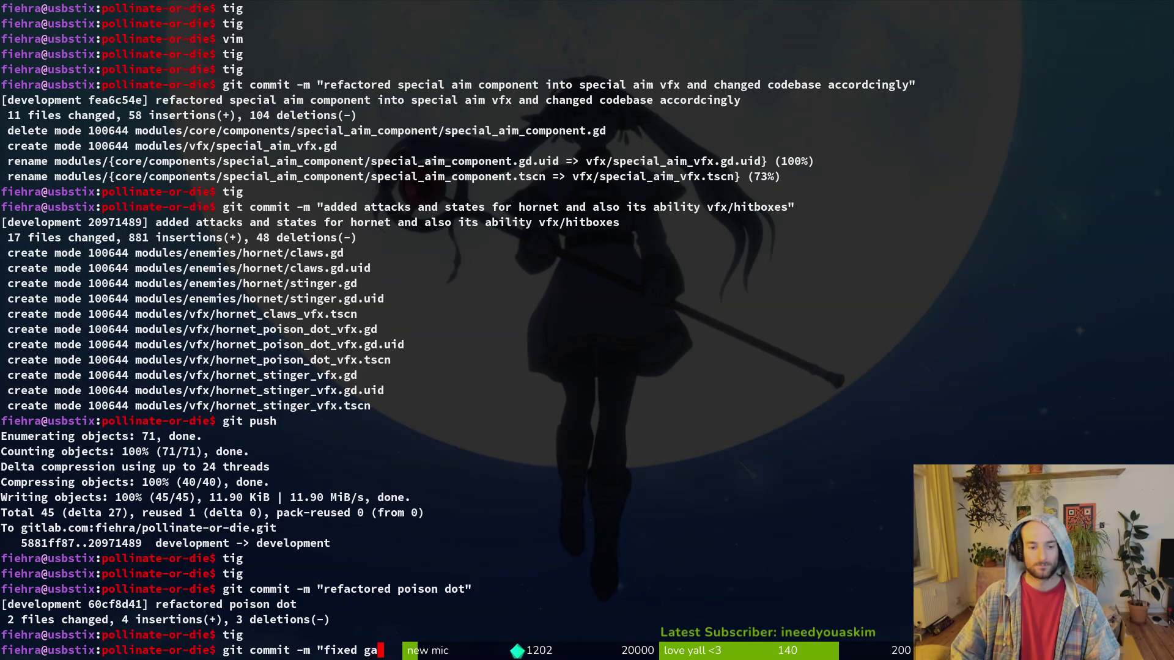
pyautogui.write('untlet script and le')
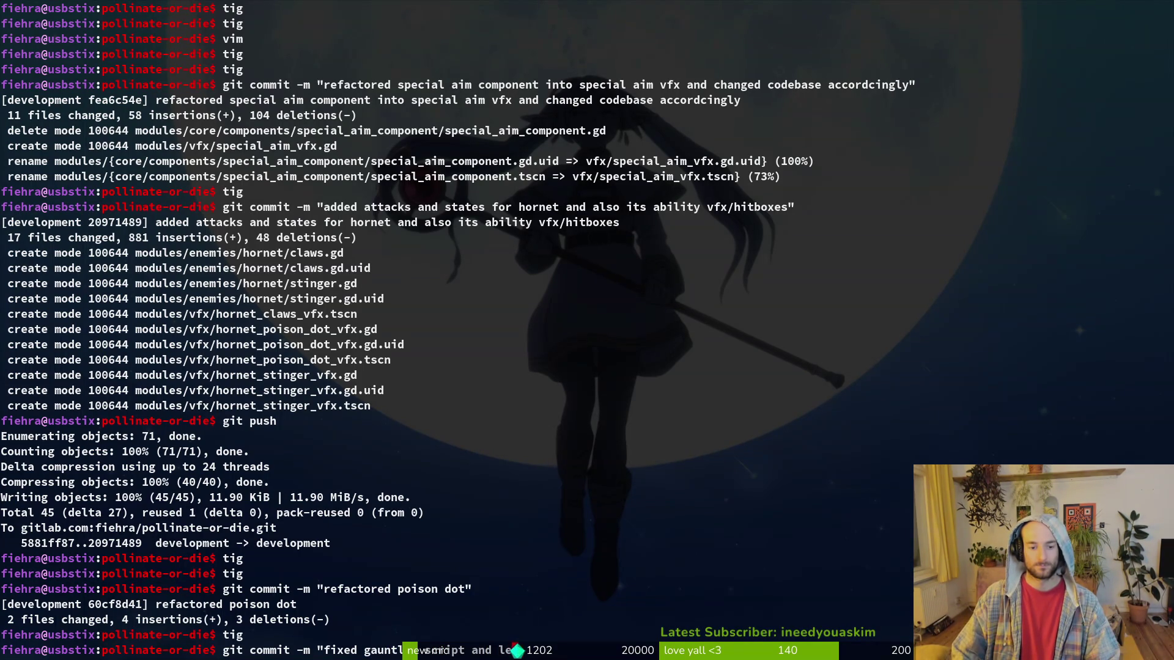
pyautogui.write('vel ro')
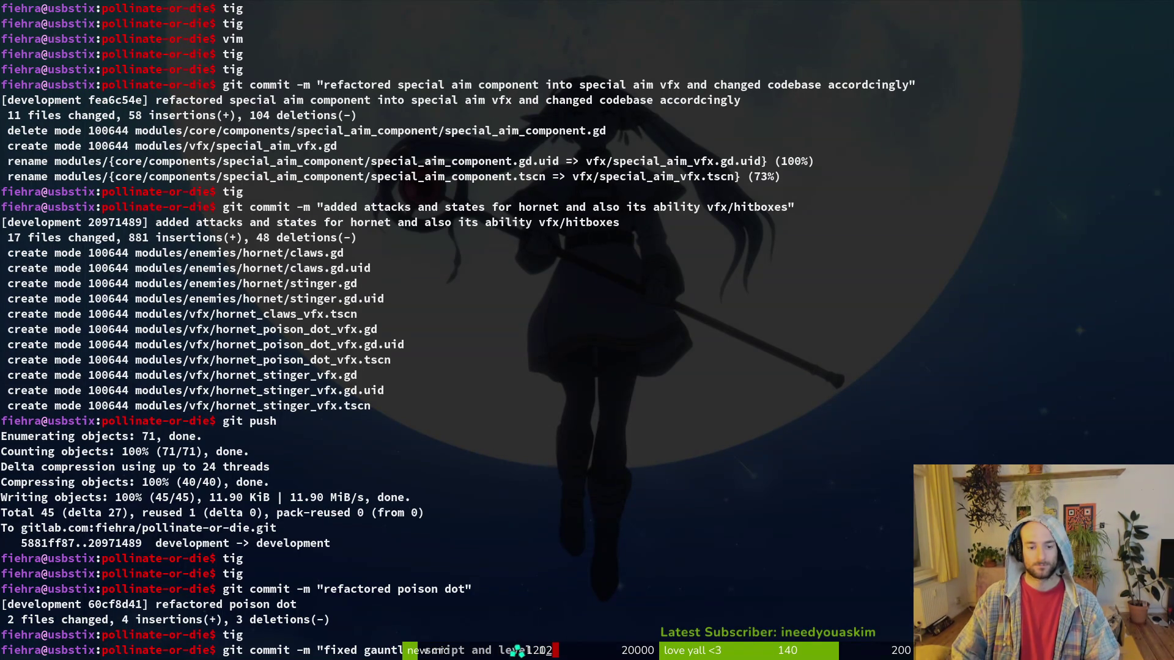
pyautogui.write('ombackgroud"')
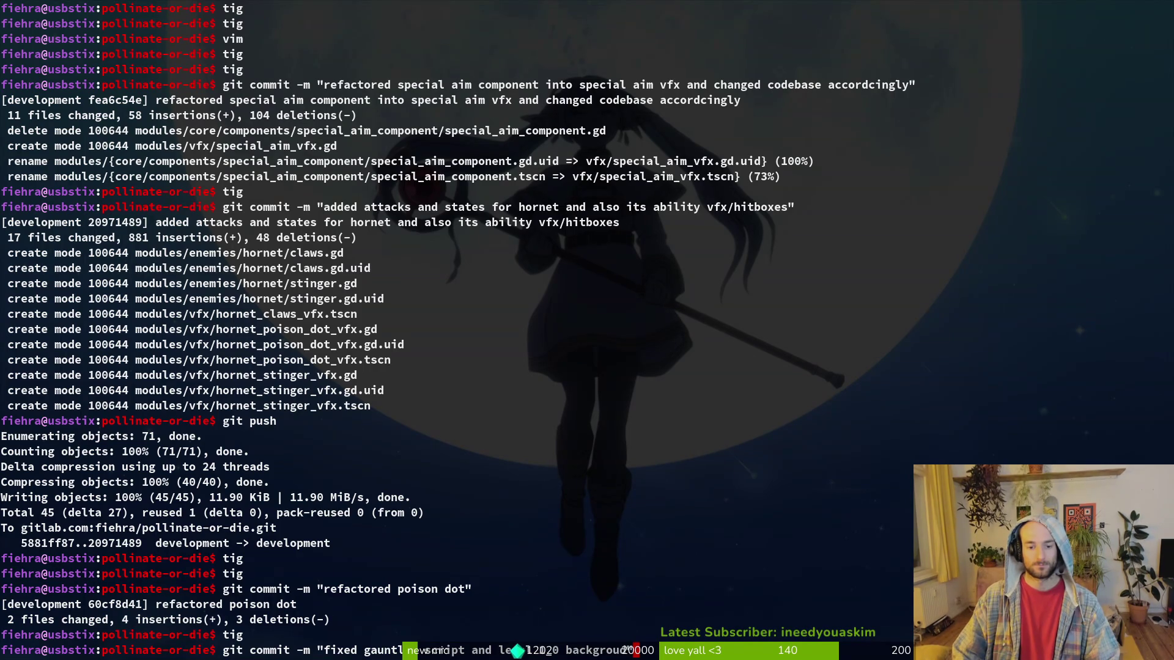
pyautogui.press('Return')
pyautogui.write('git push')
pyautogui.press('Return')
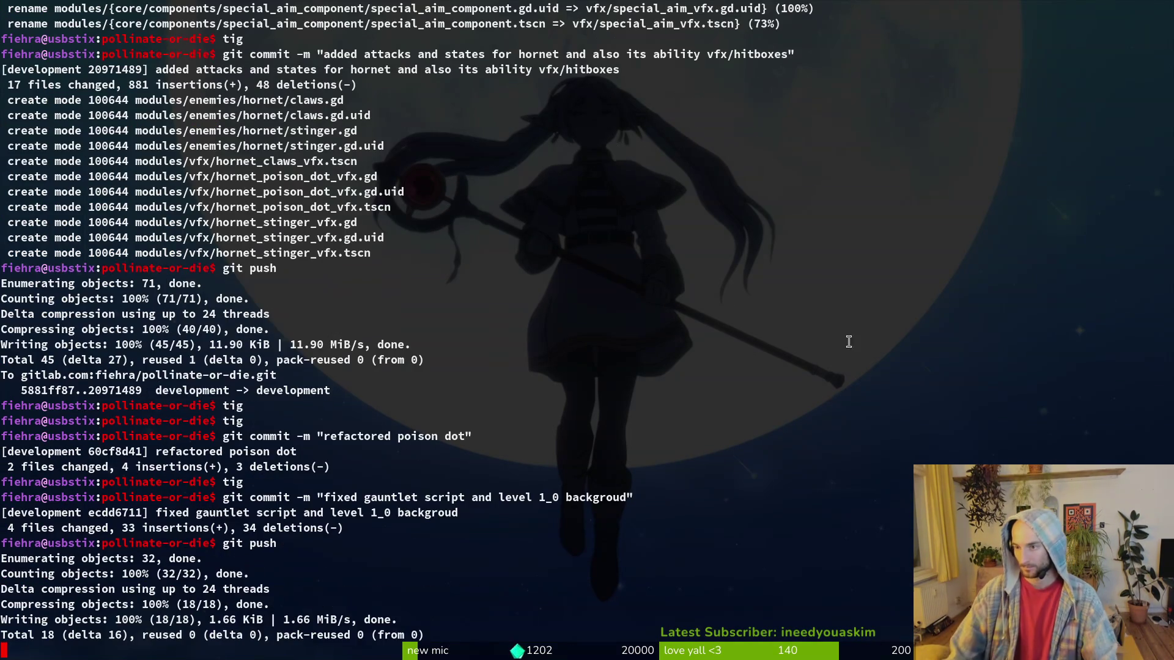
pyautogui.press('super+b')
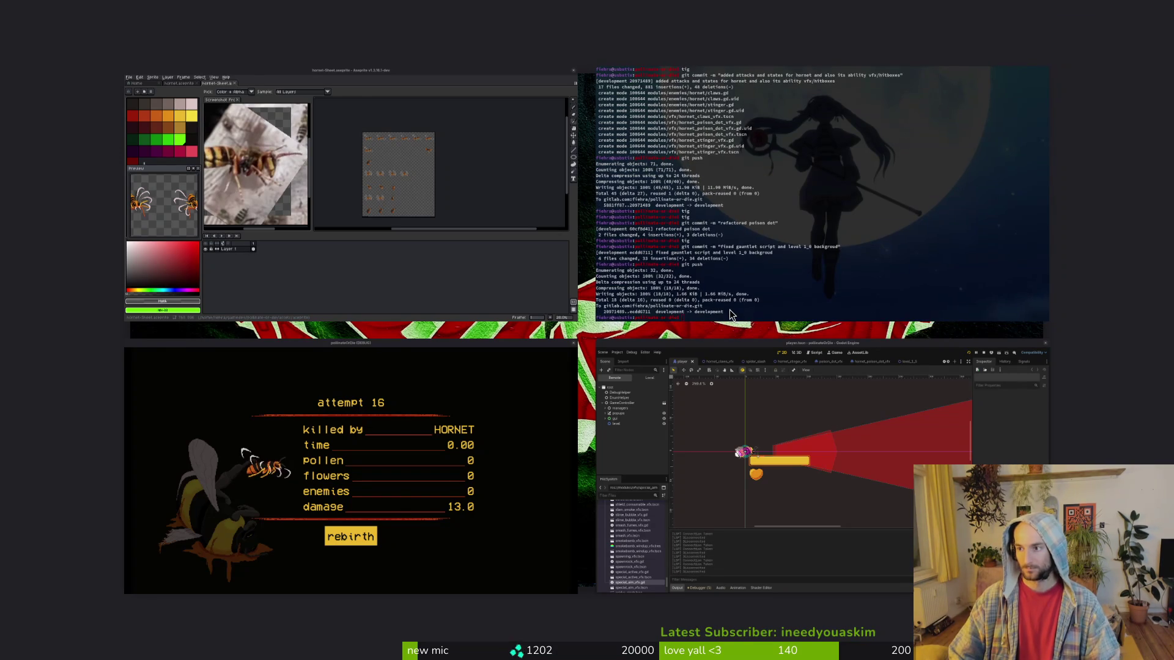
# Open the steam nextfest demo (forest area) milestone of pollinate or die from gitlab.com/fiehra.
pyautogui.write('git')
pyautogui.press('Down')
pyautogui.press('Return')
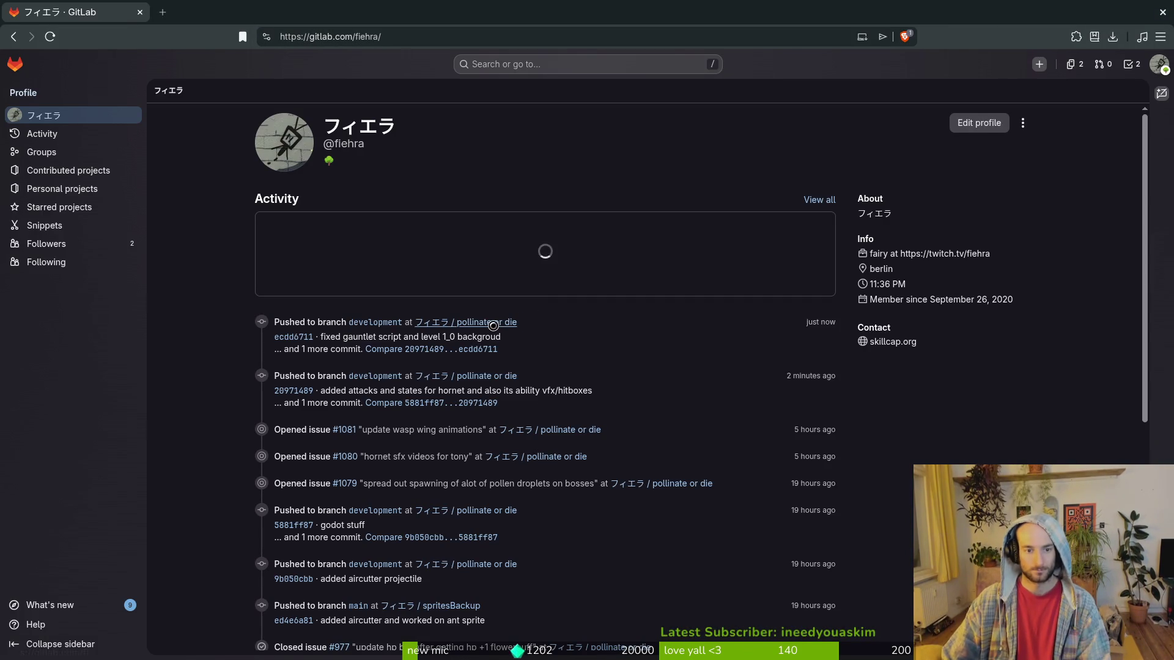
pyautogui.press('Return')
pyautogui.moveTo(71, 217)
pyautogui.click(196, 264)
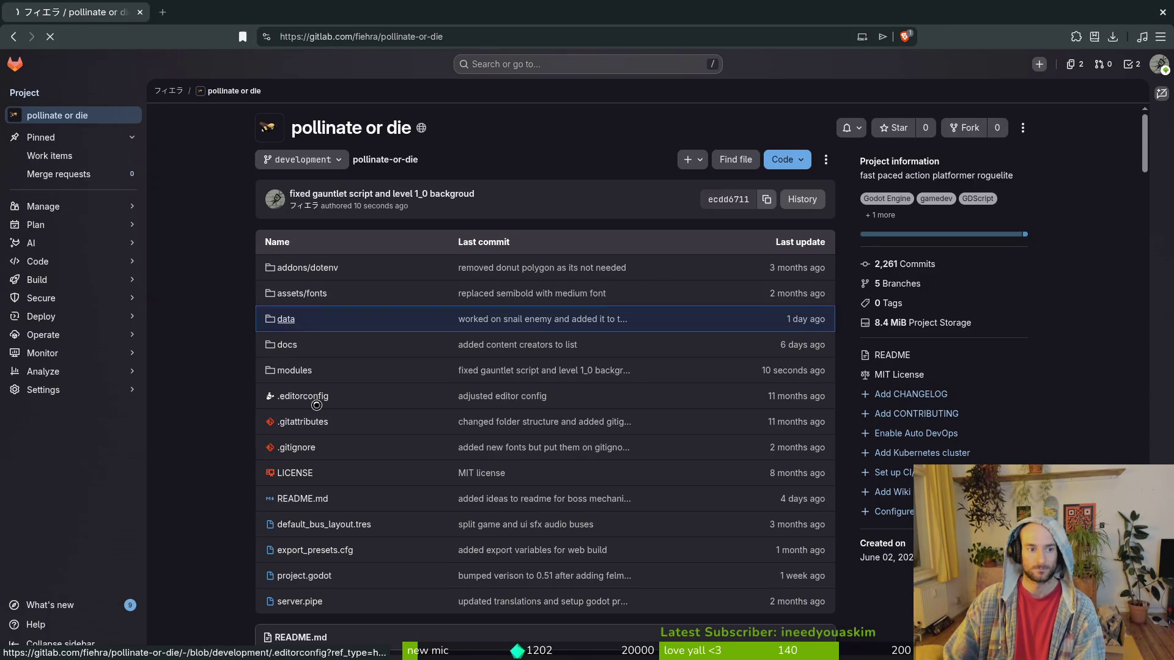
pyautogui.click(328, 147)
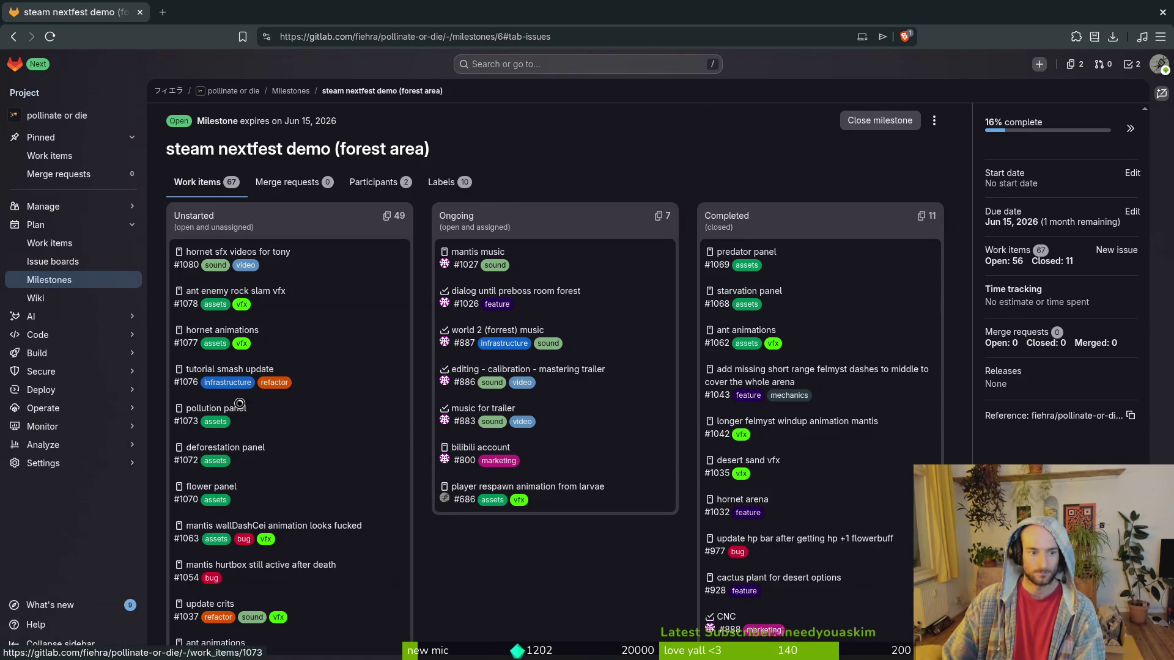
# Scroll through the milestone's work items and open issue #927 in a new tab.
pyautogui.scroll(-3, 371, 466)
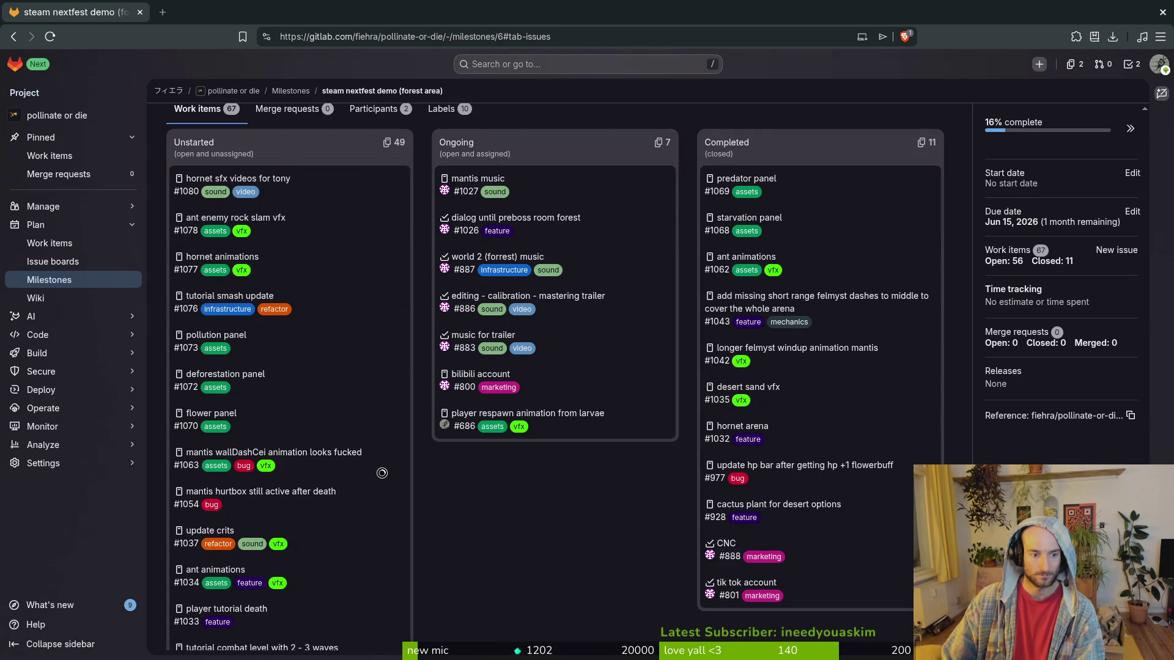
pyautogui.scroll(-2, 377, 472)
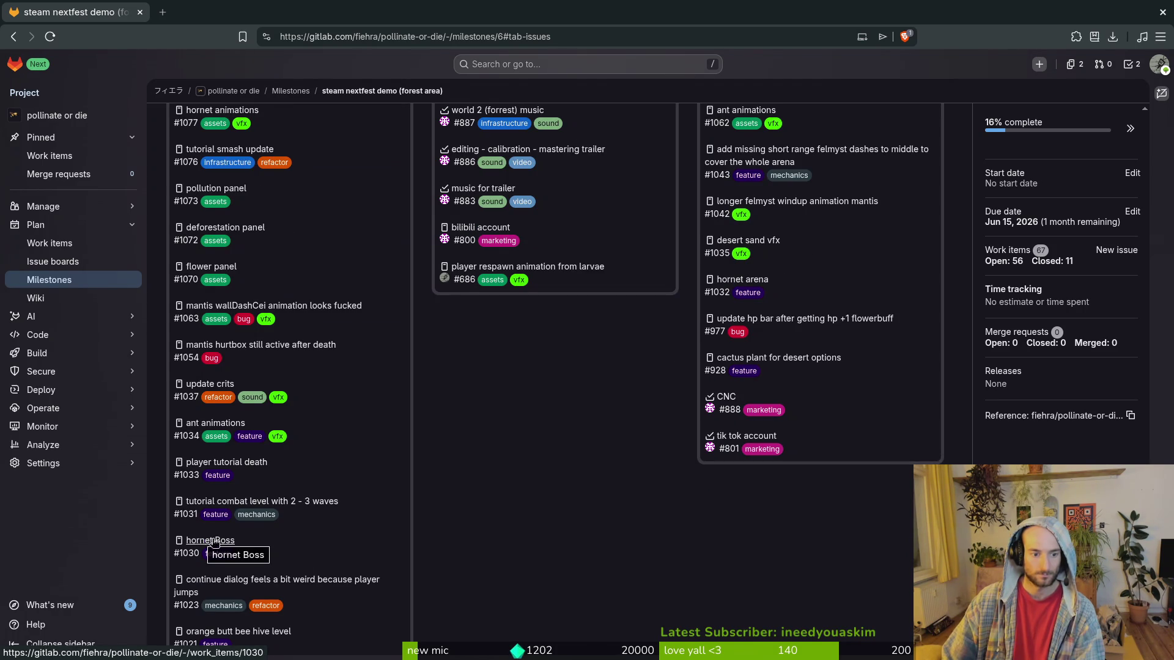
pyautogui.scroll(-2, 318, 550)
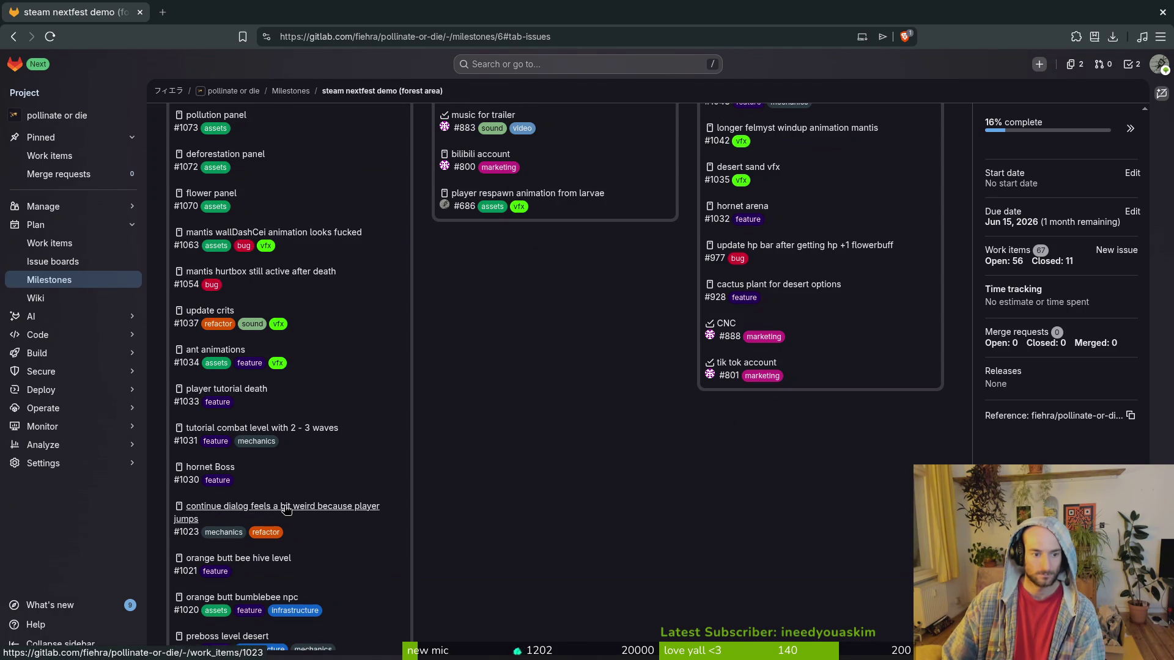
pyautogui.scroll(-2, 294, 507)
pyautogui.scroll(-2, 364, 575)
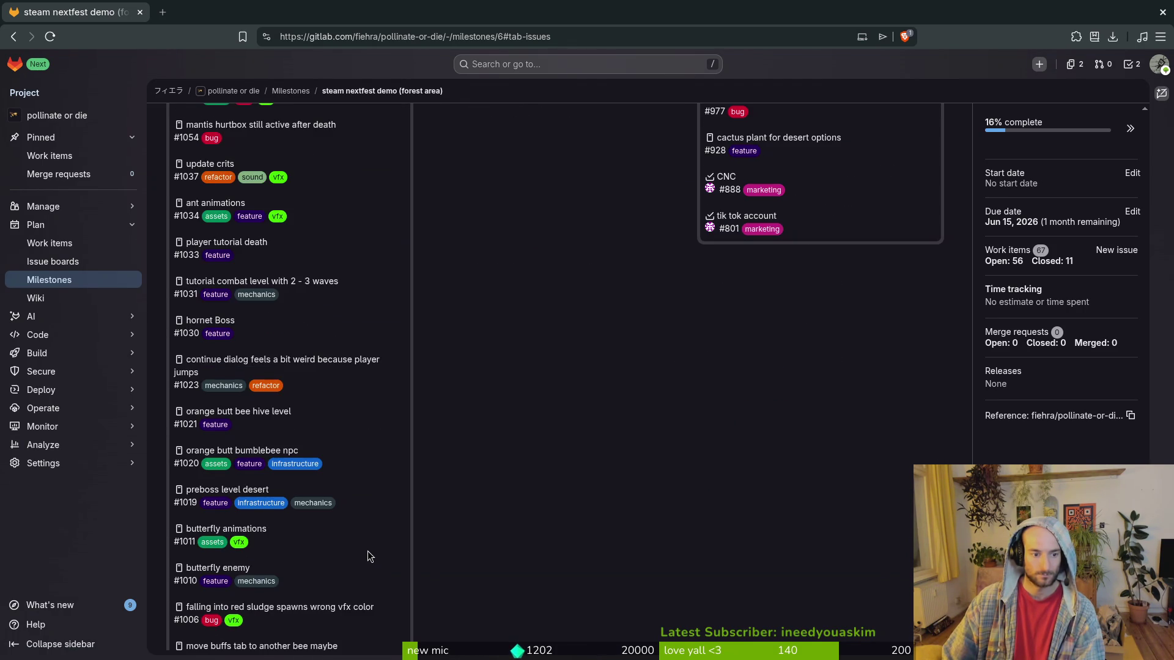
pyautogui.scroll(-2, 369, 553)
pyautogui.scroll(-4, 375, 558)
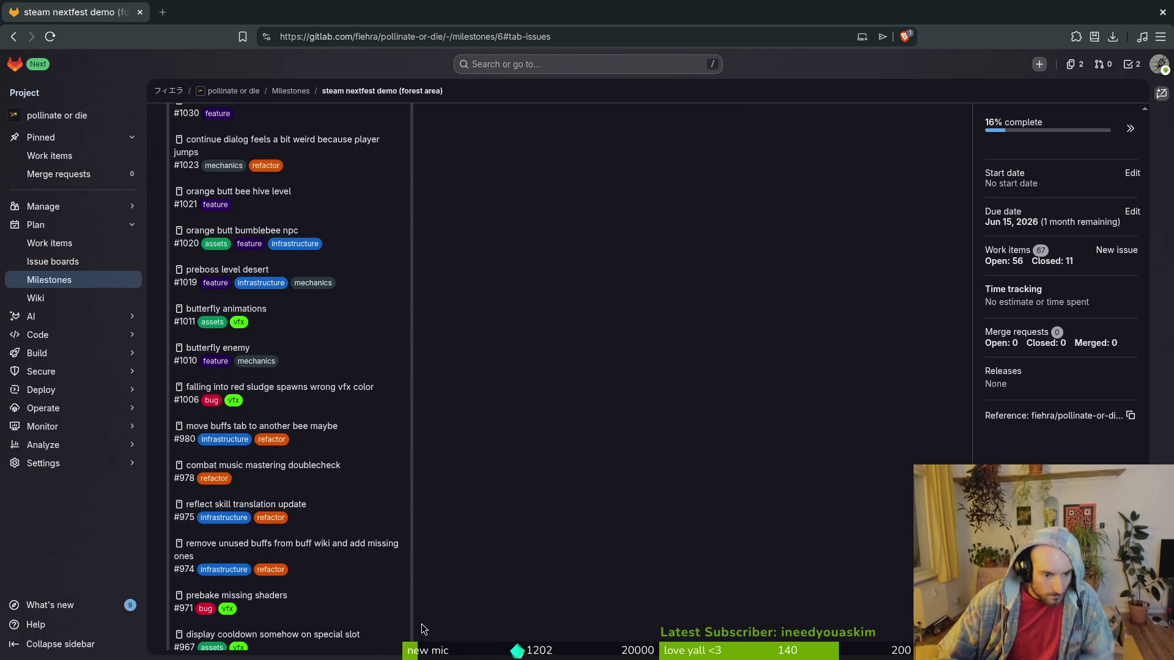
pyautogui.scroll(-2, 344, 504)
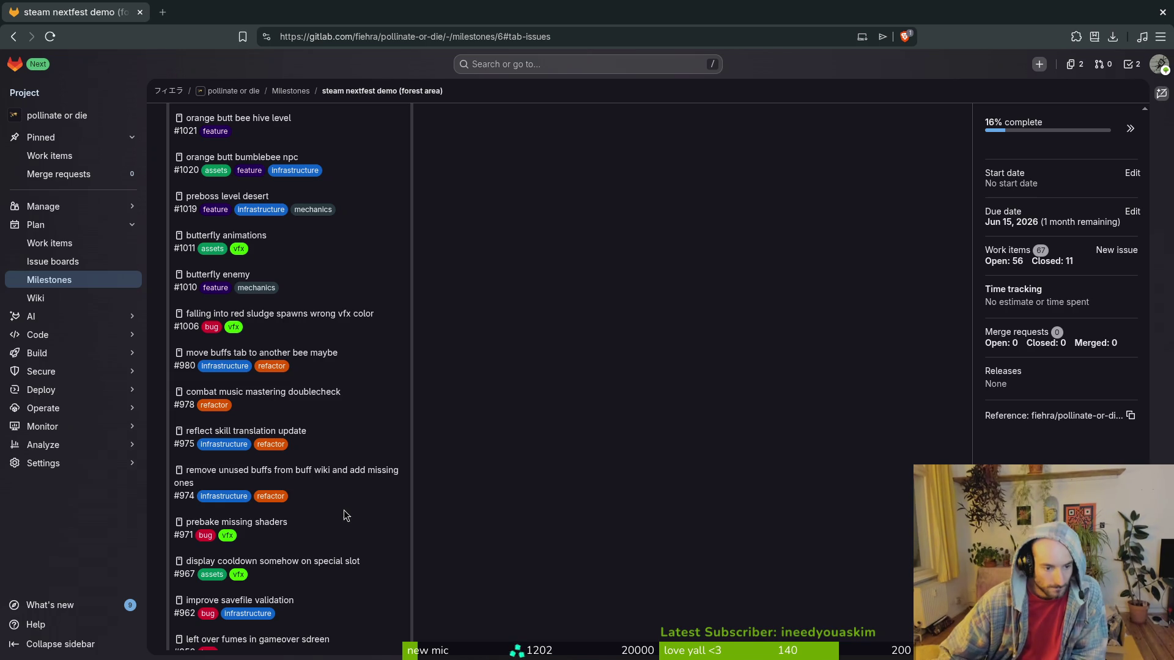
pyautogui.scroll(-4, 361, 508)
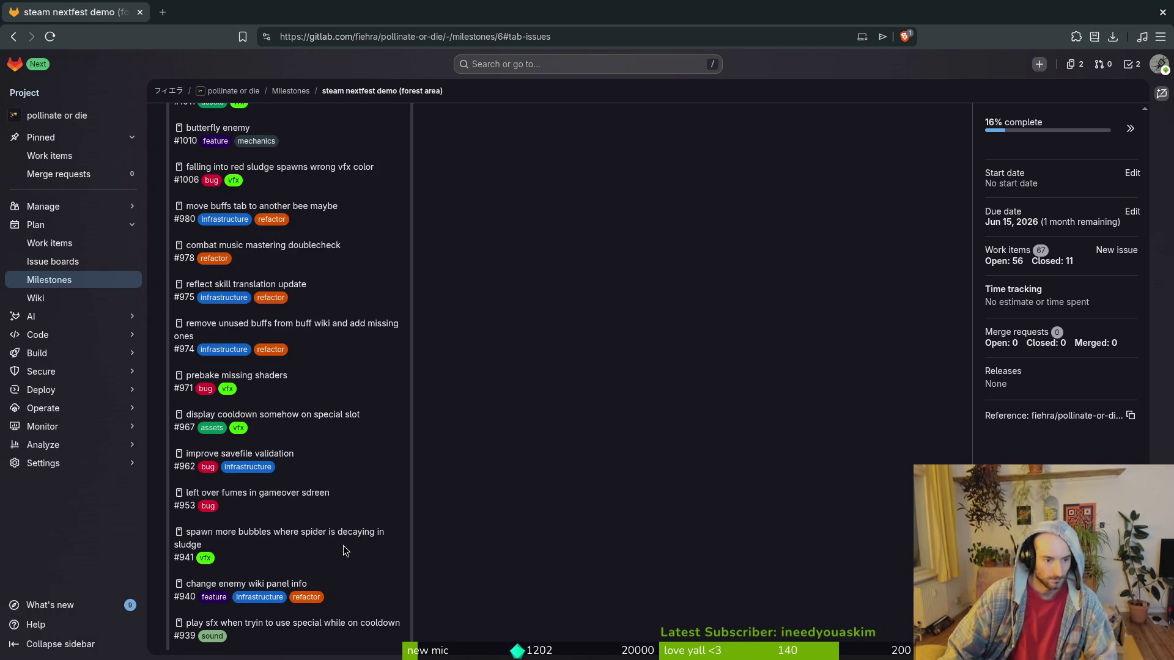
pyautogui.scroll(-2, 363, 565)
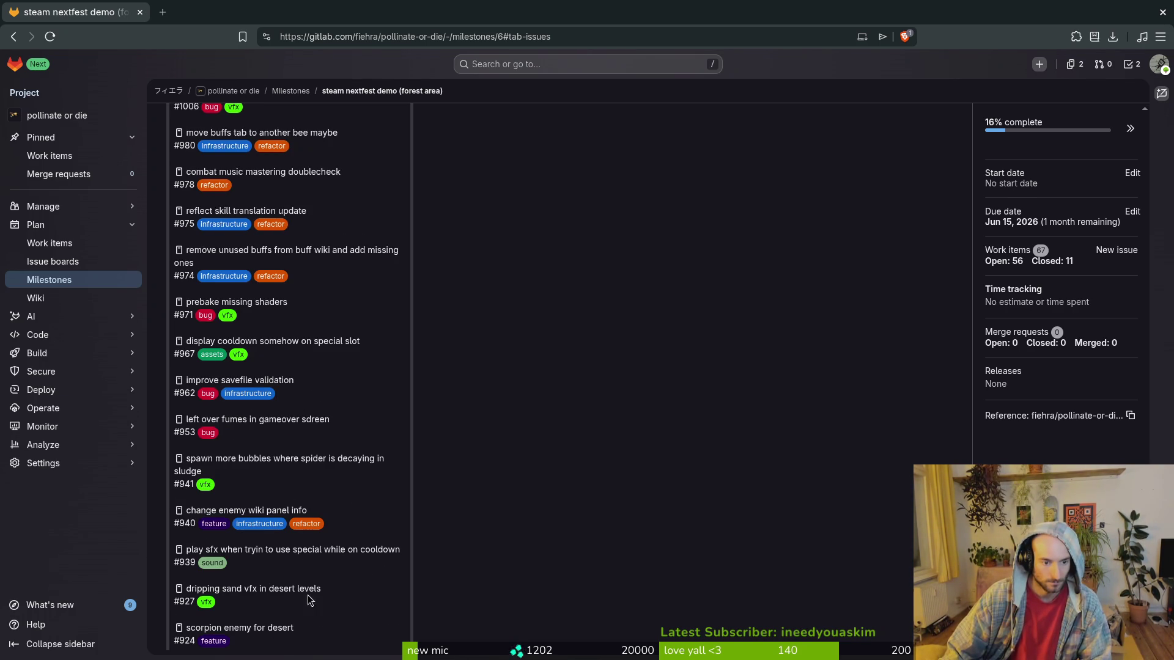
pyautogui.scroll(-2, 371, 587)
pyautogui.middleClick(285, 524)
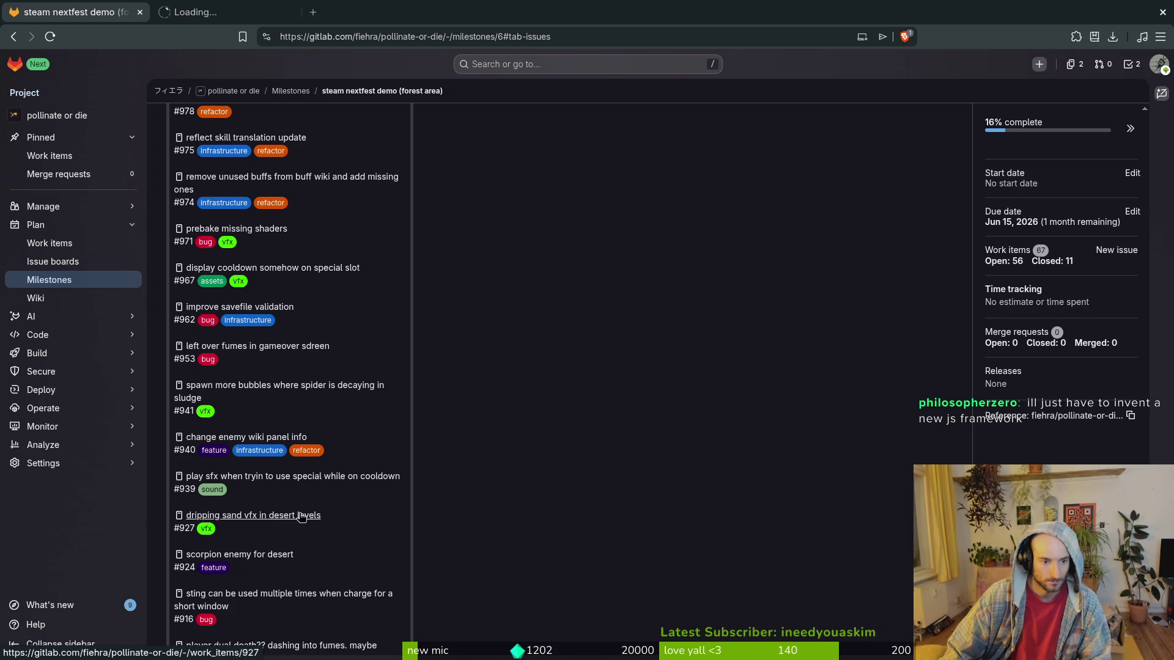
# View the dripping sand vfx issue #927 in its tab, then return to the milestone list.
pyautogui.hotkey('ctrl', 'Tab')
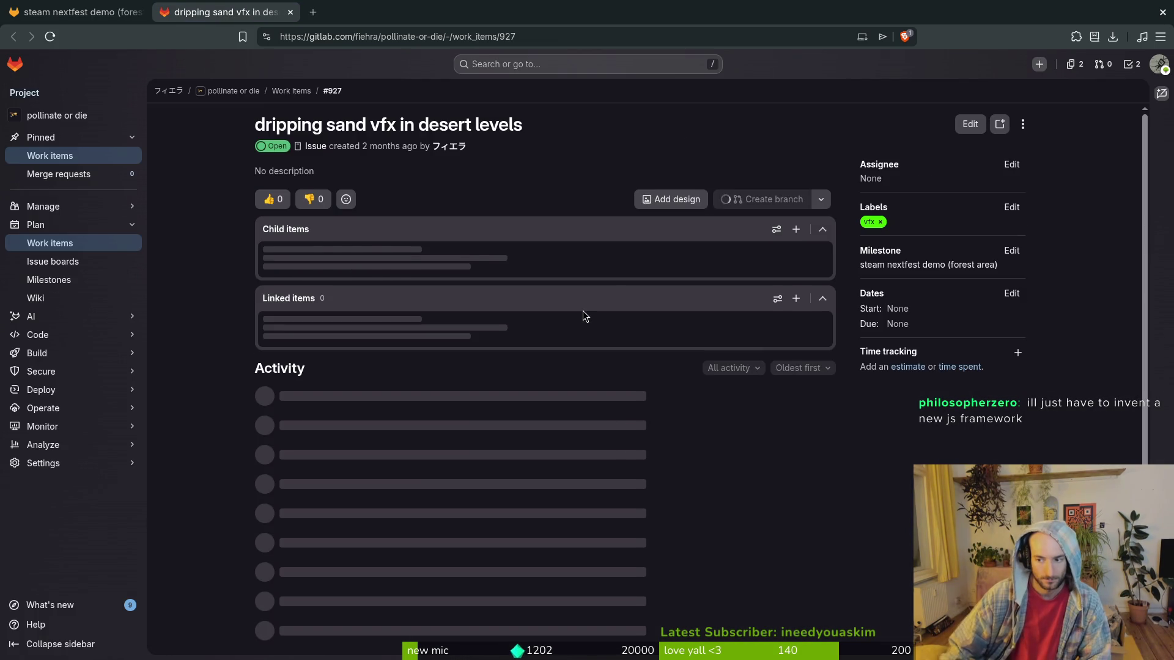
pyautogui.scroll(-1, 877, 542)
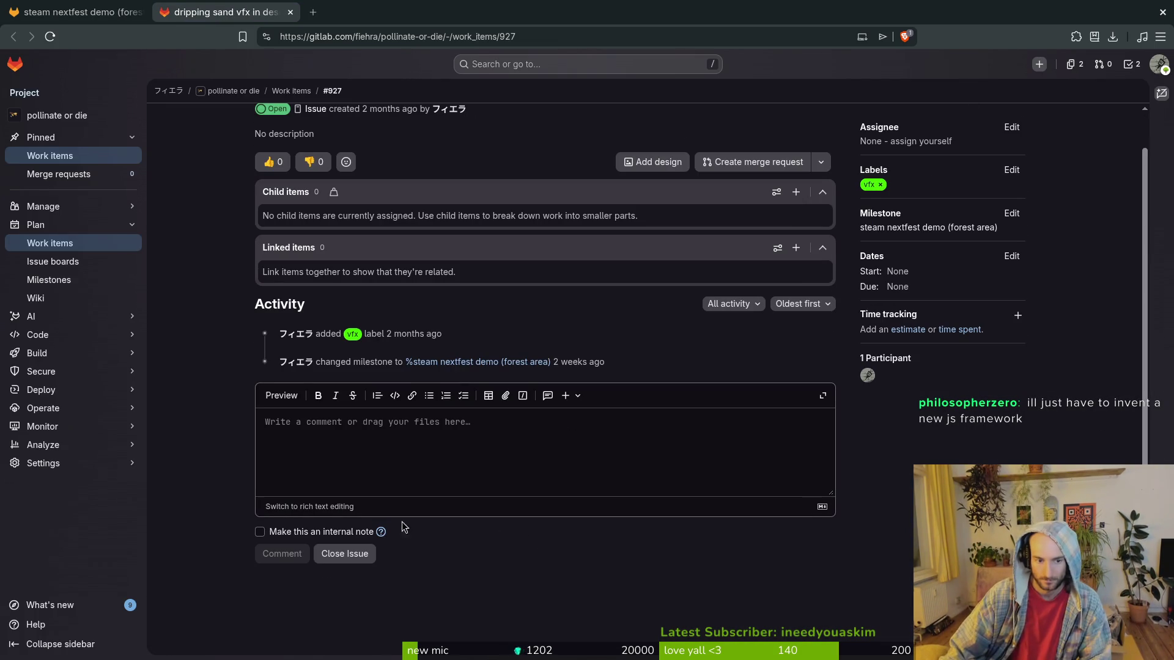
pyautogui.click(110, 12)
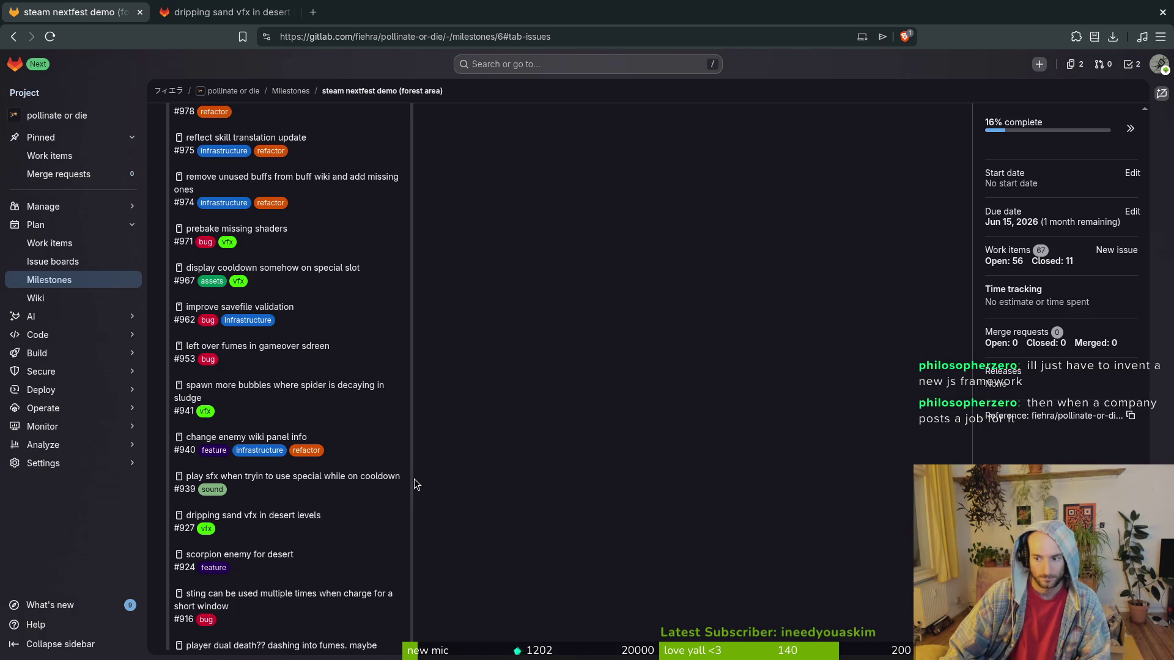
# Scroll further down the milestone list and open the mantis boss issue in a new tab.
pyautogui.scroll(-2, 388, 475)
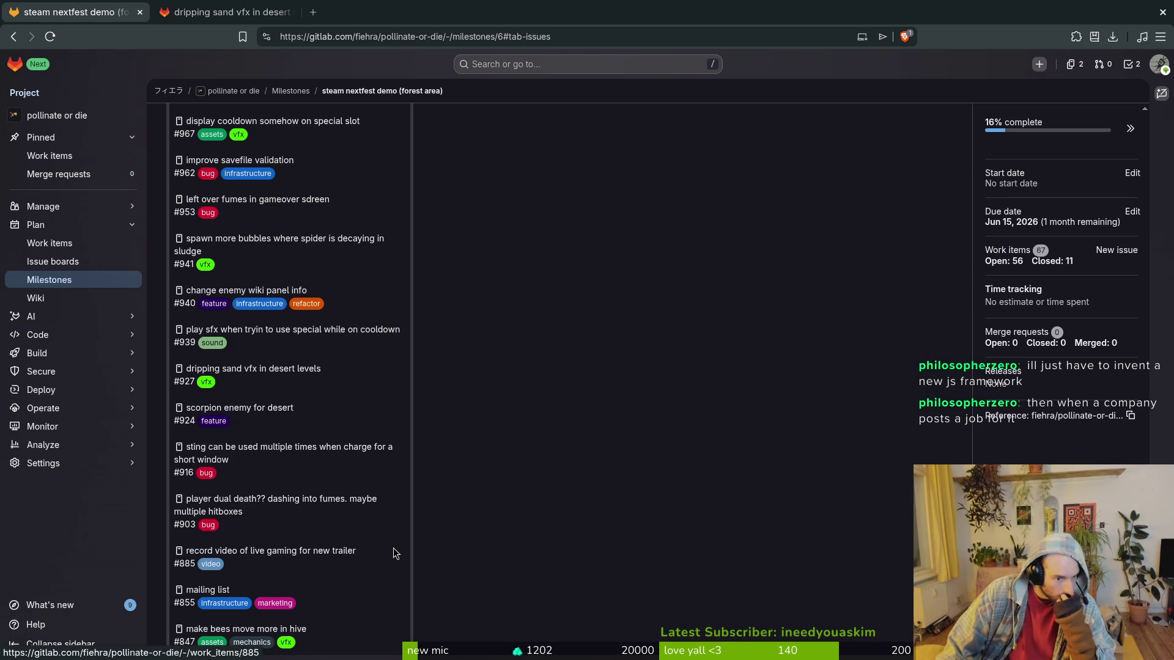
pyautogui.scroll(-2, 391, 553)
pyautogui.scroll(-2, 382, 559)
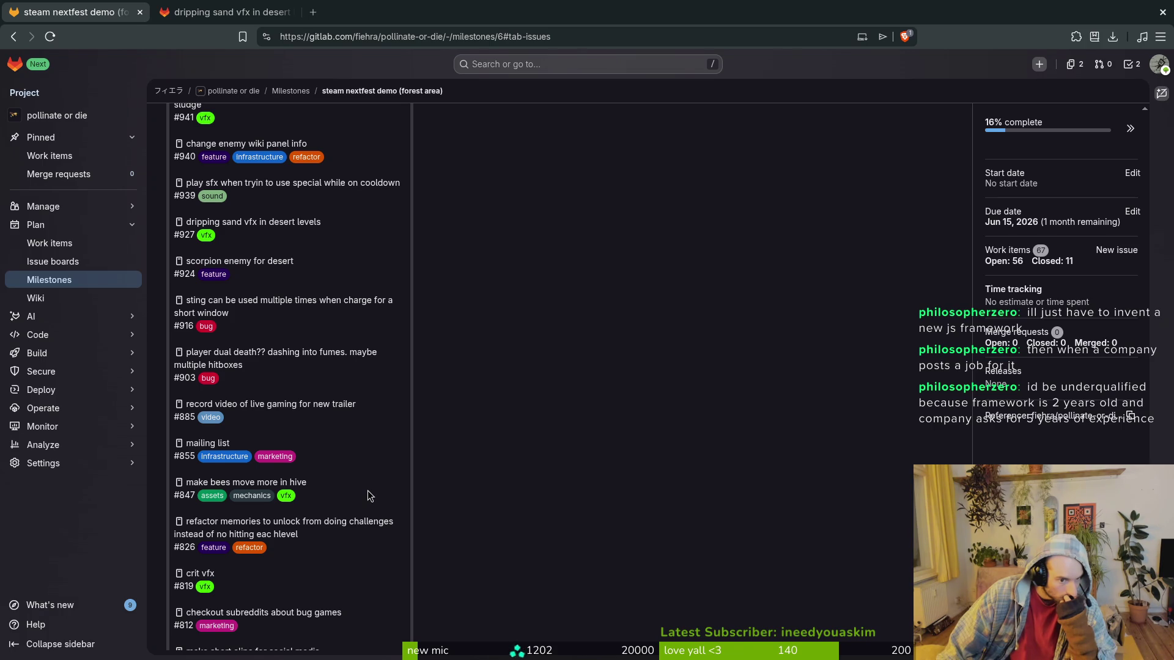
pyautogui.scroll(-2, 373, 497)
pyautogui.scroll(-2, 401, 529)
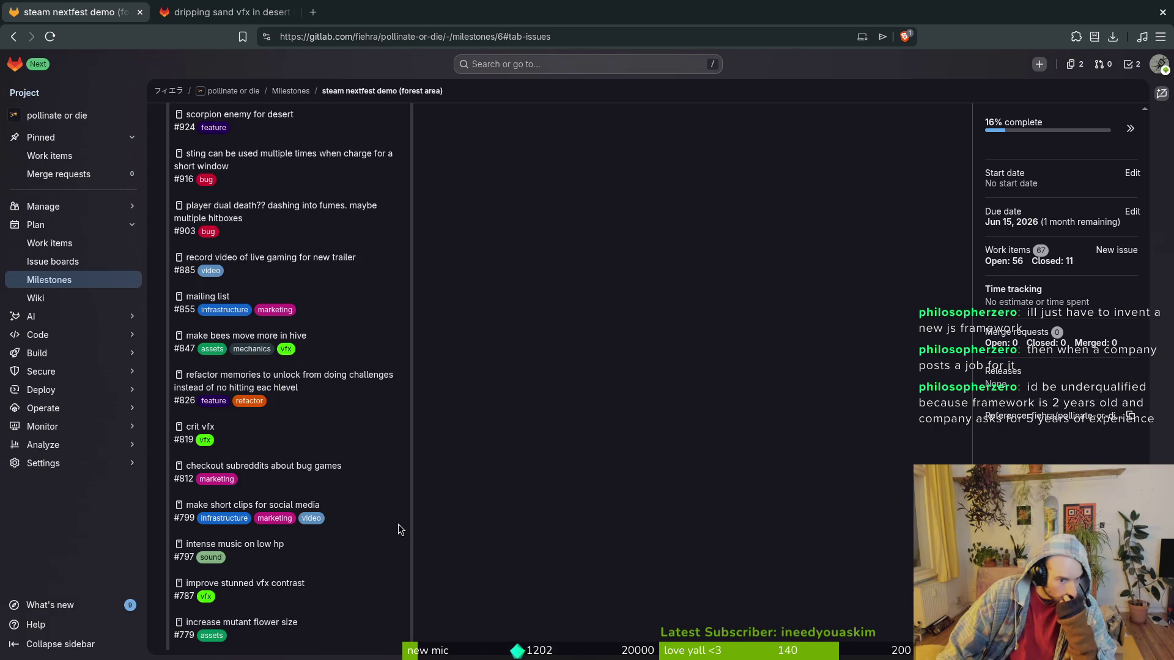
pyautogui.scroll(-2, 401, 530)
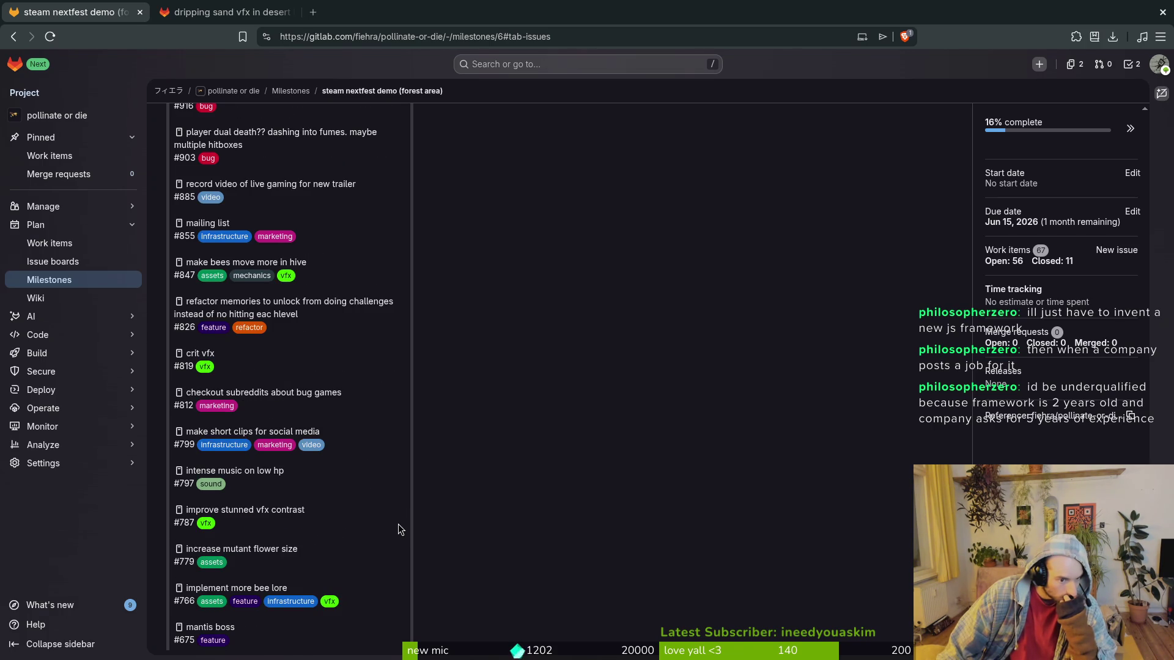
pyautogui.scroll(-2, 400, 530)
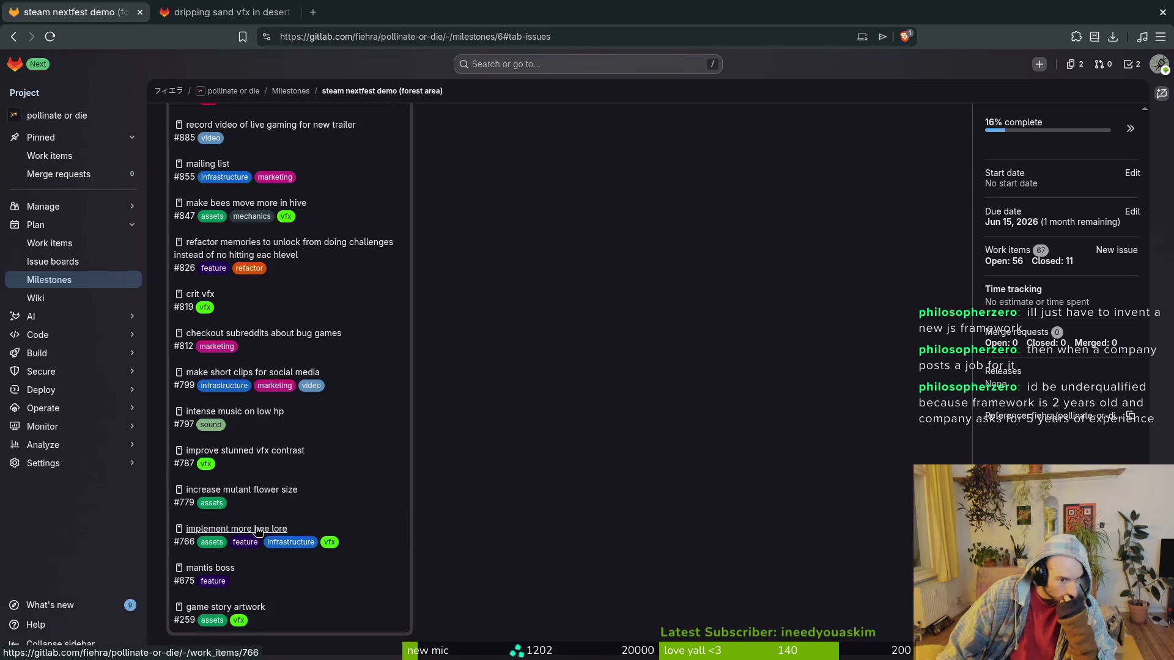
pyautogui.middleClick(231, 572)
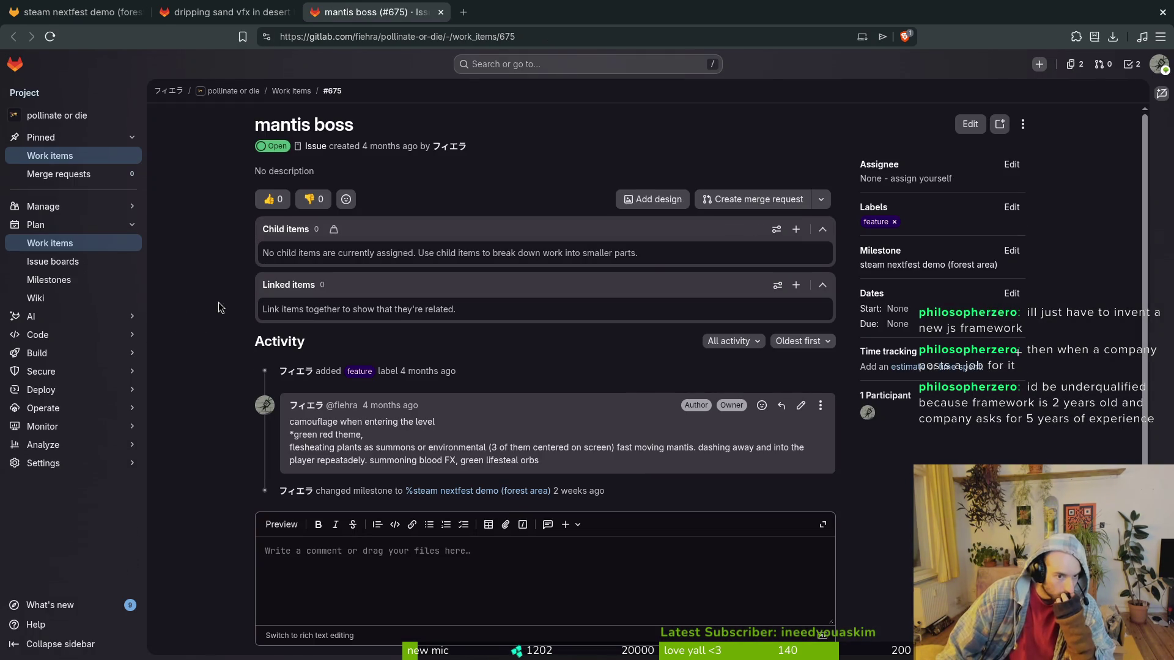
# Check the mantis boss issue, then return to the milestone list and browse it.
pyautogui.scroll(-2, 224, 309)
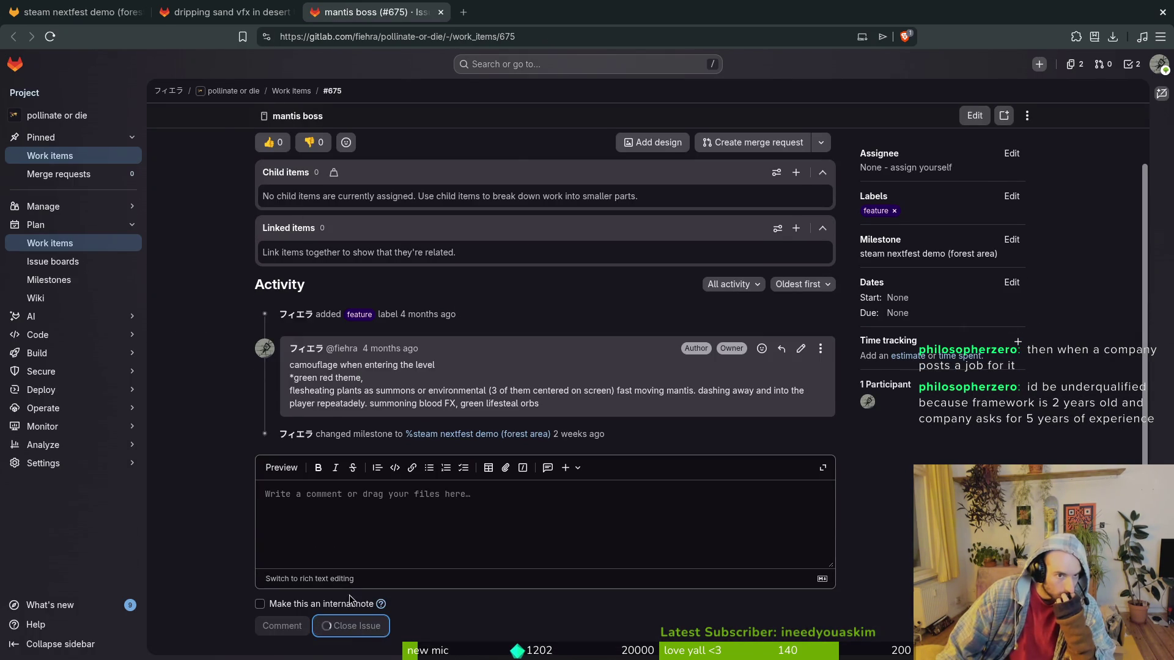
pyautogui.click(101, 8)
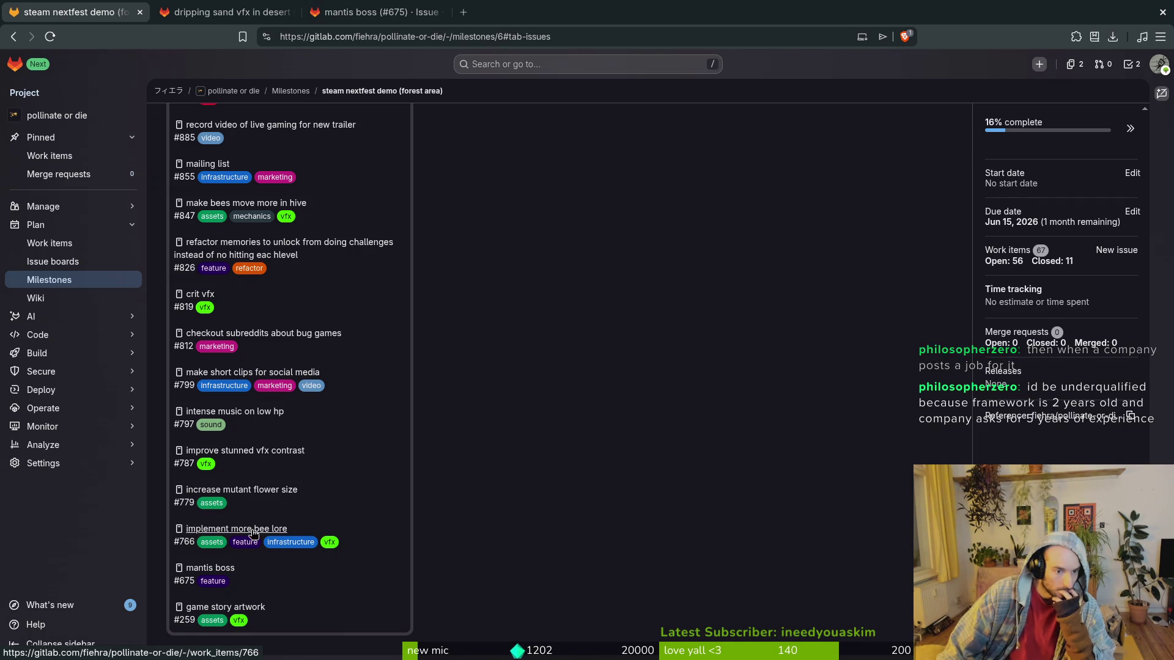
pyautogui.scroll(2, 422, 552)
pyautogui.scroll(5, 422, 553)
pyautogui.scroll(-5, 420, 558)
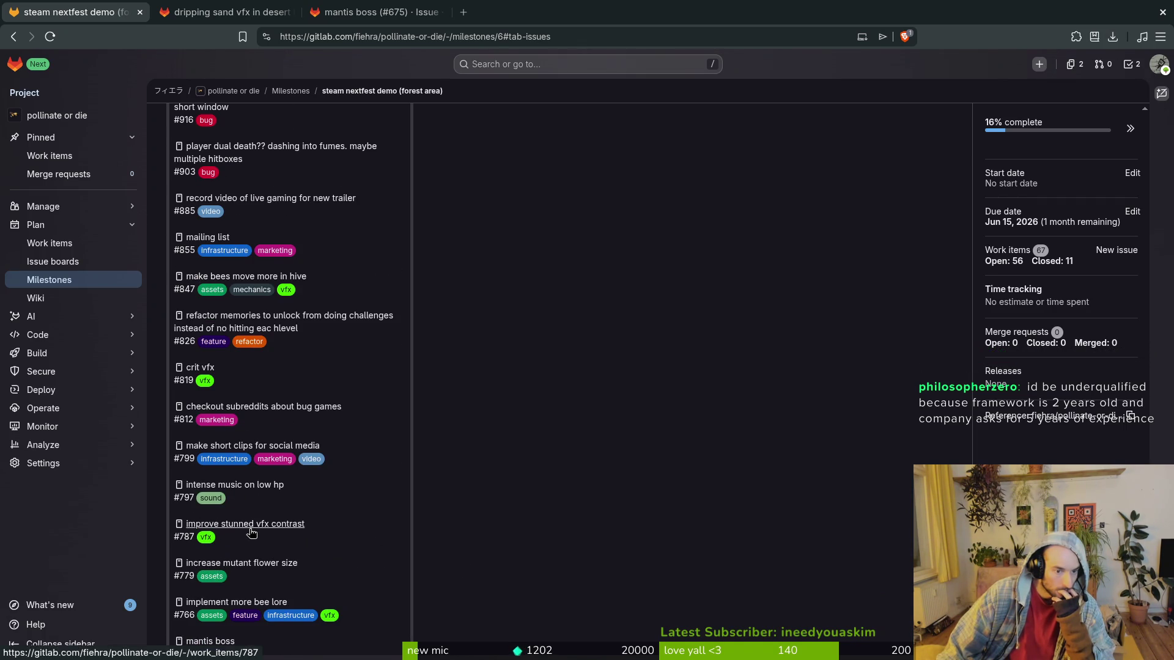
pyautogui.scroll(5, 394, 557)
pyautogui.scroll(-5, 394, 558)
# Rename issue #787 to 'add enemy stunned frames' and describe stunned frames needed in every sprite sheet.
pyautogui.click(288, 525)
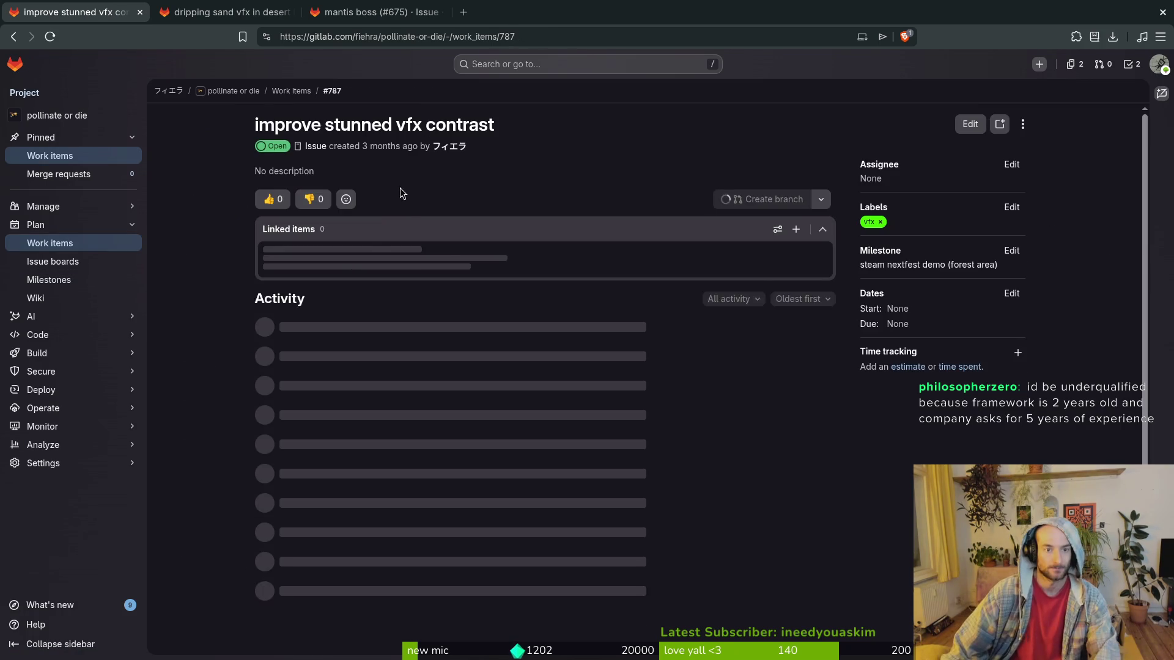
pyautogui.click(966, 127)
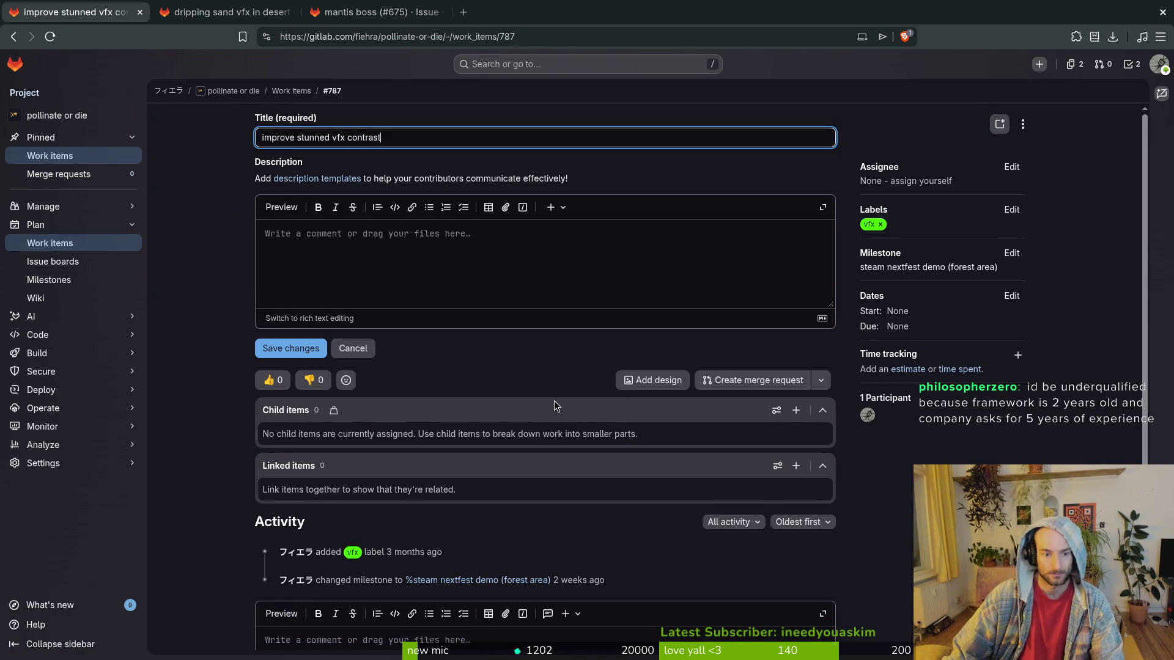
pyautogui.hotkey('ctrl', 'a')
pyautogui.write('a')
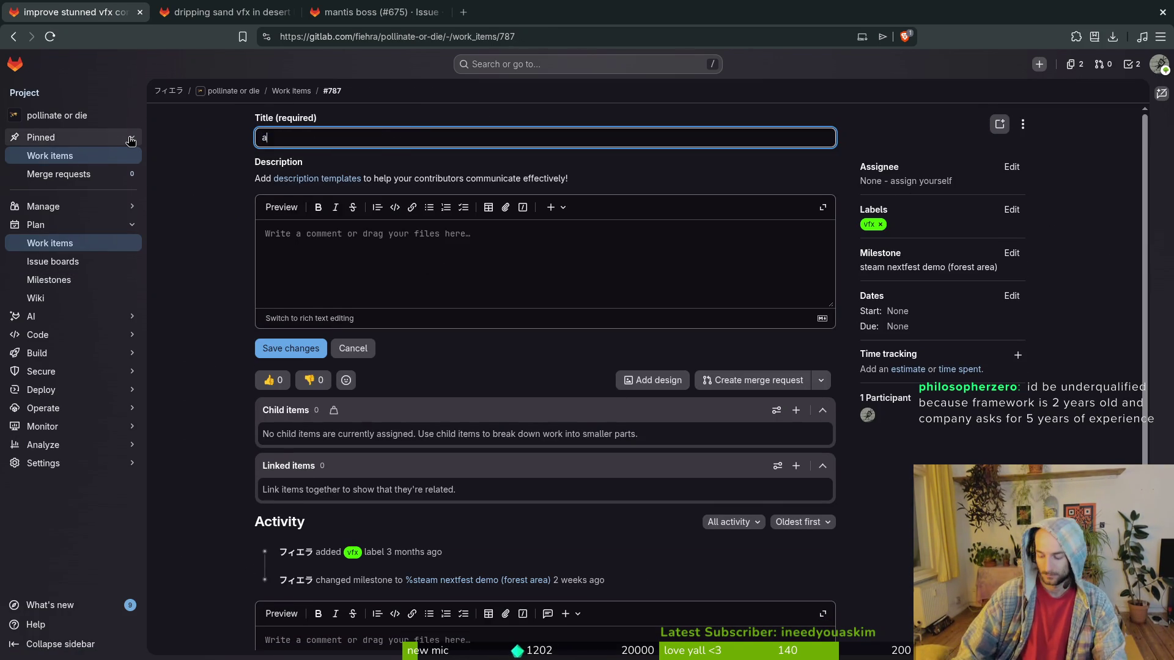
pyautogui.write('dd enemy stunned')
pyautogui.press('BackSpace')
pyautogui.press('BackSpace')
pyautogui.press('BackSpace')
pyautogui.write('rames')
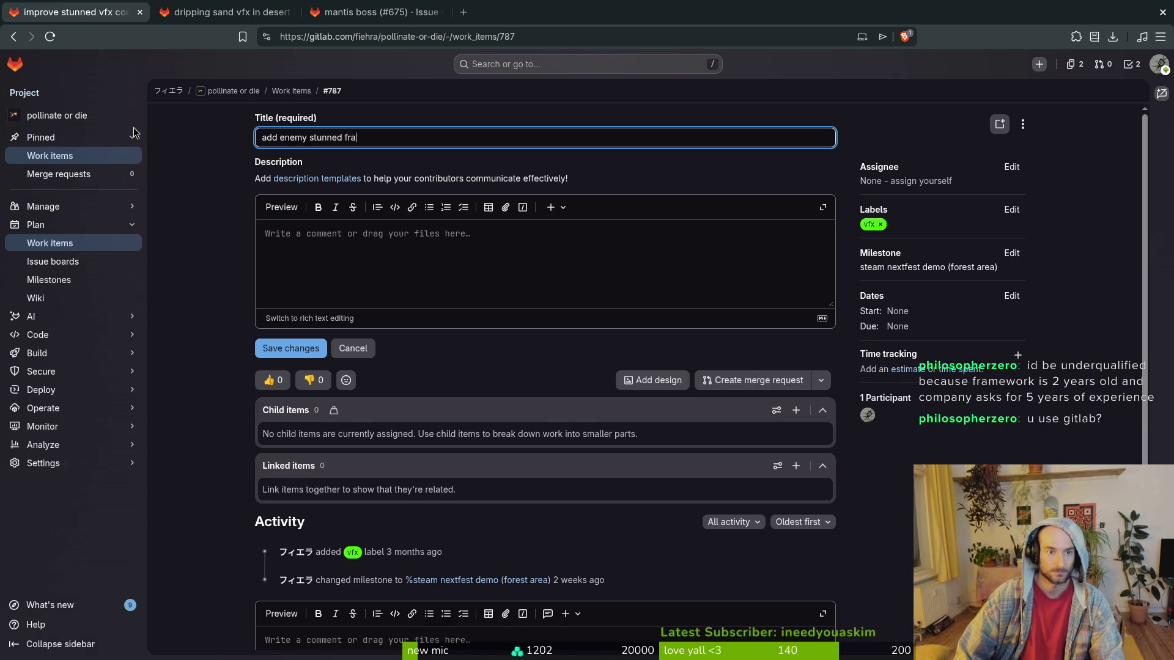
pyautogui.click(402, 234)
pyautogui.write('will')
pyautogui.write('nned frame in all sprite sheets lol fm')
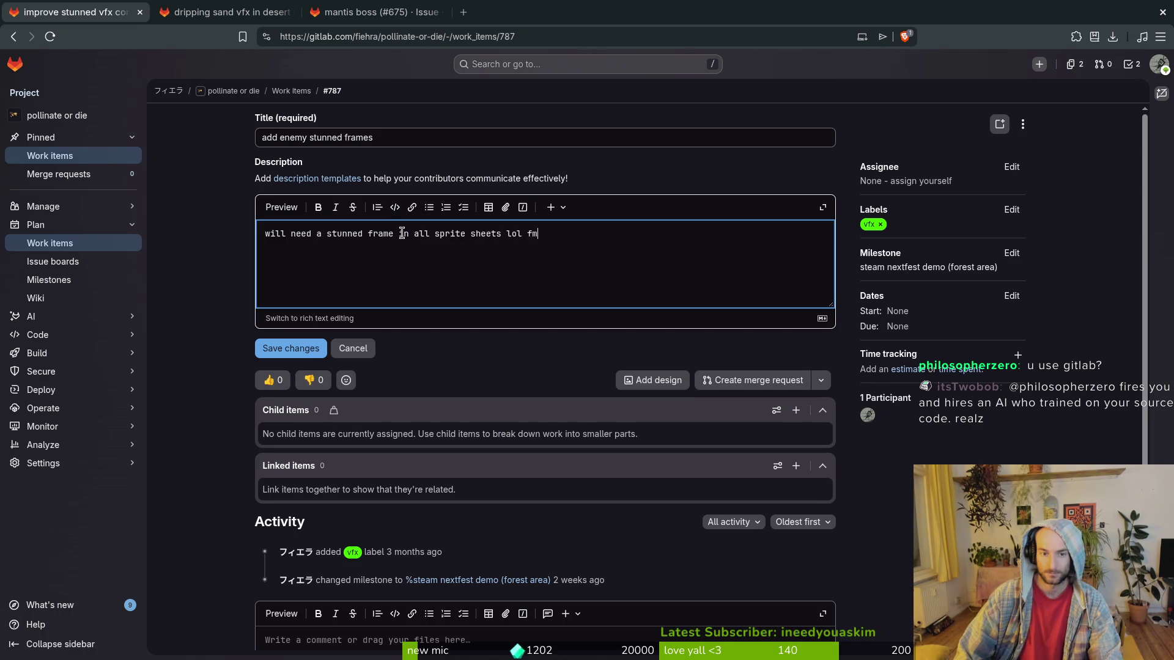
pyautogui.click(290, 348)
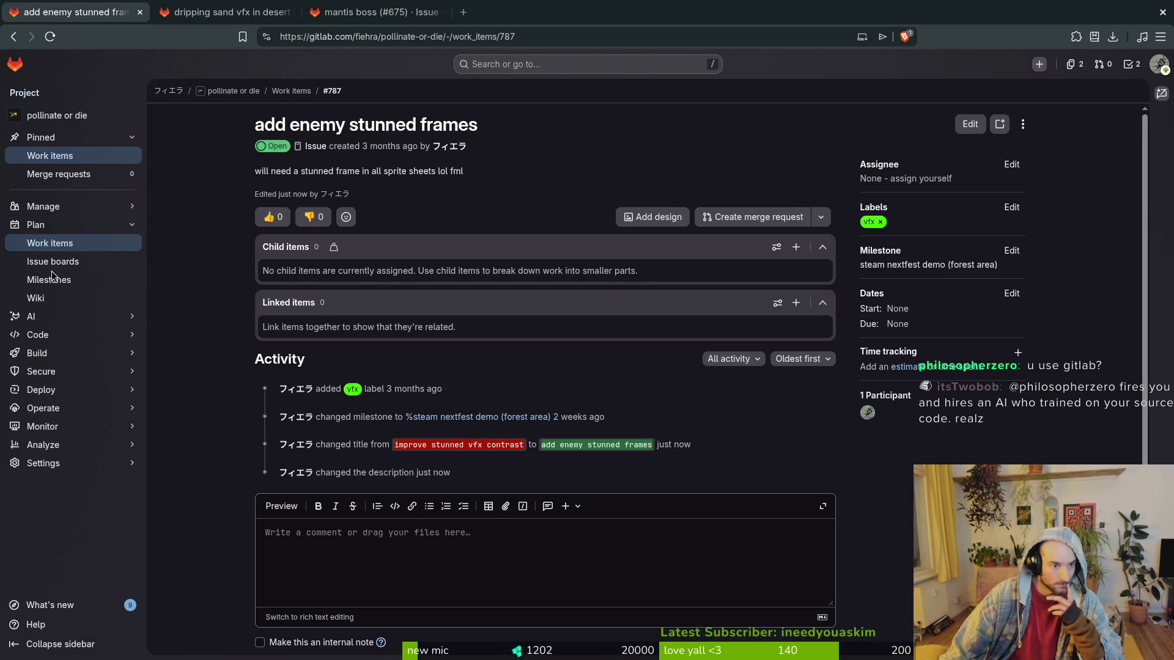
pyautogui.click(92, 280)
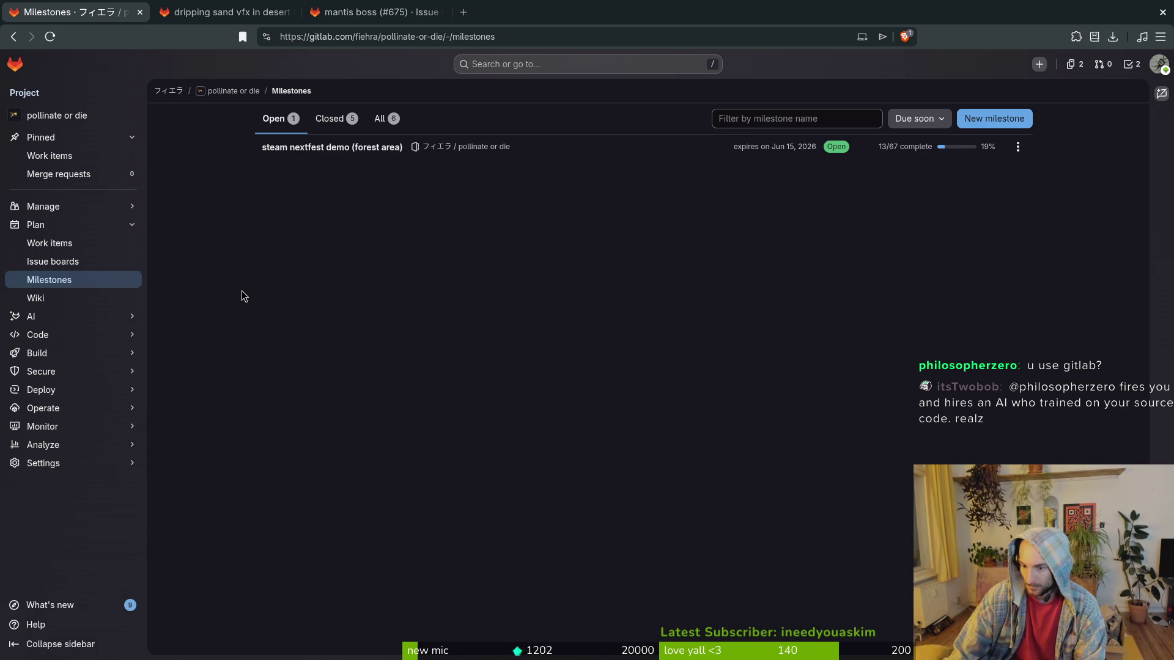
# View the steam nextfest demo (forest area) milestone, now 19% complete, then return to Godot.
pyautogui.click(348, 150)
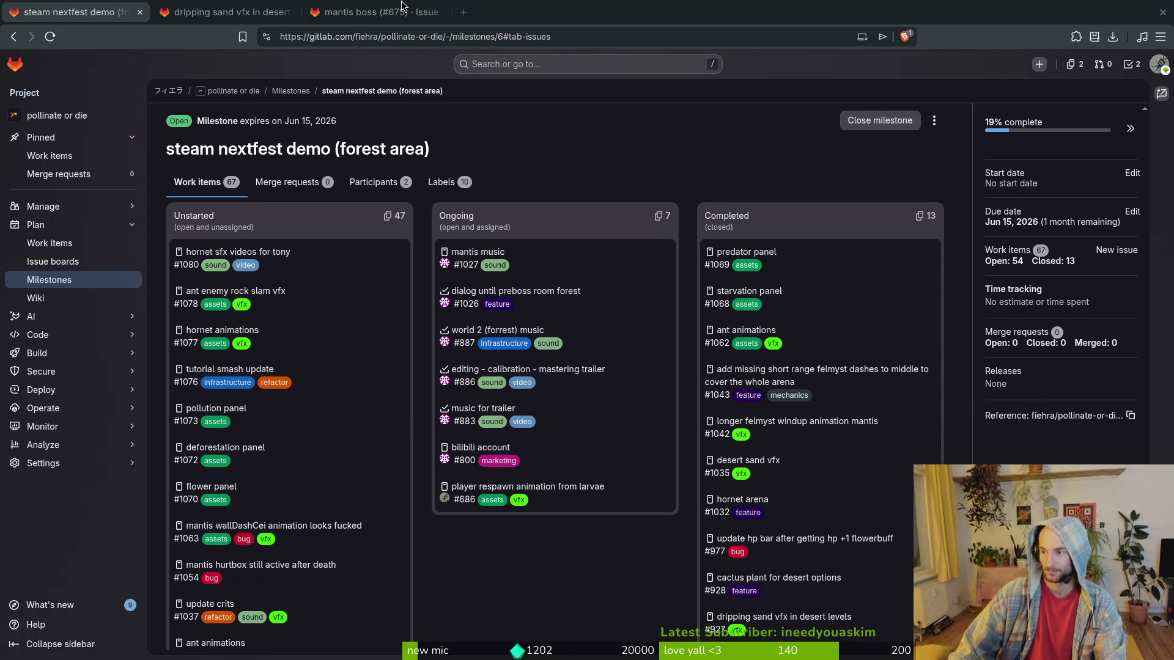
pyautogui.hotkey('alt', 'Tab')
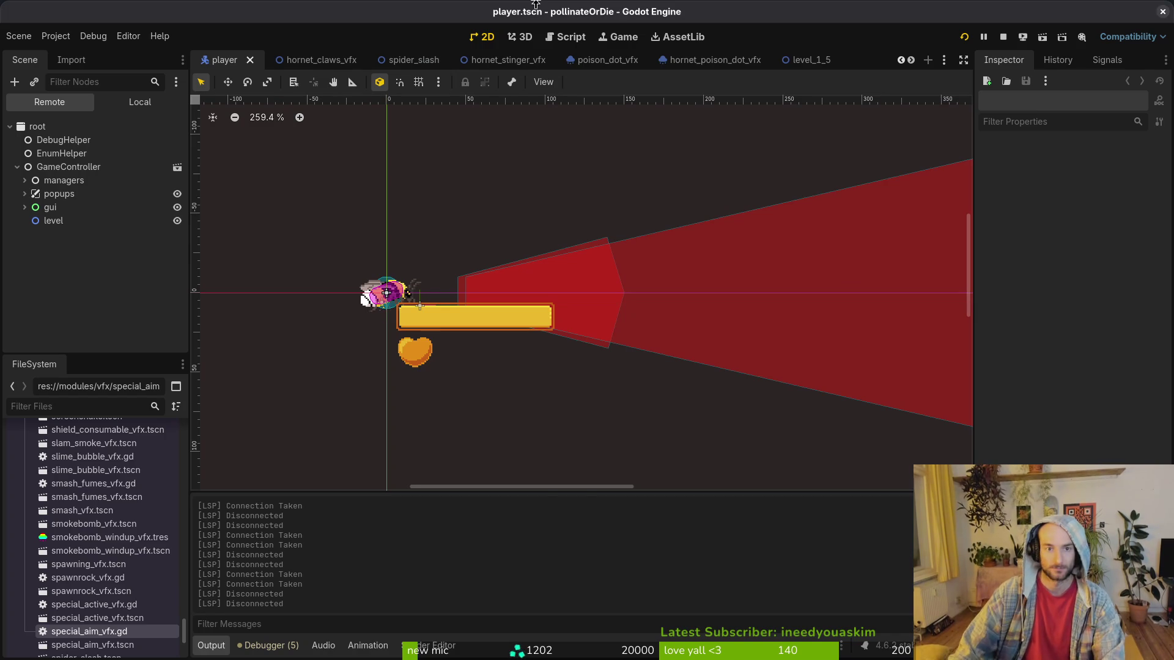
# Open tutorial_5.tscn, delete its rhinoBeetle node, and save the scene.
pyautogui.hotkey('shift', 'alt', 'o')
pyautogui.write('tut5')
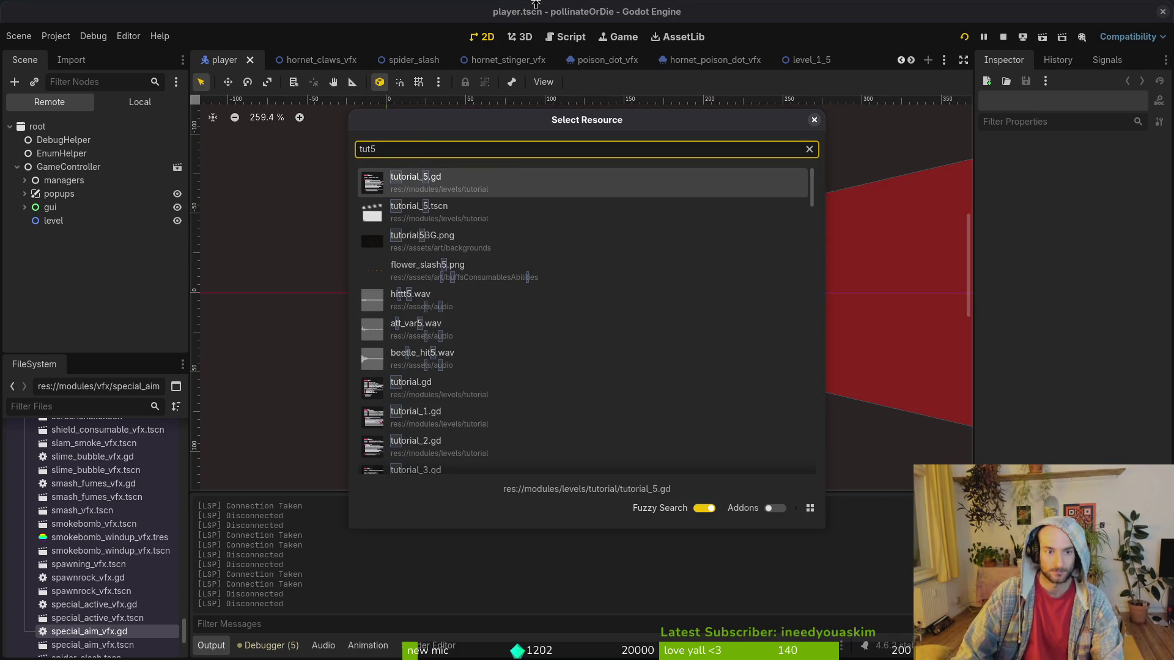
pyautogui.press('Down')
pyautogui.press('Return')
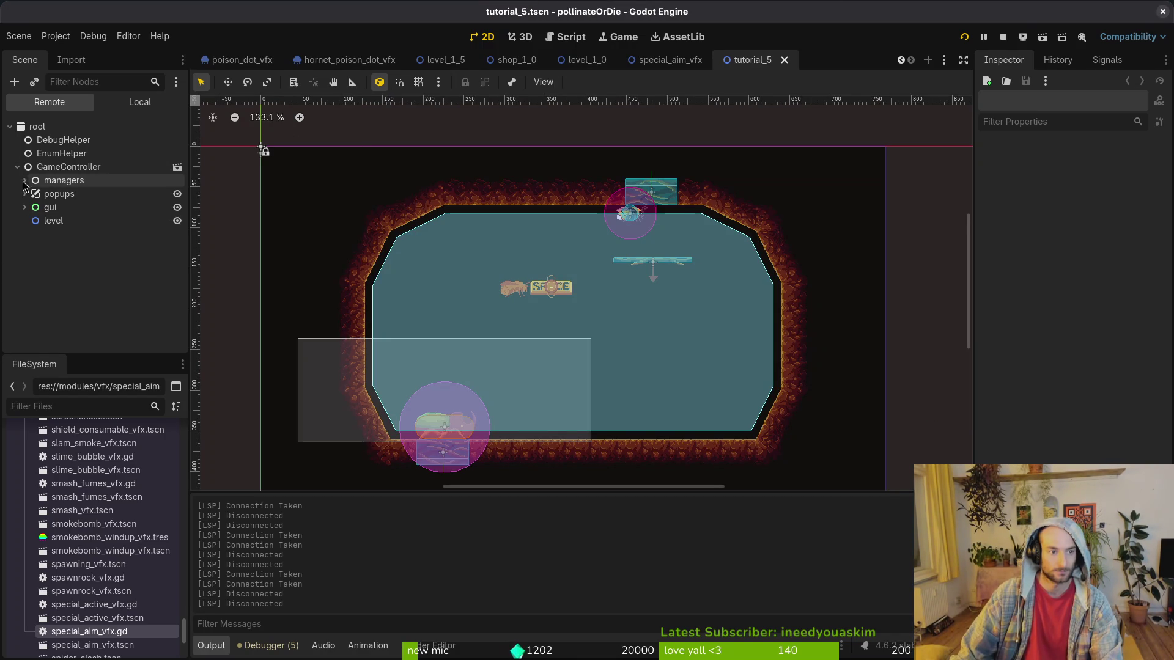
pyautogui.click(138, 107)
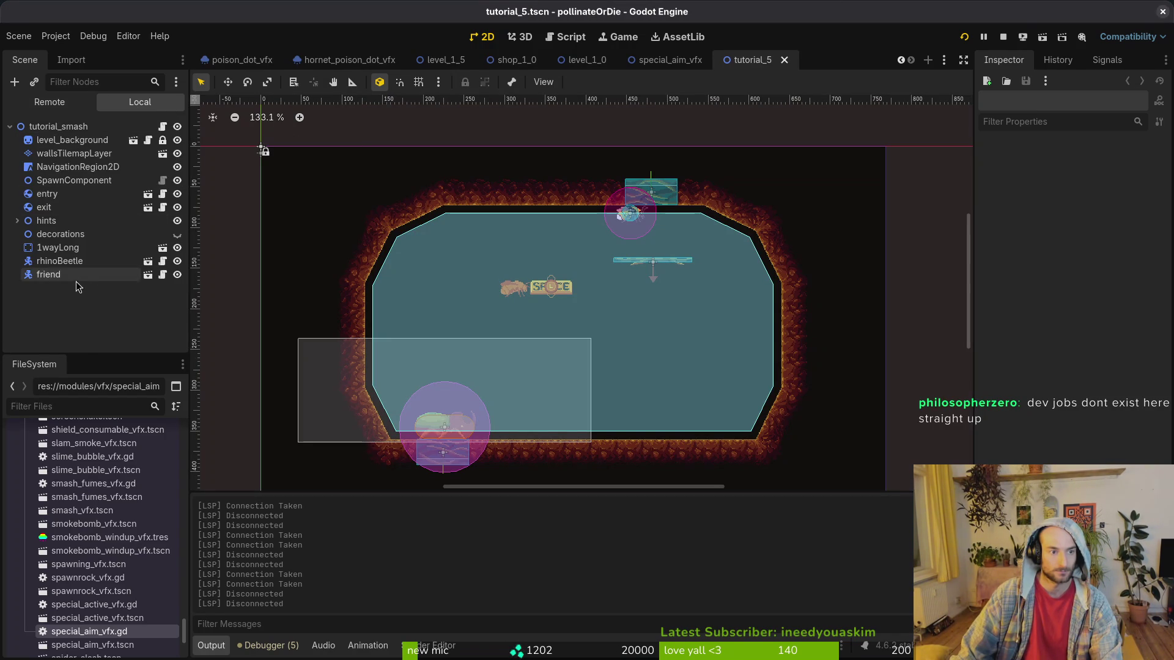
pyautogui.click(55, 261)
pyautogui.press('Delete')
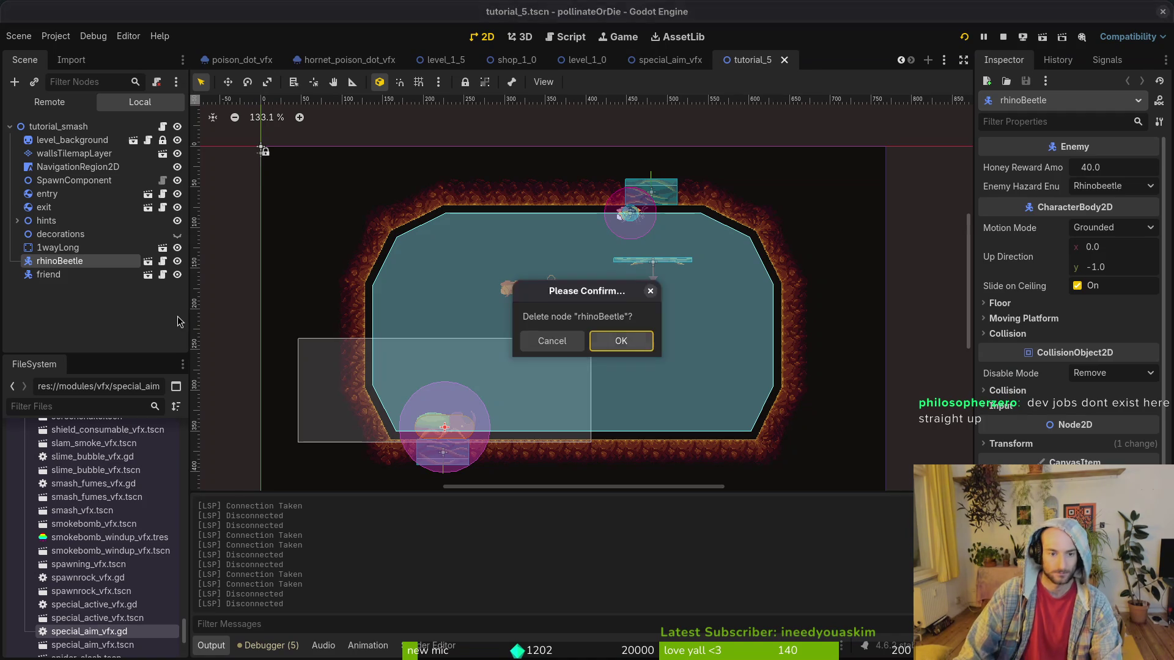
pyautogui.press('Return')
pyautogui.hotkey('ctrl', 's')
# Search the Add Node dialog for 'snail' and cancel without adding anything.
pyautogui.scroll(2, 567, 378)
pyautogui.scroll(1, 567, 379)
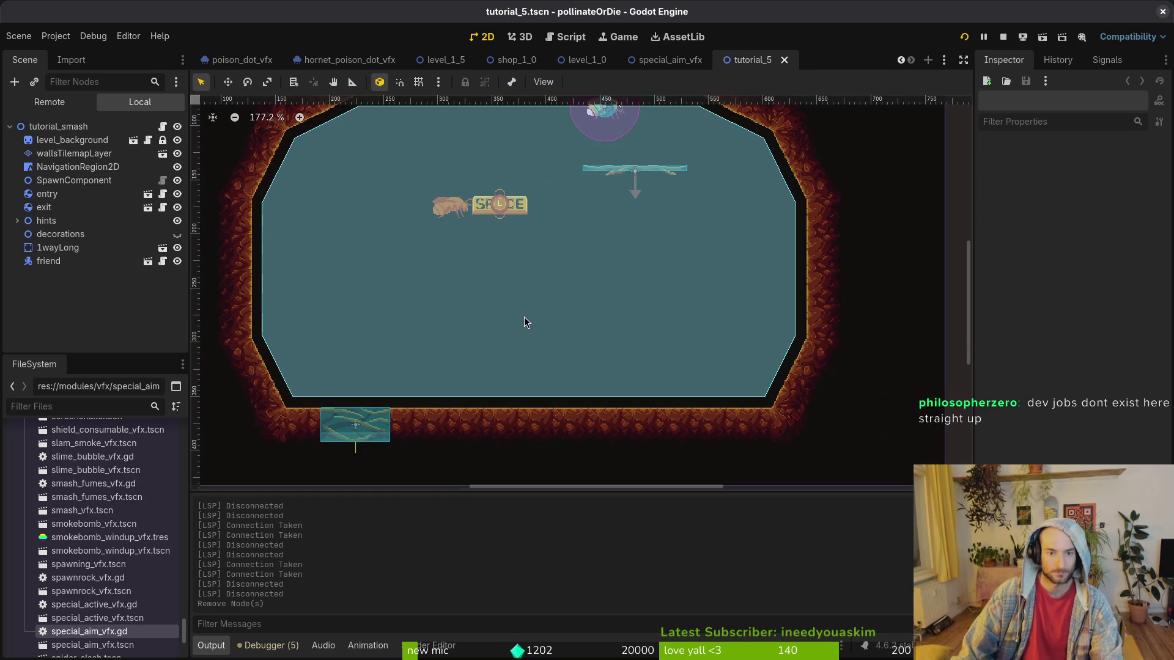
pyautogui.scroll(-1, 522, 262)
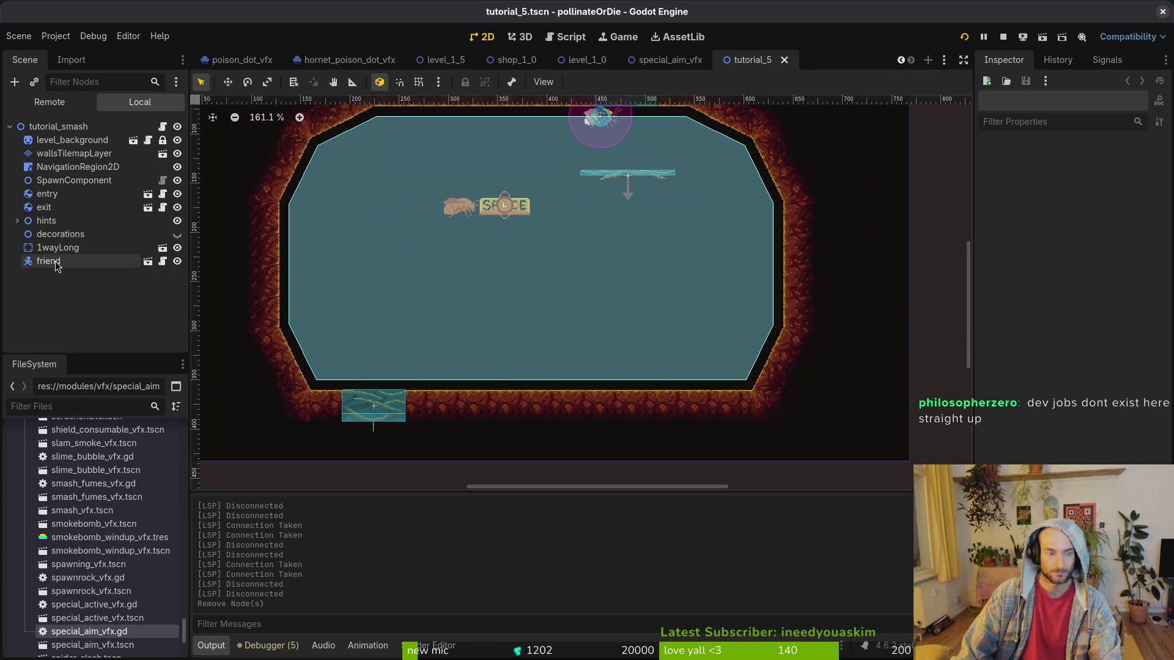
pyautogui.hotkey('ctrl', 'a')
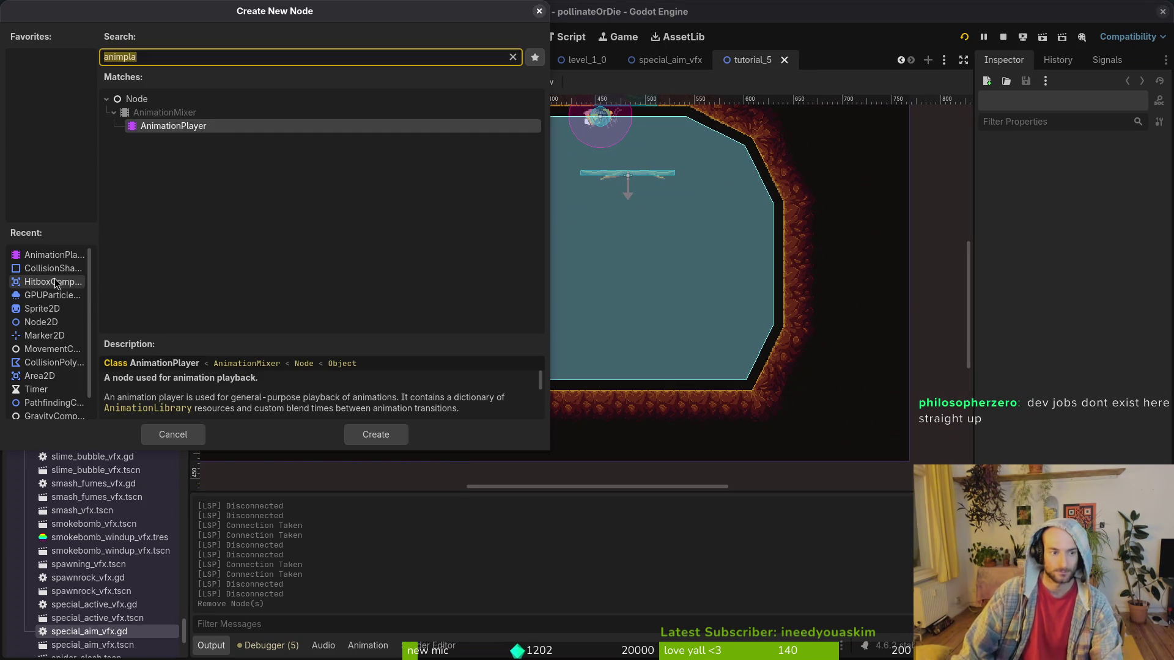
pyautogui.write('snail')
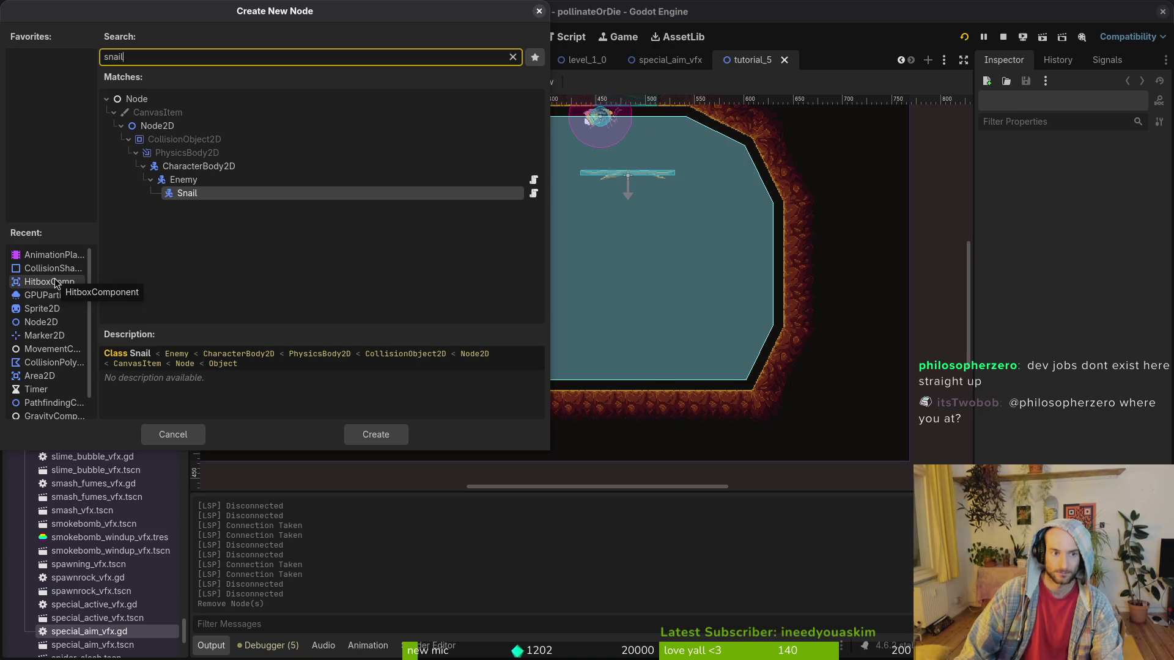
pyautogui.press('Escape')
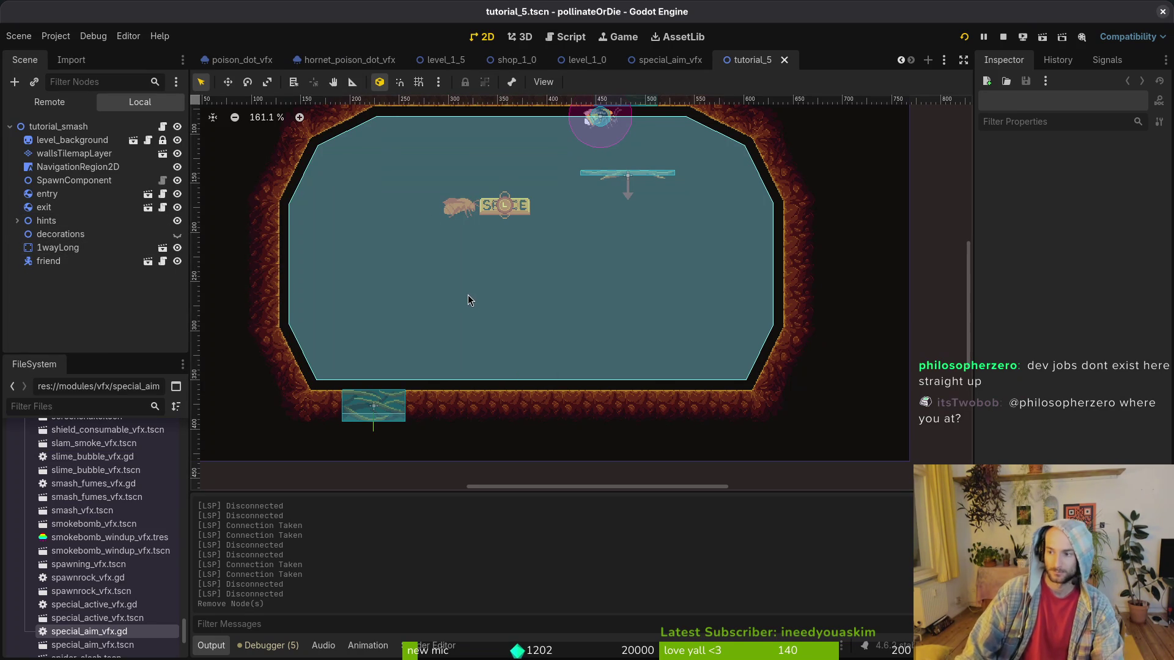
pyautogui.press('super+1')
# Launch vim in the project and open the tutorial_5.gd script.
pyautogui.write('vim')
pyautogui.press('Return')
pyautogui.write('tut')
pyautogui.press('Return')
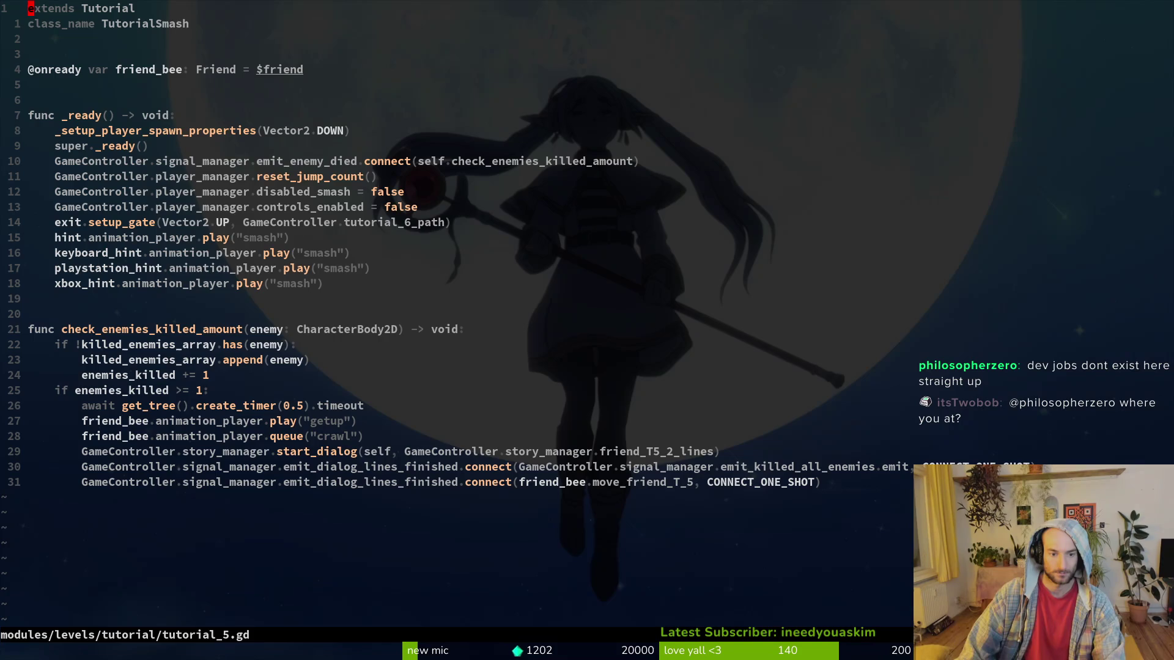
# Open tutorial_4.gd and copy its spawn_locations declaration line.
pyautogui.press('space')
pyautogui.press('f')
pyautogui.press('f')
pyautogui.write('tut4')
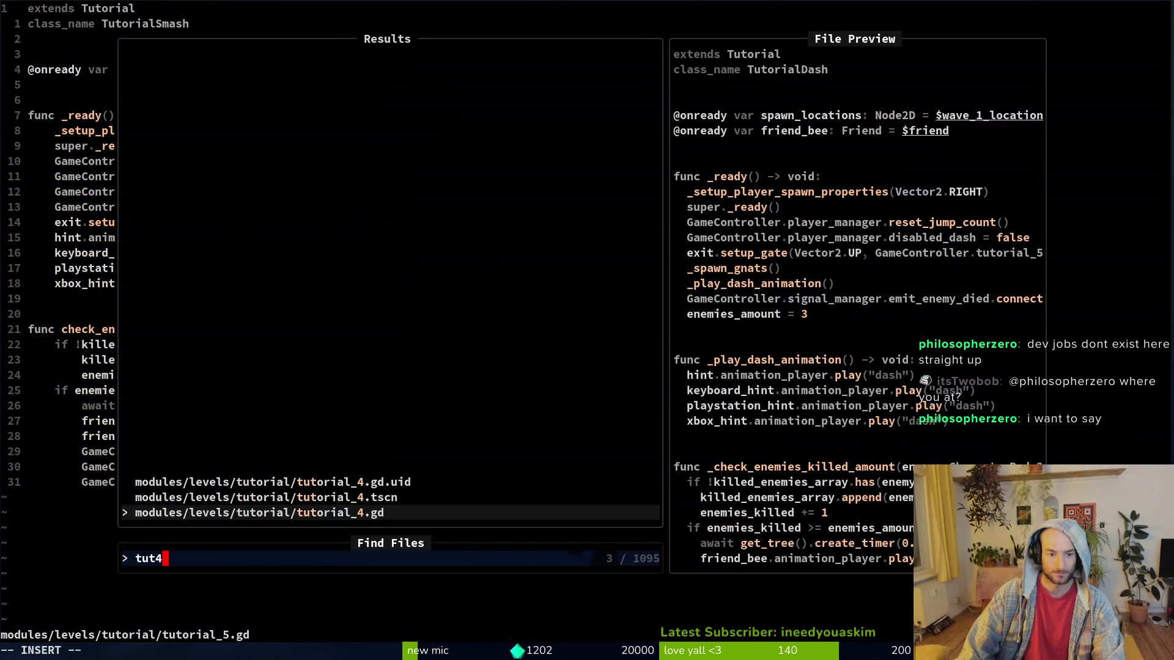
pyautogui.press('Return')
pyautogui.press('j')
pyautogui.press('j')
pyautogui.press('j')
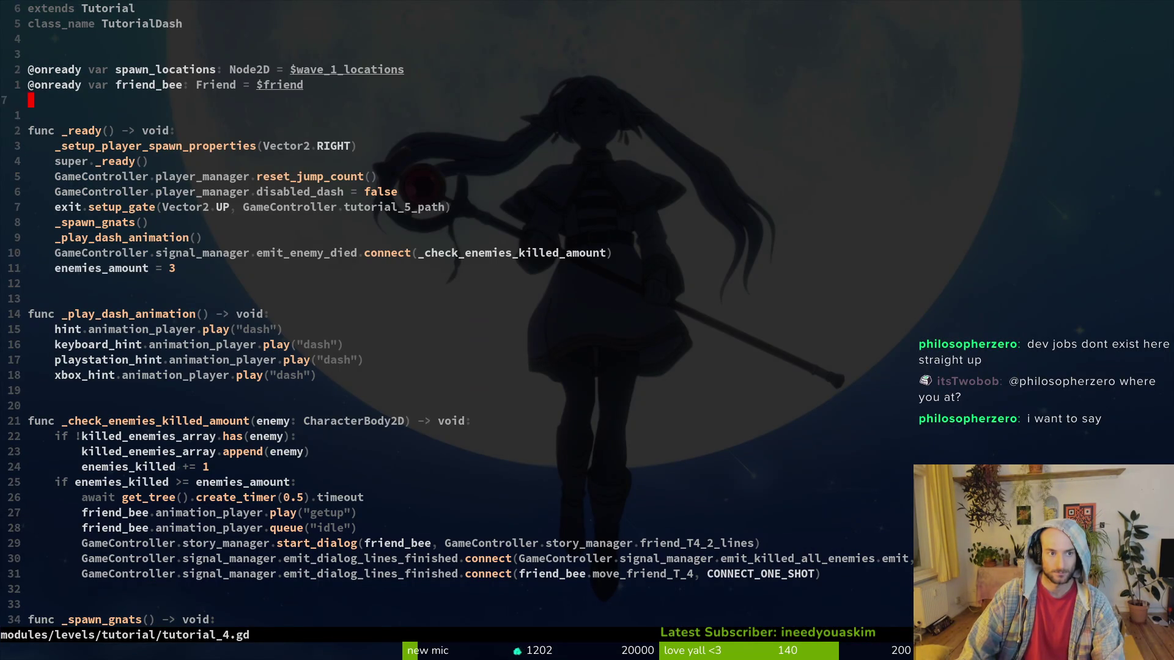
pyautogui.press('k')
pyautogui.press('k')
pyautogui.press('k')
pyautogui.write(':w')
pyautogui.press('Return')
# Paste spawn_locations below friend_bee in tutorial_5.gd, point it at $wave_1, and save.
pyautogui.hotkey('ctrl', '6')
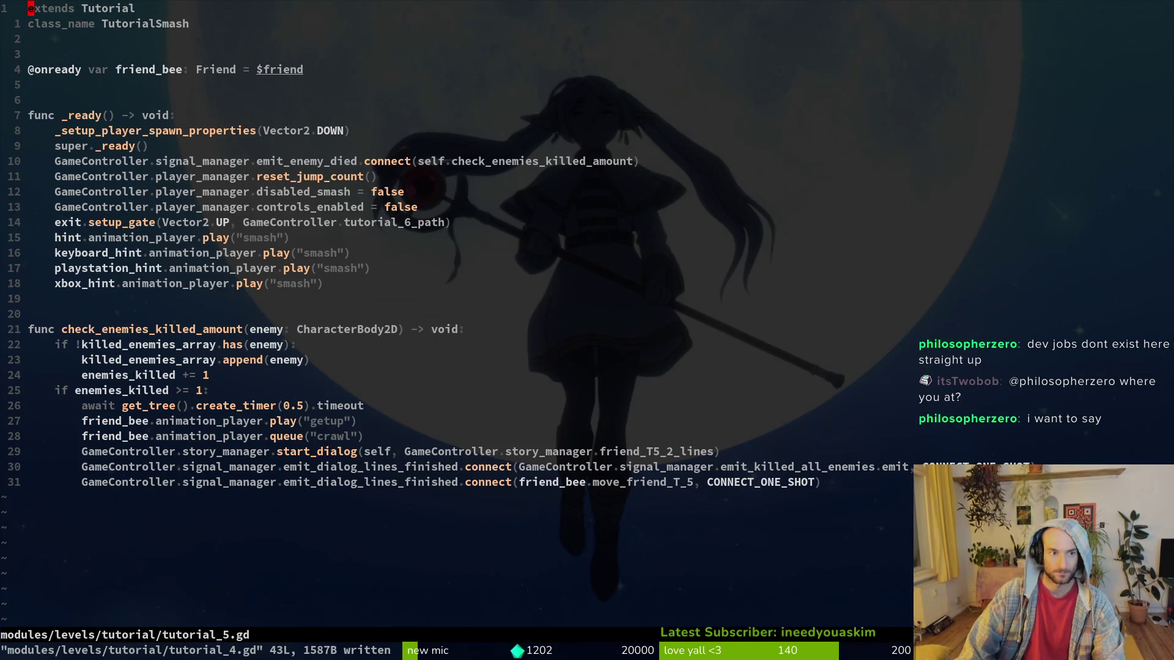
pyautogui.press('j')
pyautogui.press('j')
pyautogui.press('p')
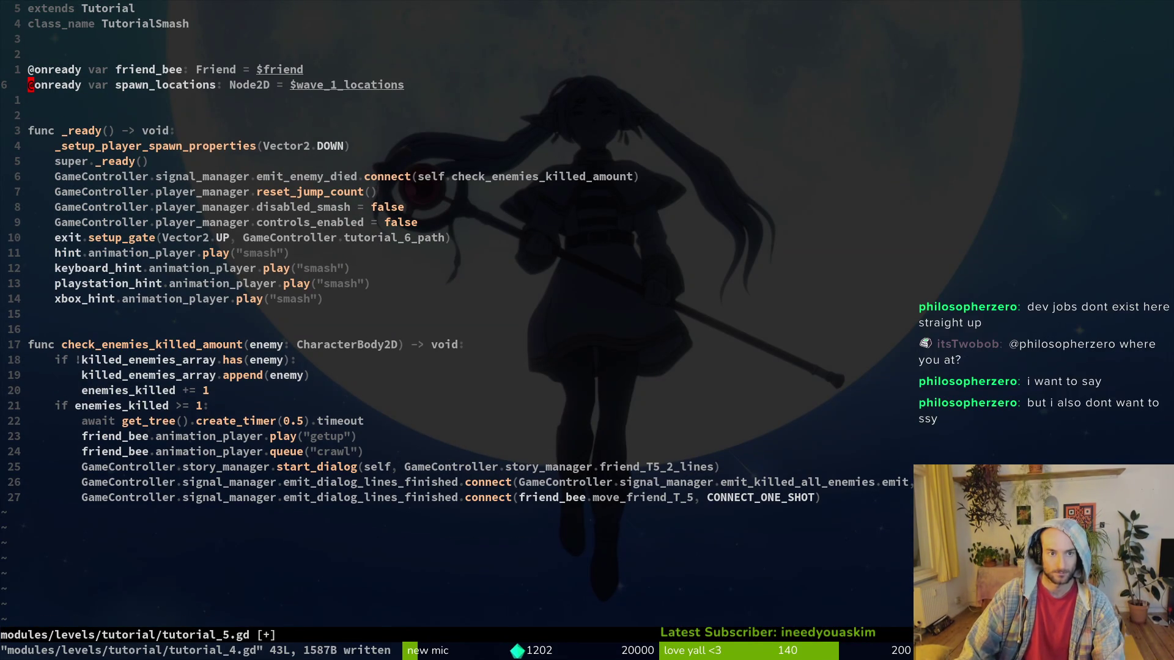
pyautogui.press('l')
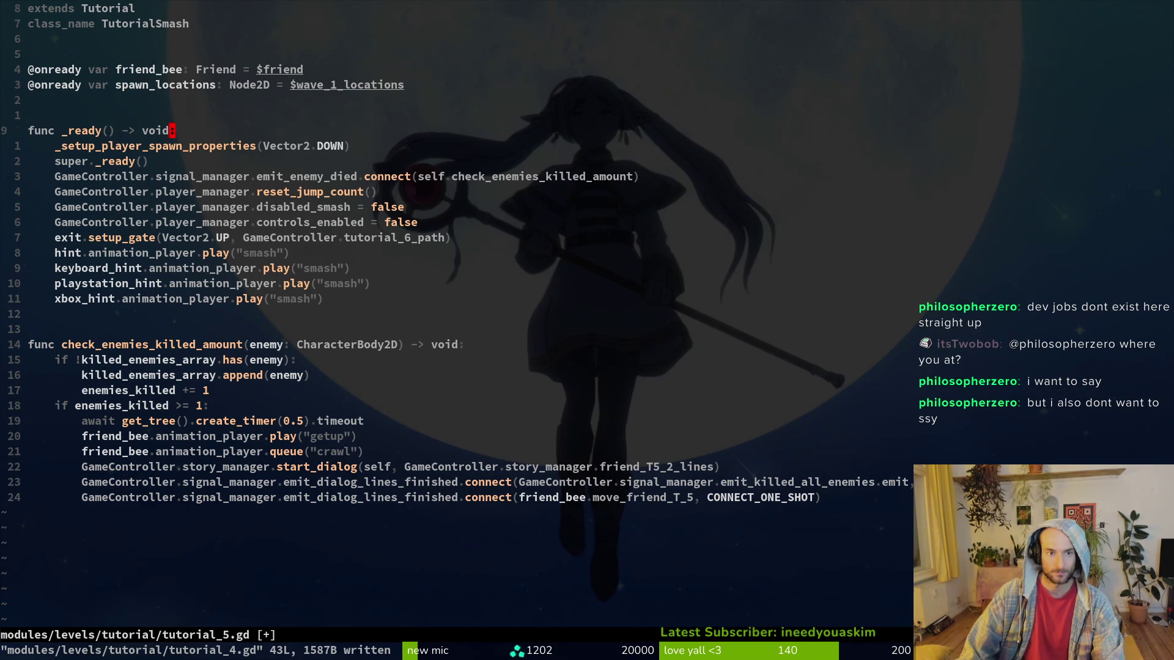
pyautogui.write('$')
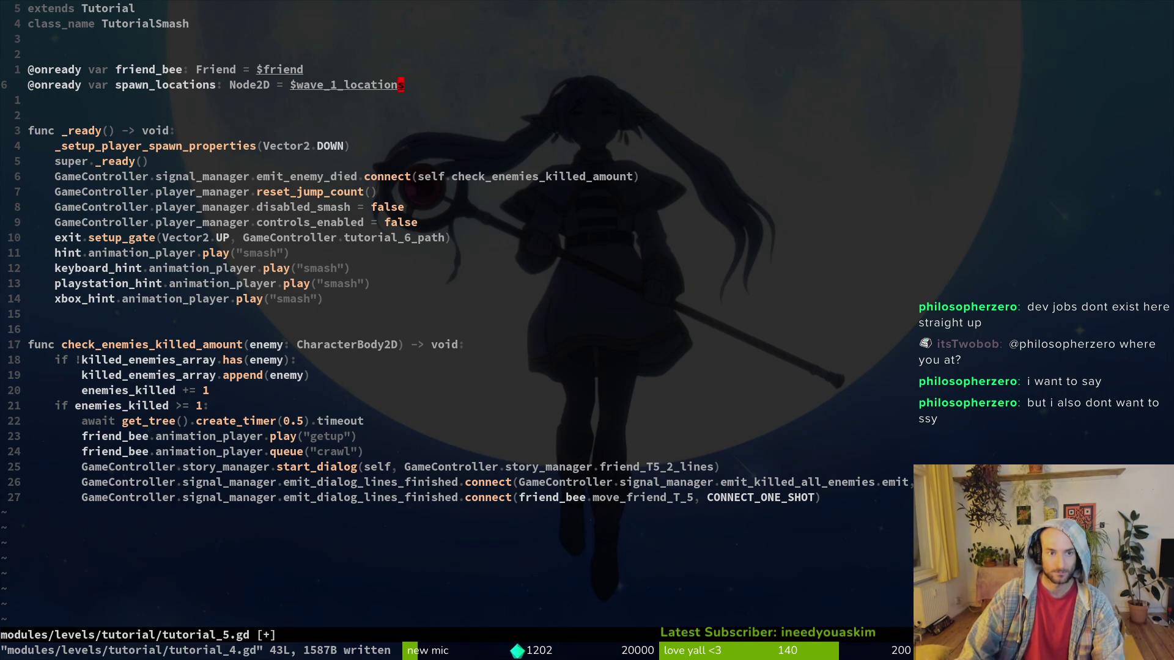
pyautogui.write('ciW$wave')
pyautogui.press('Escape')
pyautogui.write(':w')
pyautogui.press('Return')
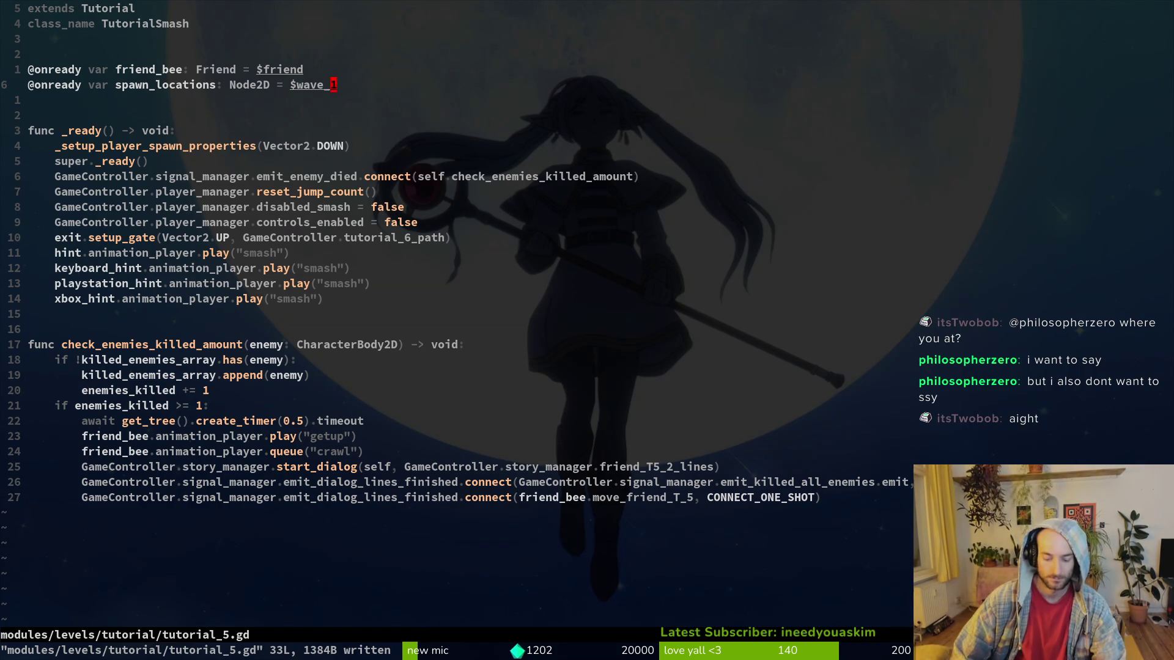
# Copy the _spawn_gnats() call from tutorial_4.gd and return to tutorial_5.gd.
pyautogui.press('j')
pyautogui.press('j')
pyautogui.press('j')
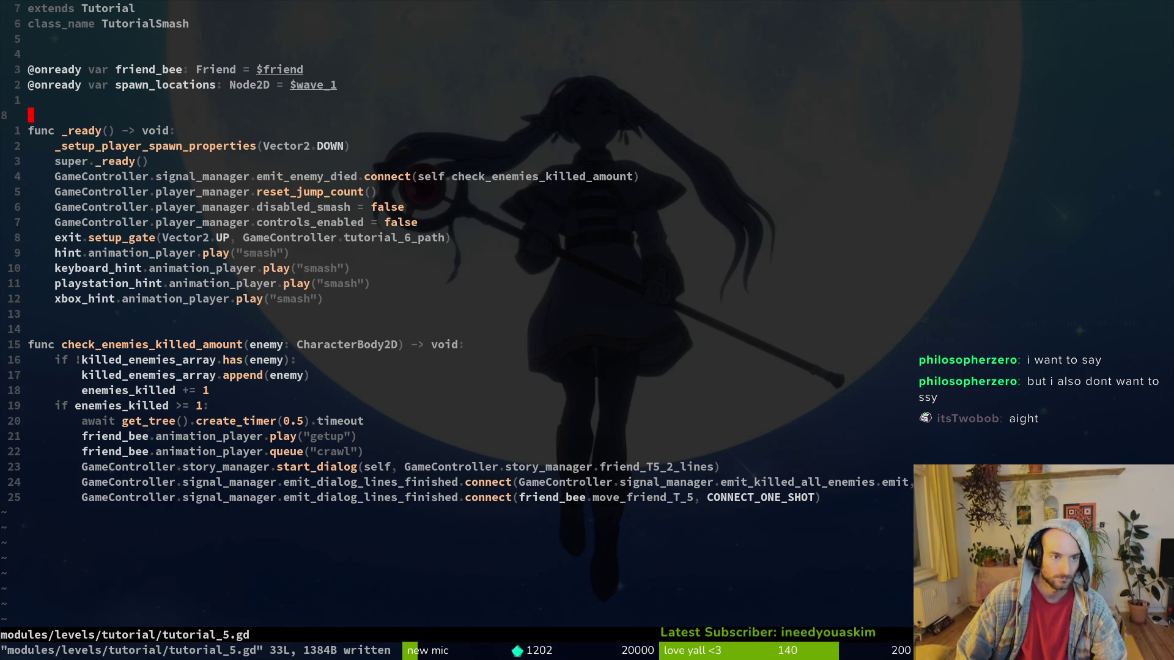
pyautogui.hotkey('ctrl', '6')
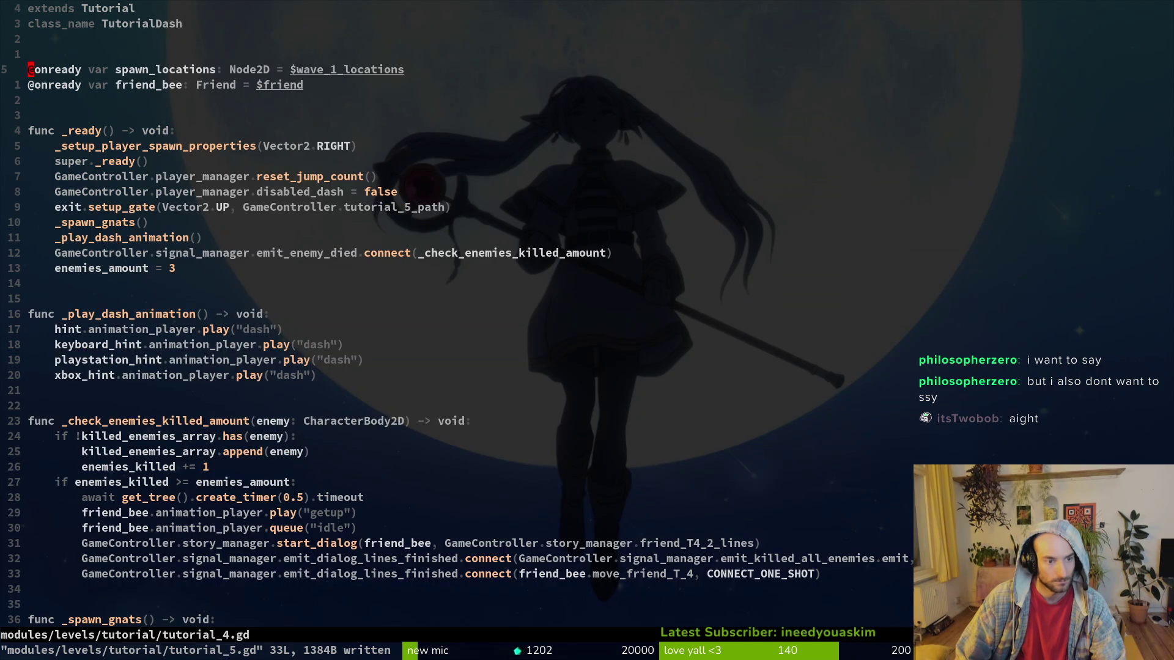
pyautogui.press('j')
pyautogui.press('j')
pyautogui.press('j')
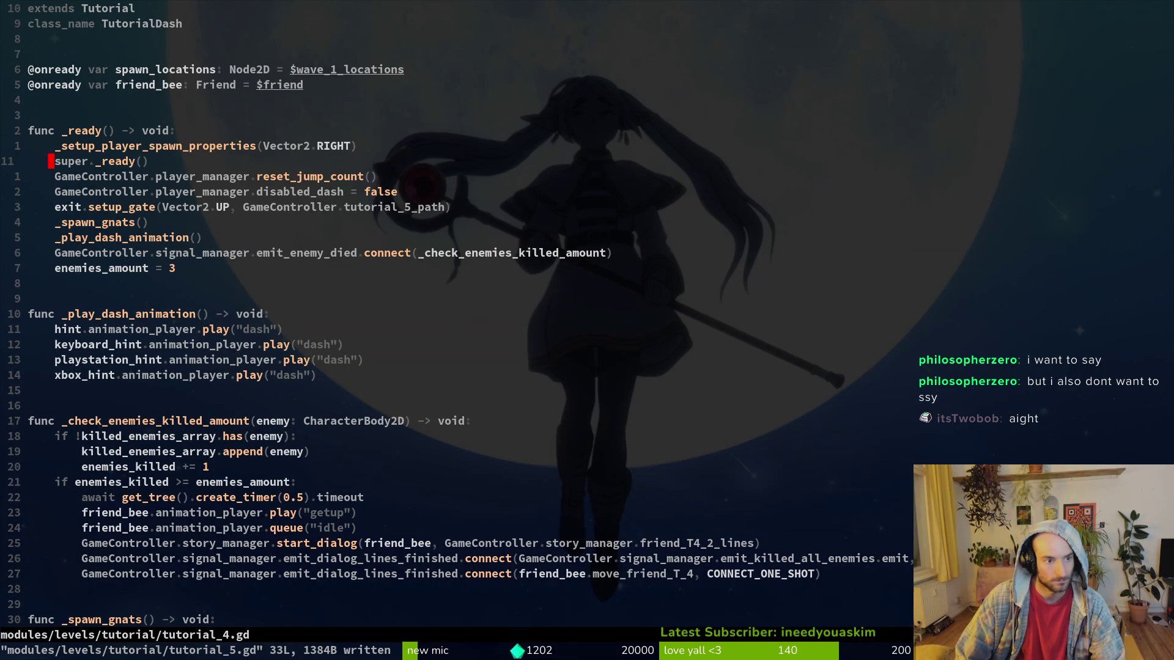
pyautogui.write(':w')
pyautogui.press('Return')
pyautogui.hotkey('ctrl', '6')
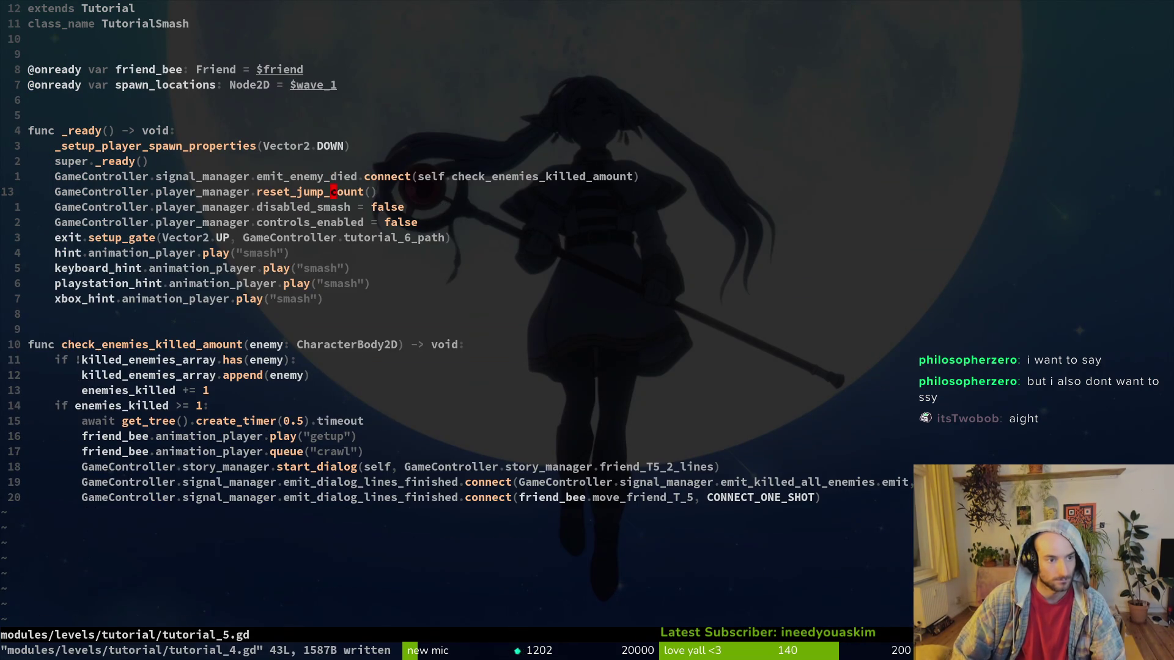
# Paste the spawn call into _ready, rename it to _spawn_snails(), and save tutorial_5.gd.
pyautogui.press('j')
pyautogui.press('j')
pyautogui.press('j')
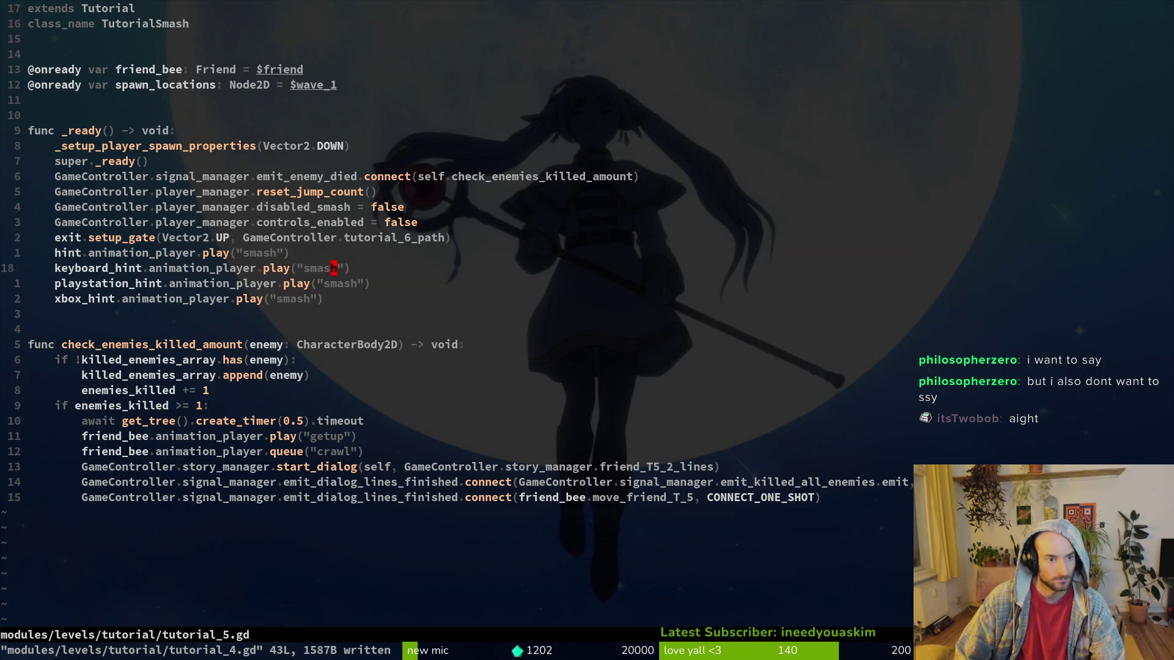
pyautogui.press('p')
pyautogui.press('V')
pyautogui.press('K')
pyautogui.press('Escape')
pyautogui.write(':w')
pyautogui.press('Return')
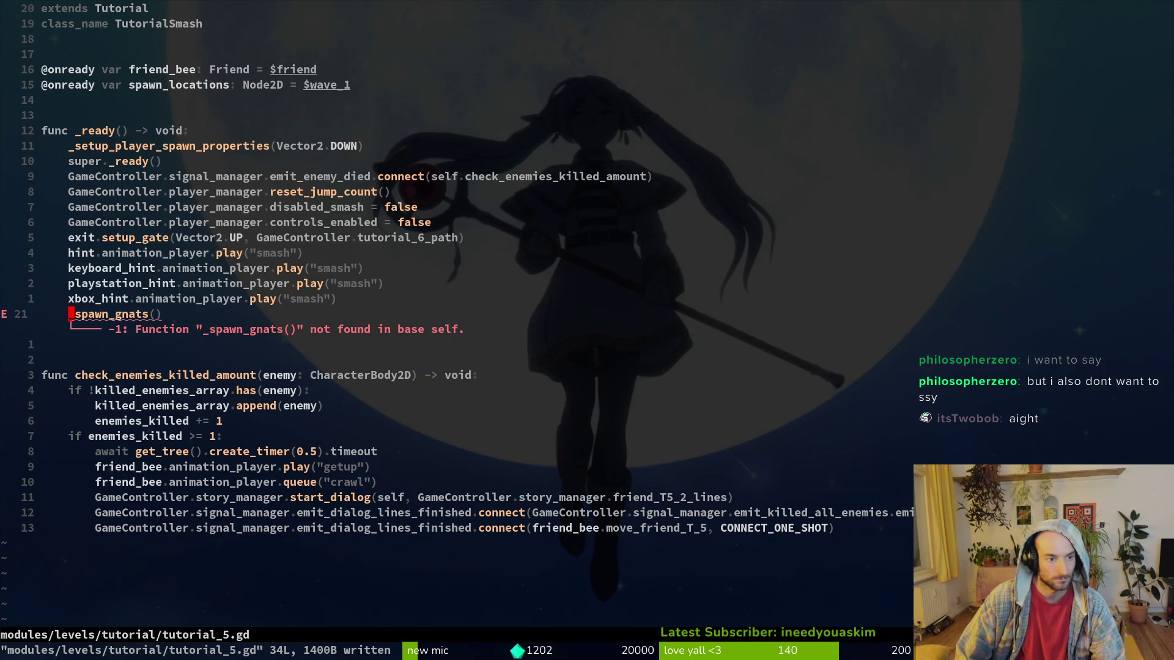
pyautogui.write('lcwspawn_sn')
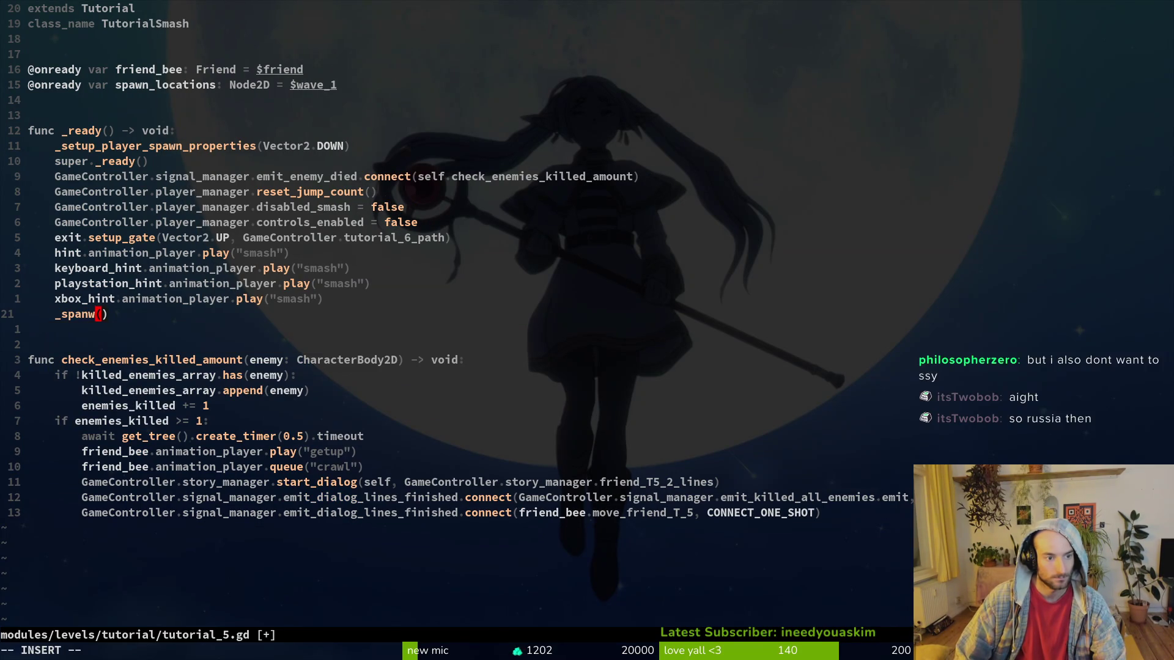
pyautogui.write('ails')
pyautogui.press('Escape')
pyautogui.write(':w')
pyautogui.press('Return')
# Copy the _spawn_gnats function from tutorial_4.gd to the end of tutorial_5.gd and save.
pyautogui.hotkey('ctrl', '6')
pyautogui.press('g')
pyautogui.press('d')
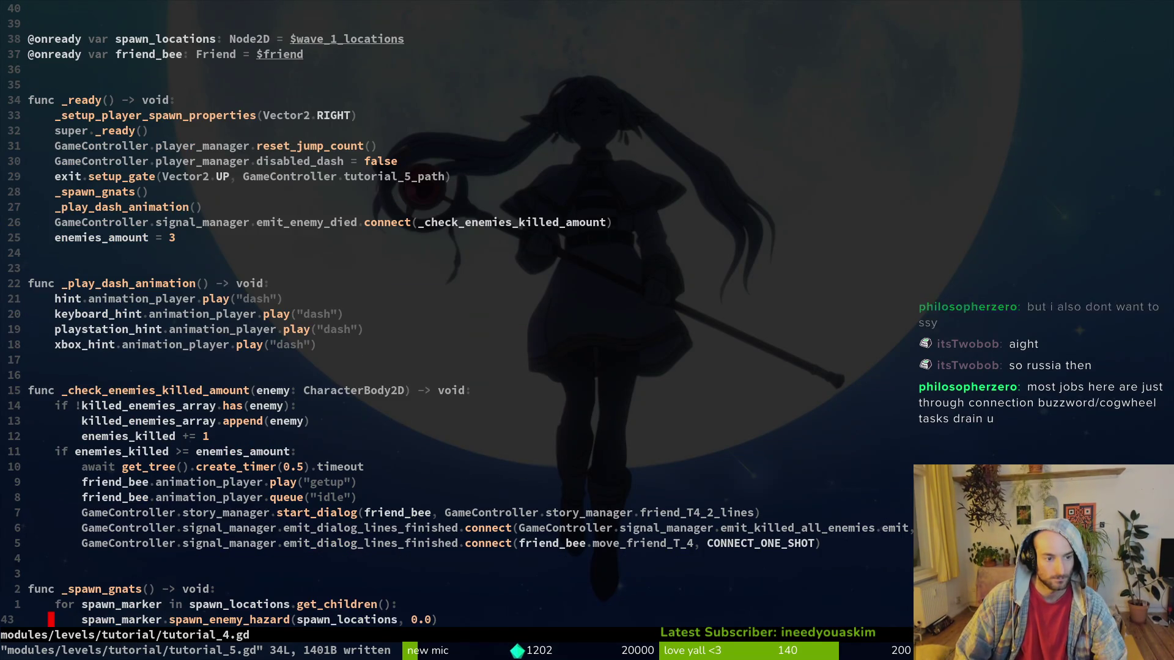
pyautogui.press('V')
pyautogui.press('j')
pyautogui.press('j')
pyautogui.press('y')
pyautogui.hotkey('ctrl', '6')
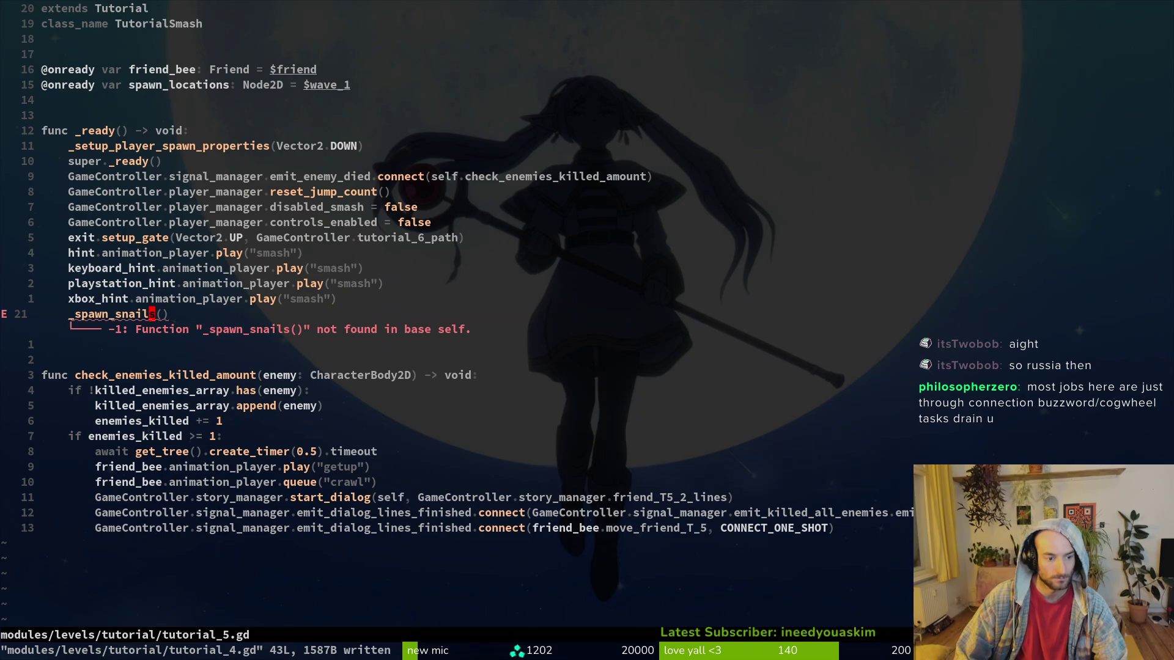
pyautogui.press('G')
pyautogui.press('p')
pyautogui.press('o')
pyautogui.press('Escape')
pyautogui.write(':write')
pyautogui.press('Return')
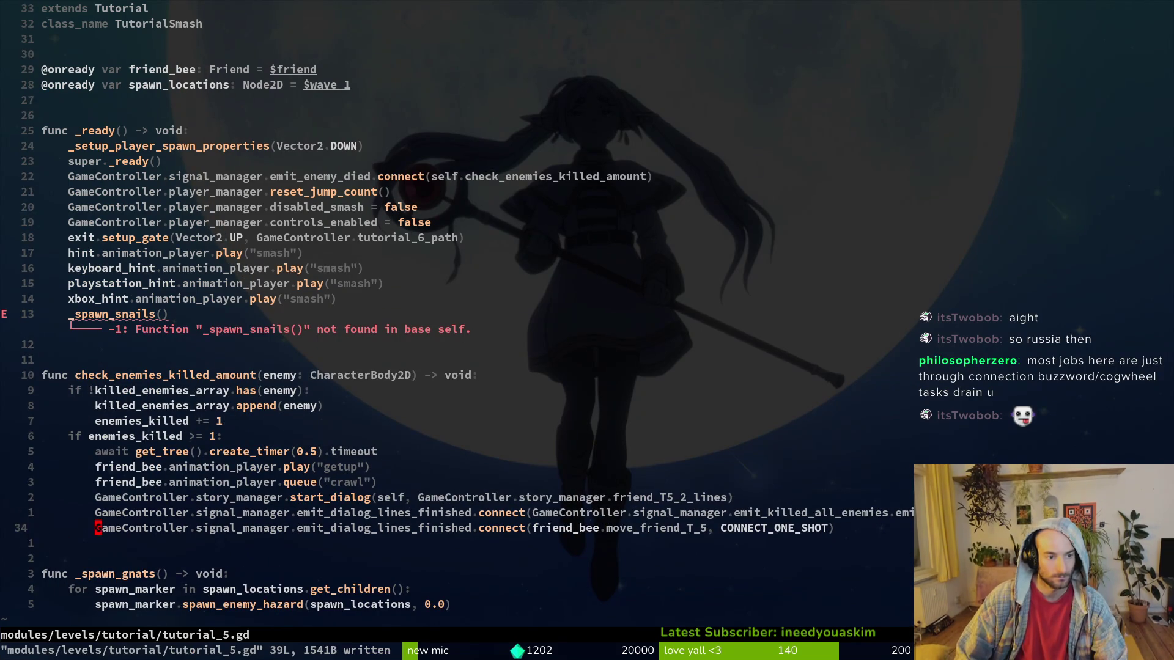
# Rename the pasted function to _spawn_snails, save, and return to Godot.
pyautogui.press('j')
pyautogui.press('j')
pyautogui.write('w')
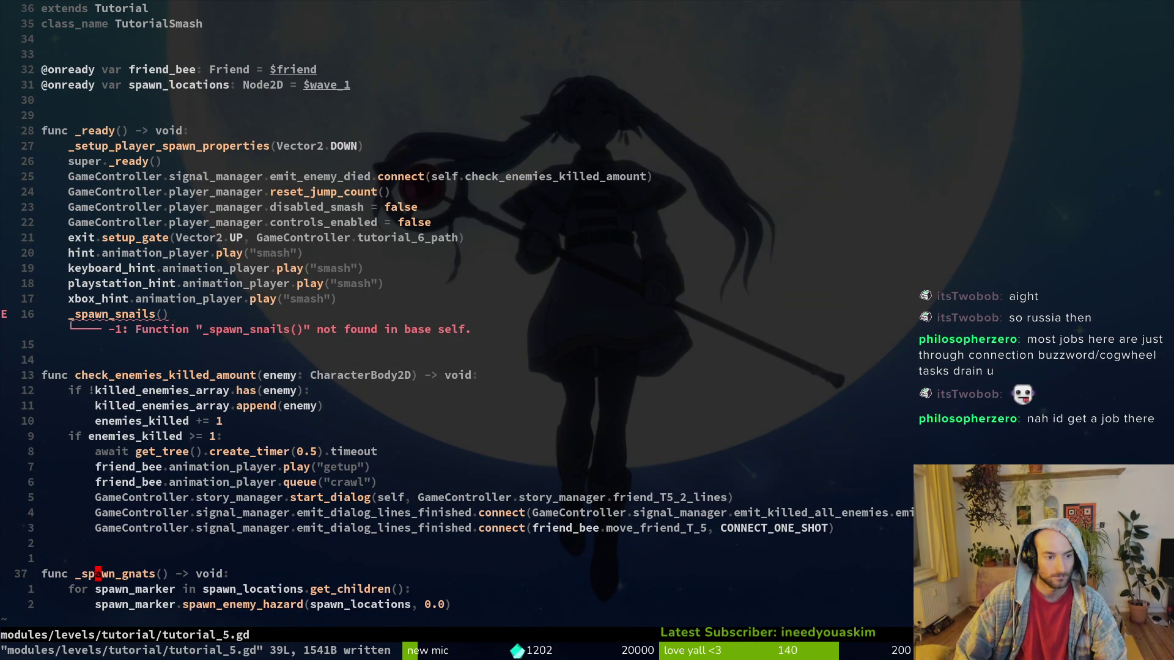
pyautogui.write('ciw_sasi')
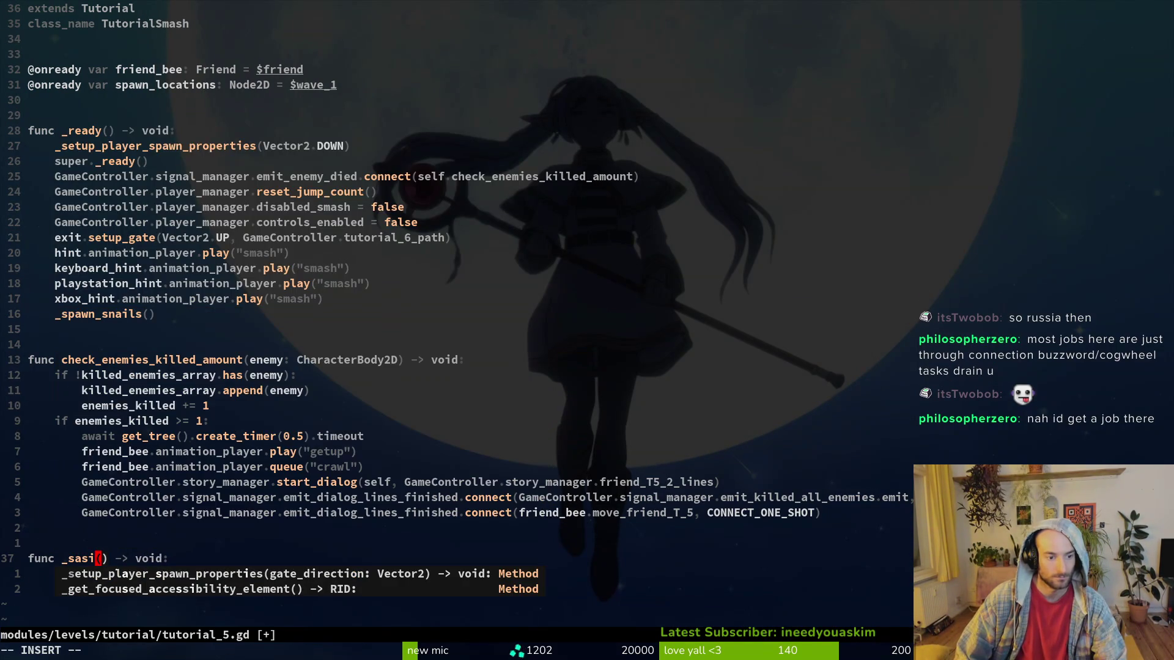
pyautogui.write('a')
pyautogui.press('BackSpace')
pyautogui.press('BackSpace')
pyautogui.write('ai')
pyautogui.hotkey('ctrl', 'n')
pyautogui.press('Escape')
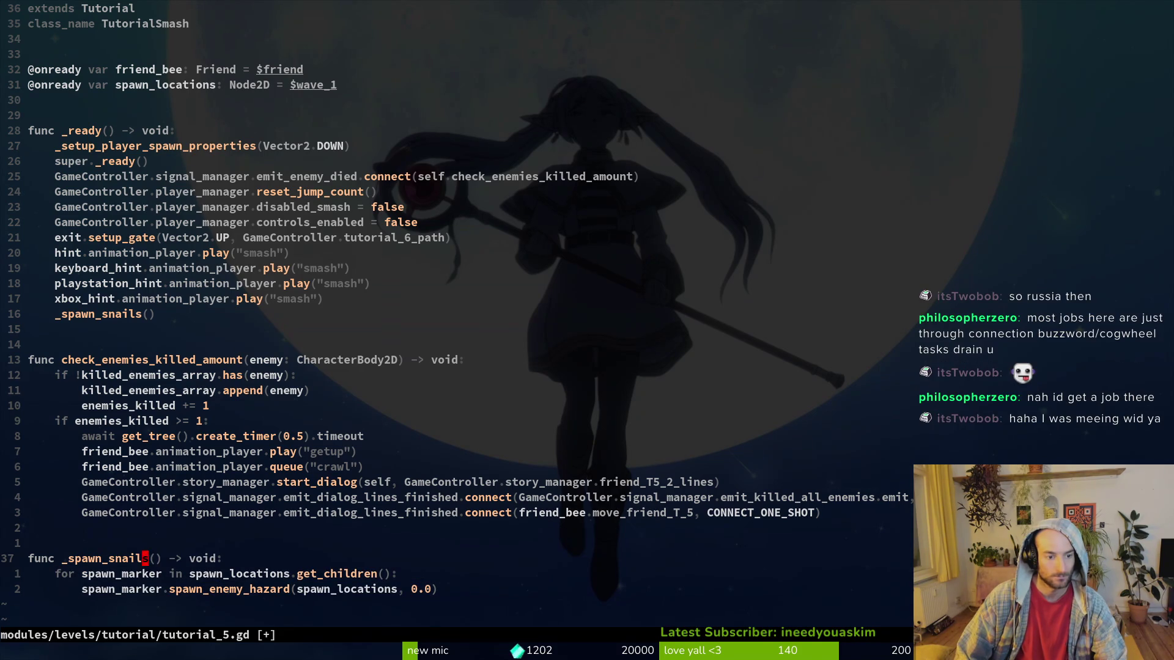
pyautogui.write(':w')
pyautogui.press('Return')
pyautogui.press('j')
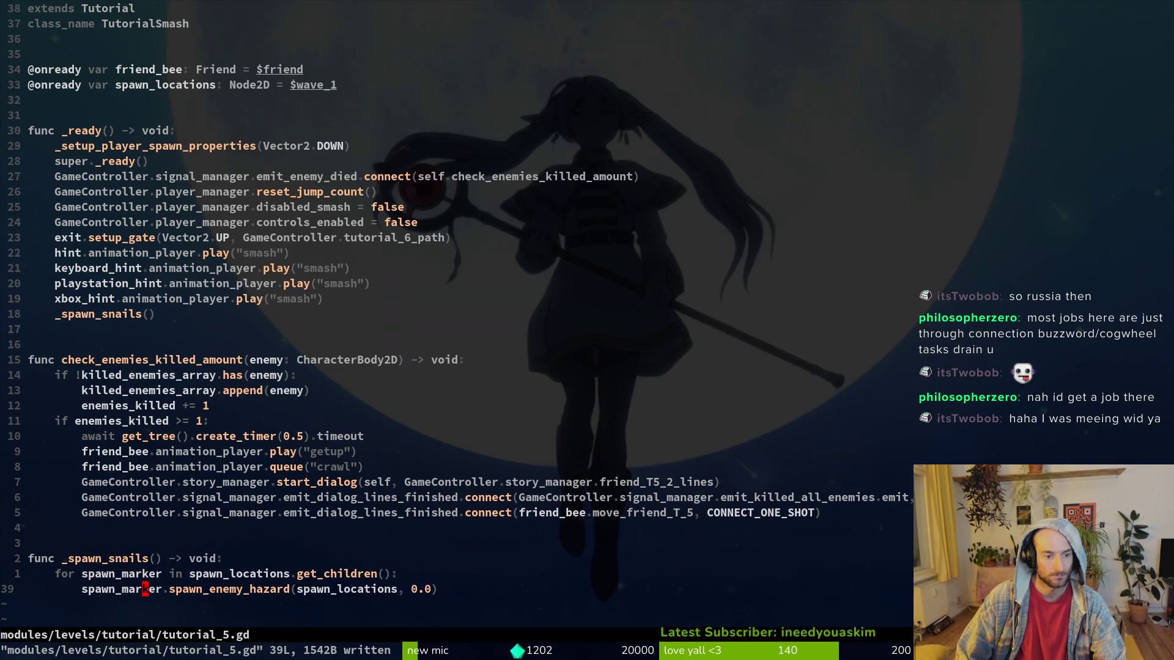
pyautogui.hotkey('alt', 'Tab')
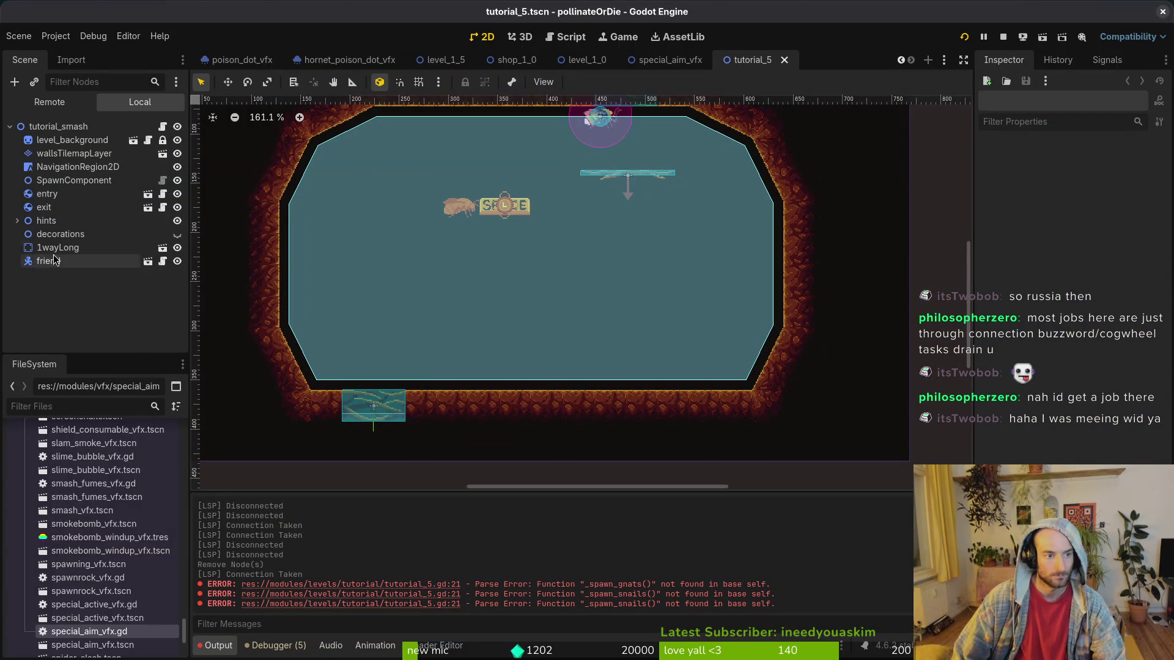
# Inspect tutorial_5's NavigationRegion2D and SpawnComponent nodes, then open tutorial_4.tscn.
pyautogui.click(70, 167)
pyautogui.click(71, 180)
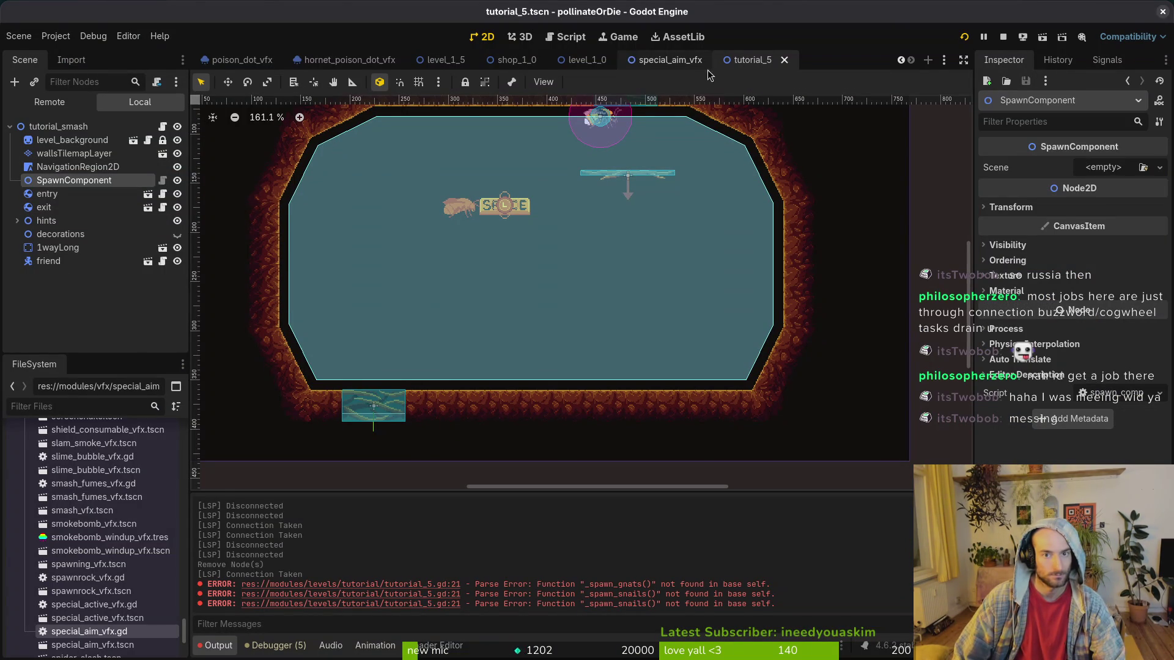
pyautogui.hotkey('alt', 'shift', 'o')
pyautogui.write('tut4ts')
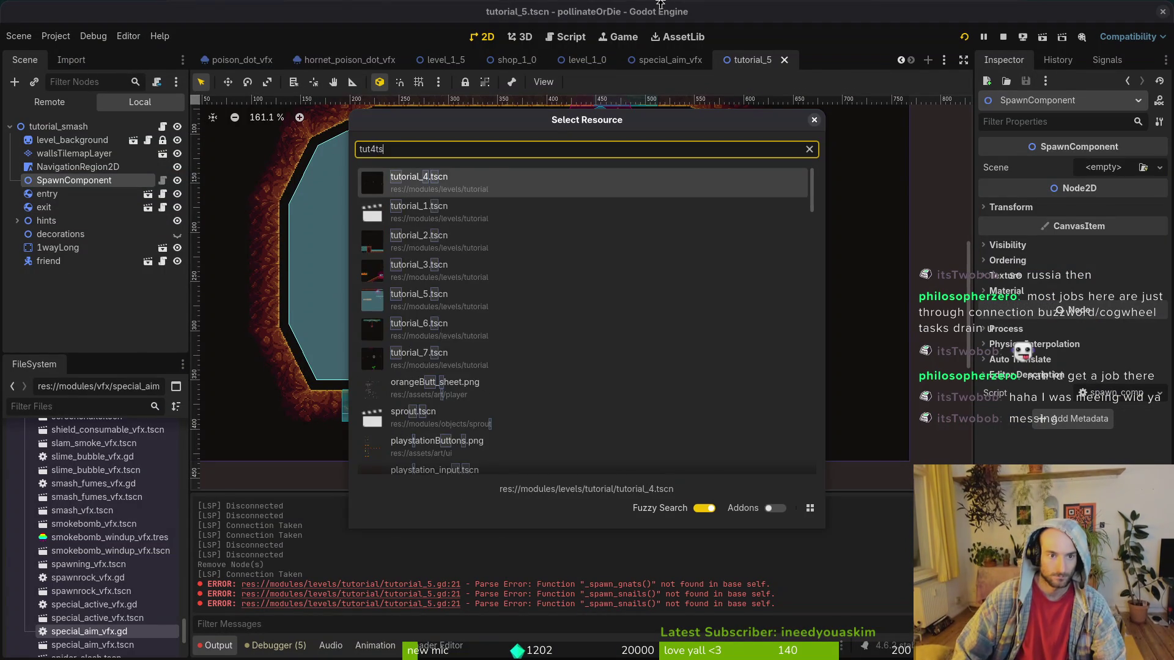
pyautogui.press('Return')
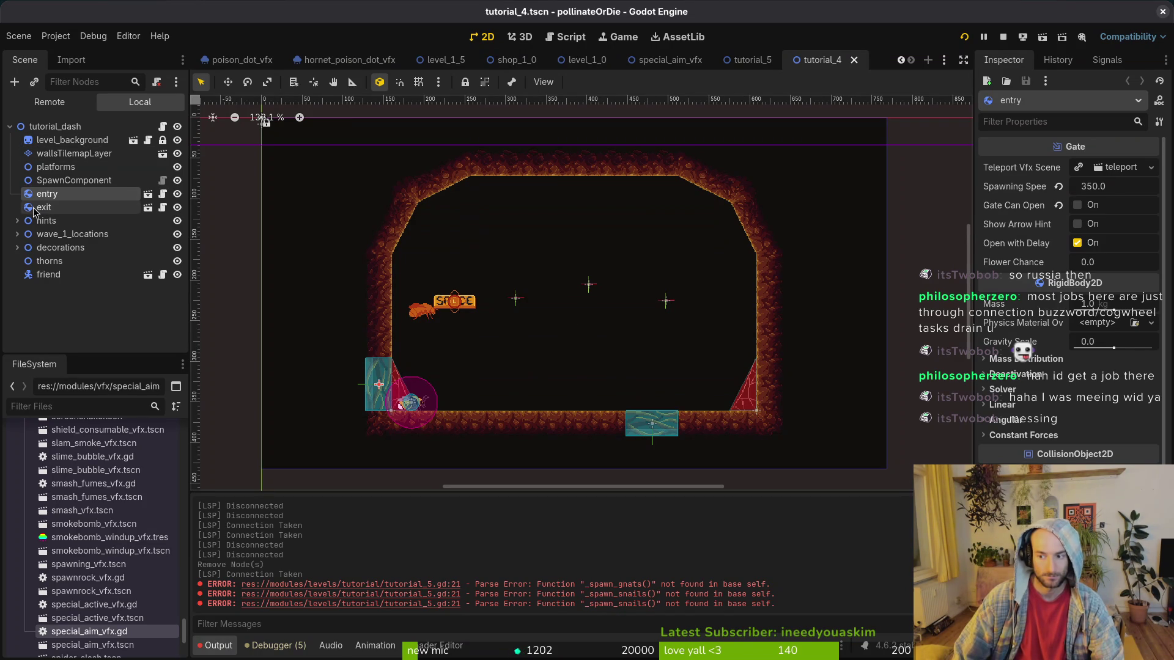
# Expand and select tutorial_4's wave_1_locations spawn markers, then return to the tutorial_5 tab.
pyautogui.click(73, 127)
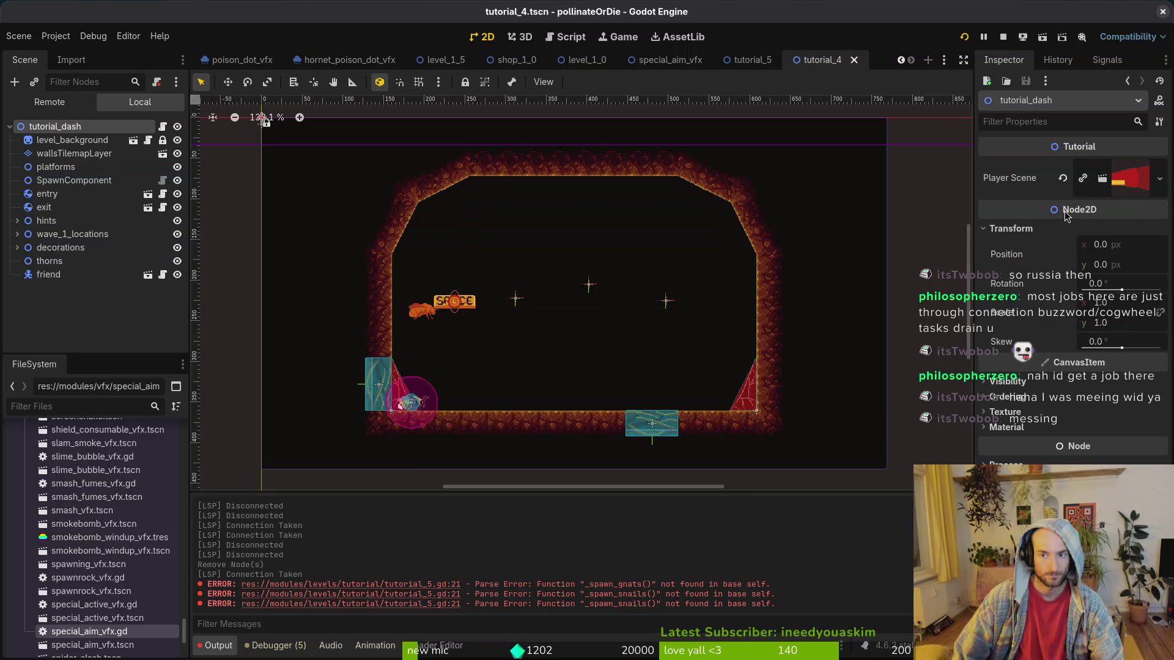
pyautogui.click(73, 180)
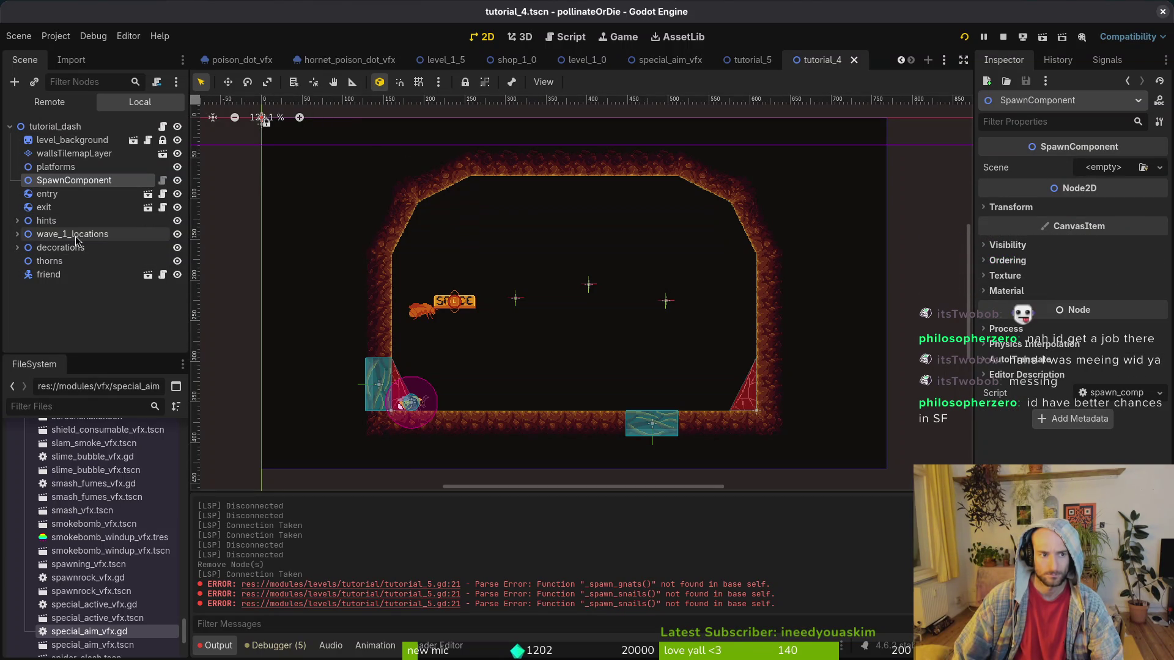
pyautogui.click(17, 234)
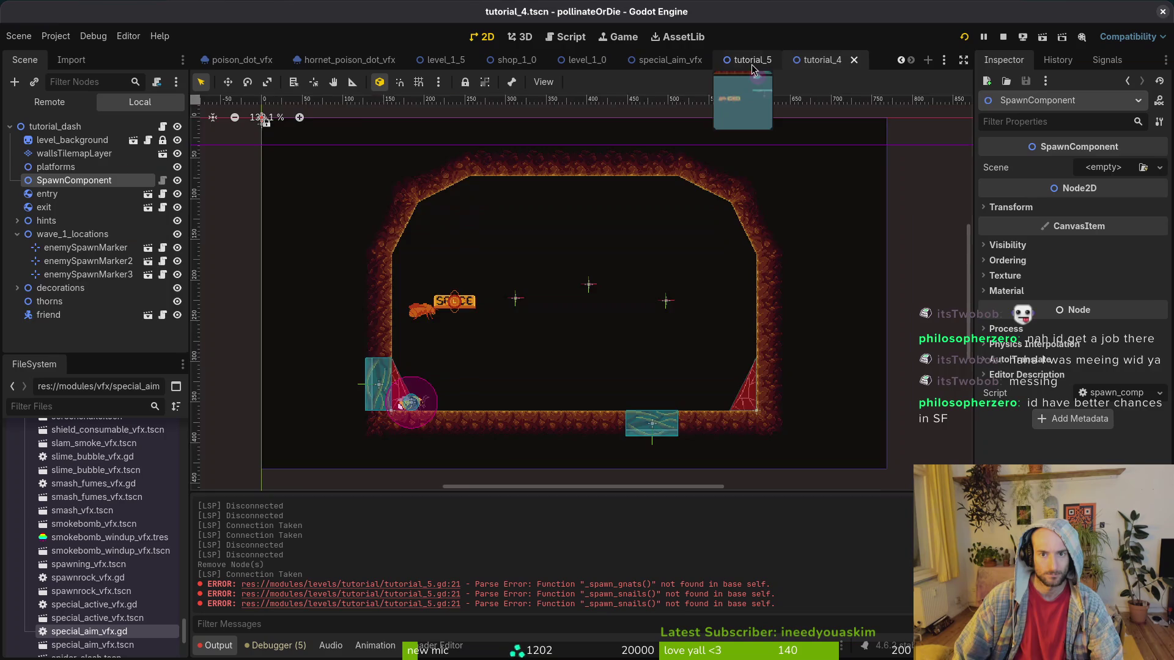
pyautogui.click(751, 59)
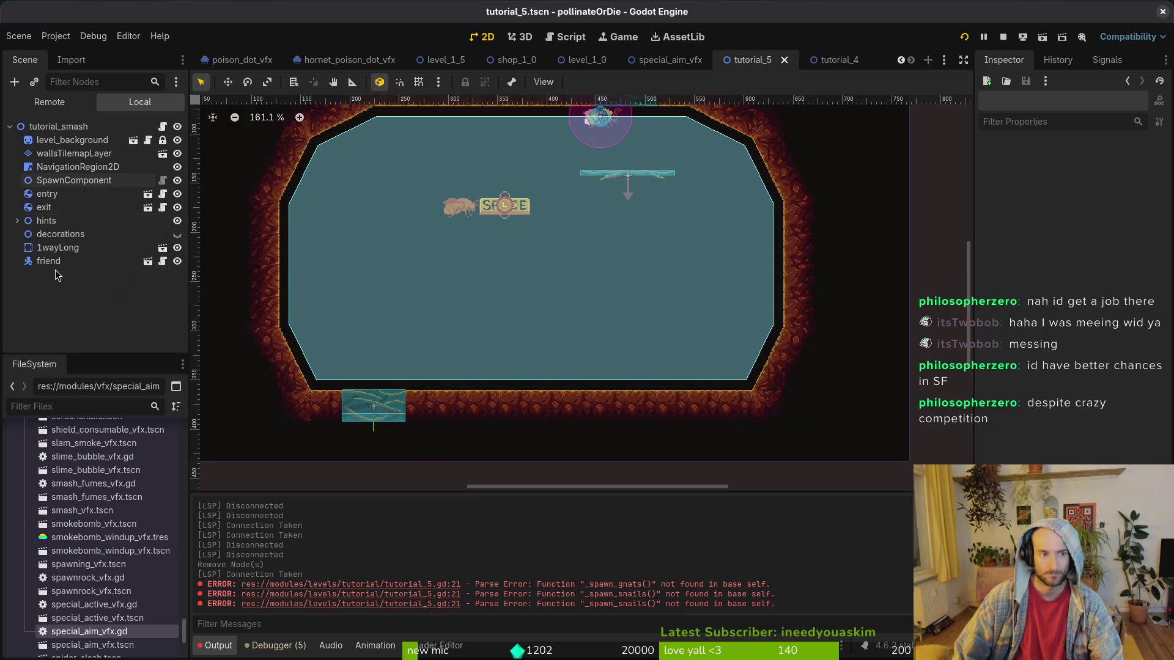
pyautogui.click(832, 59)
pyautogui.click(86, 234)
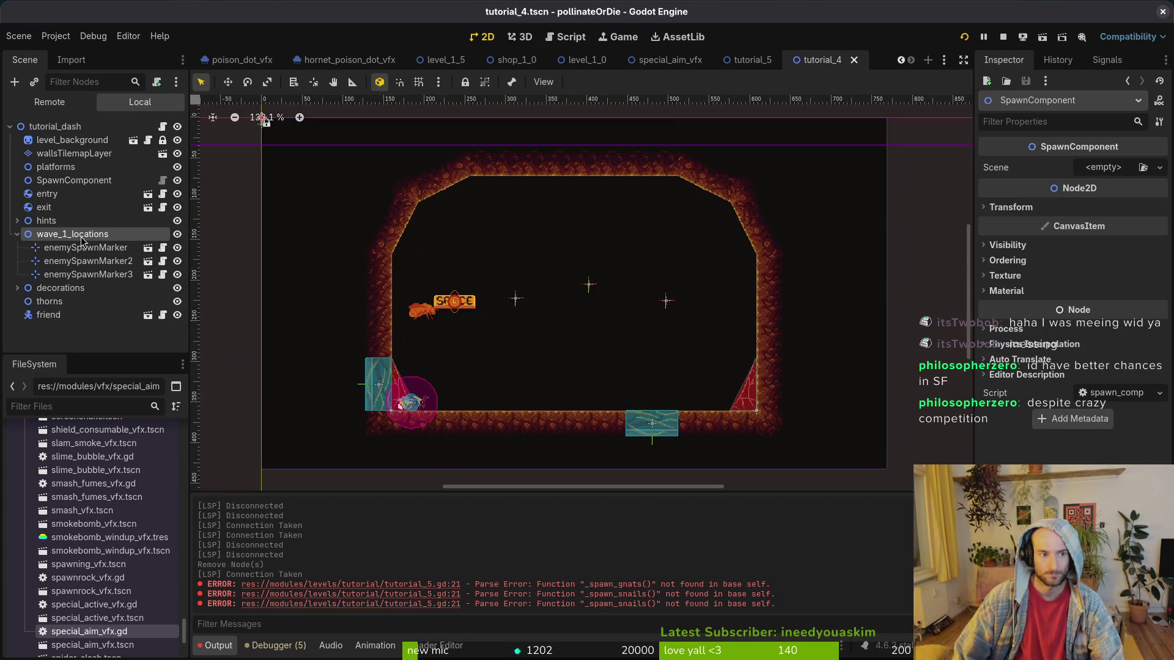
pyautogui.click(751, 59)
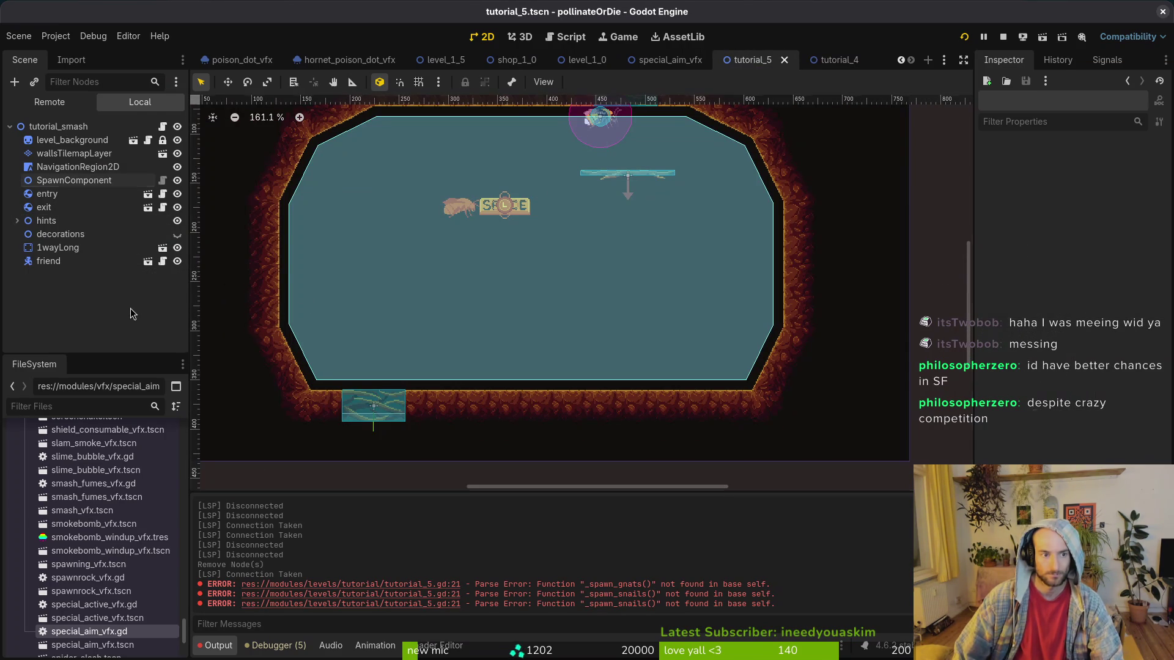
# Paste the three spawn markers into tutorial_5 and position the node just below hints.
pyautogui.hotkey('ctrl', 'v')
pyautogui.moveTo(59, 280); pyautogui.dragTo(67, 228)
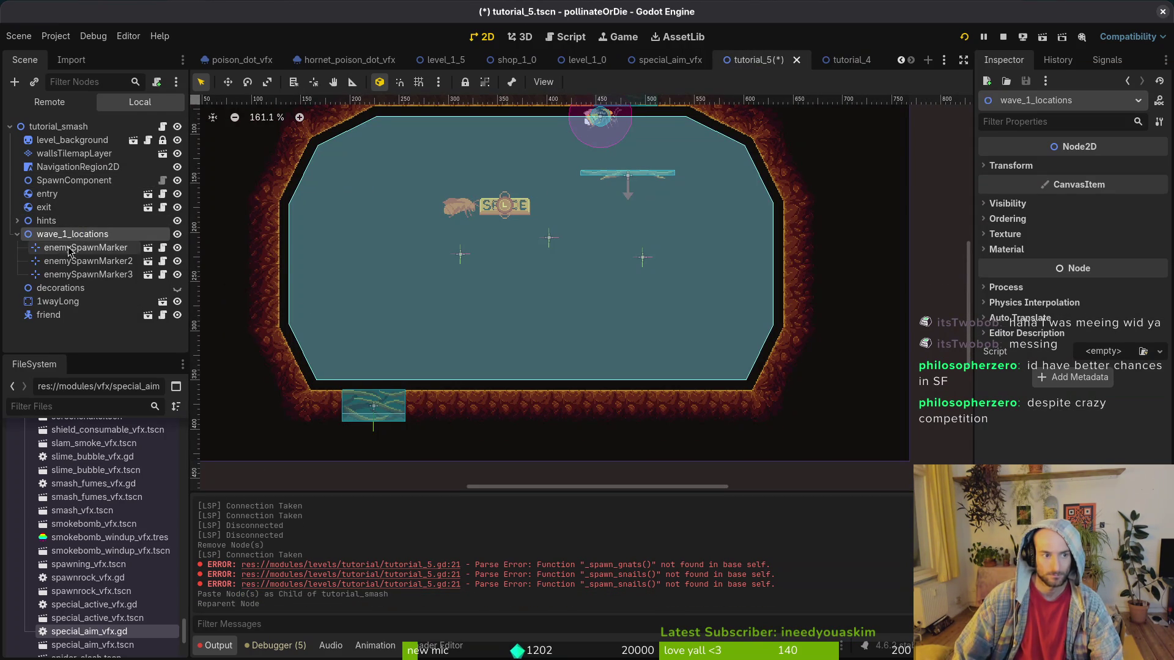
pyautogui.click(831, 60)
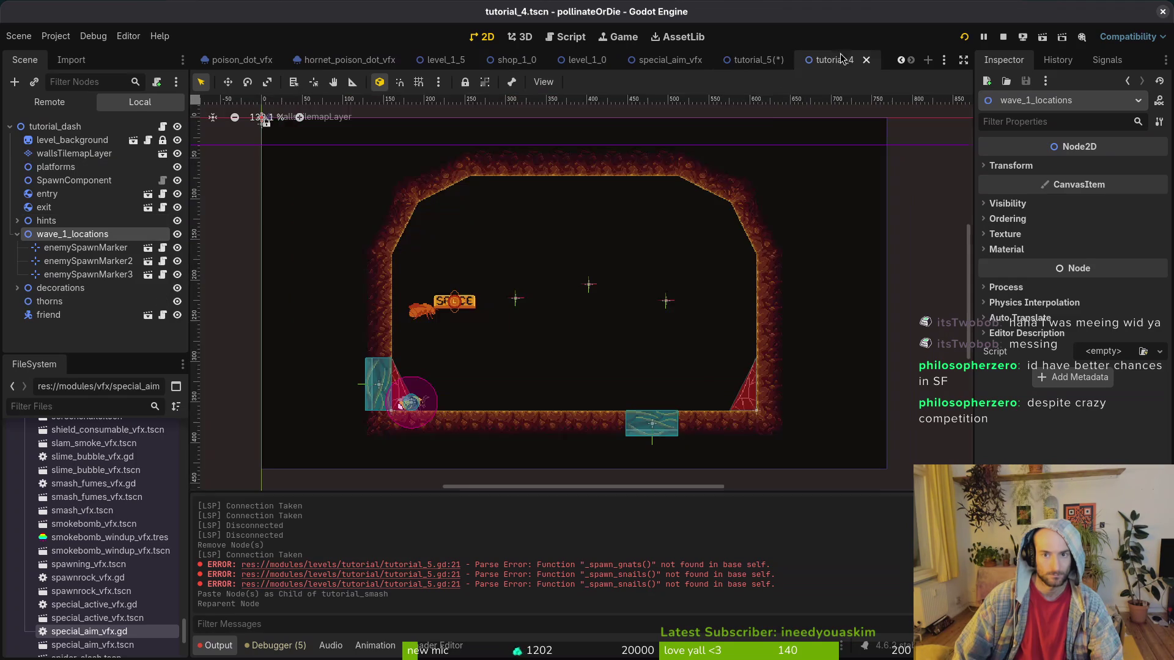
pyautogui.click(770, 61)
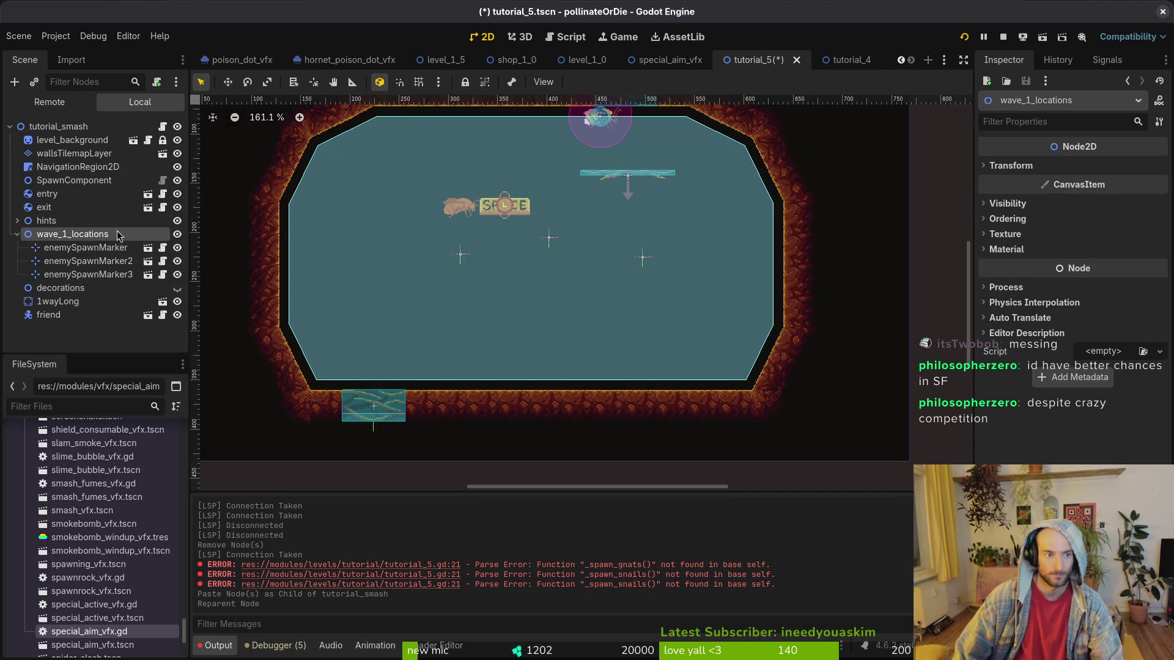
# Rename the pasted node to wave_1, save tutorial_5, and collapse the wave_1 group.
pyautogui.press('BackSpace')
pyautogui.press('BackSpace')
pyautogui.press('BackSpace')
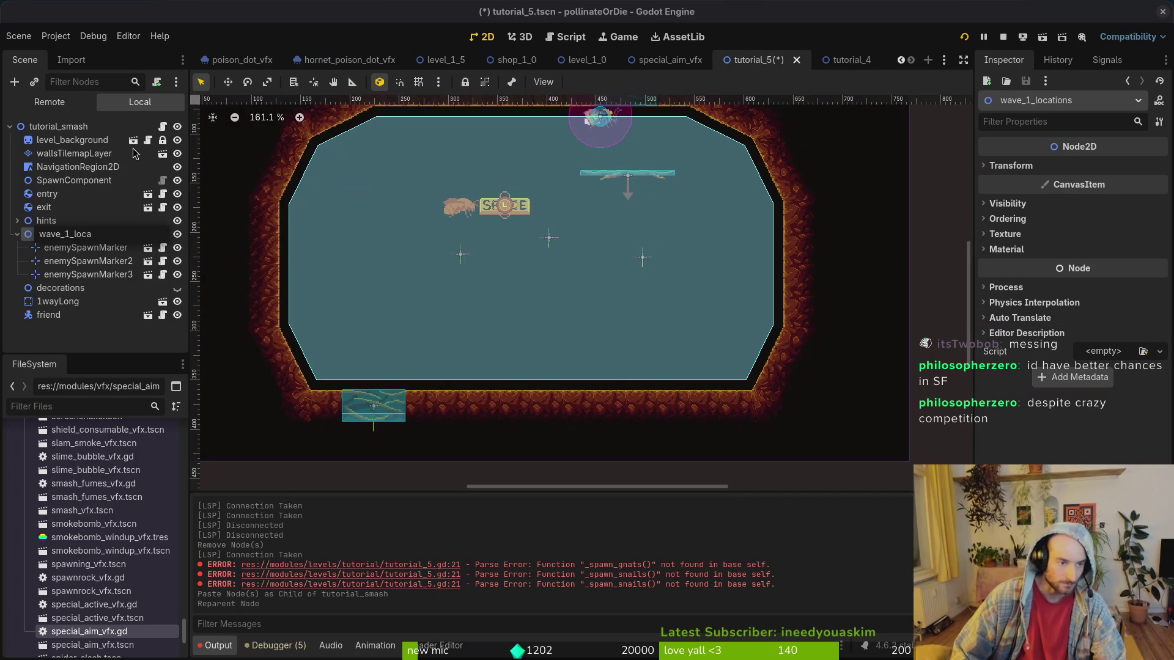
pyautogui.press('Return')
pyautogui.hotkey('ctrl', 's')
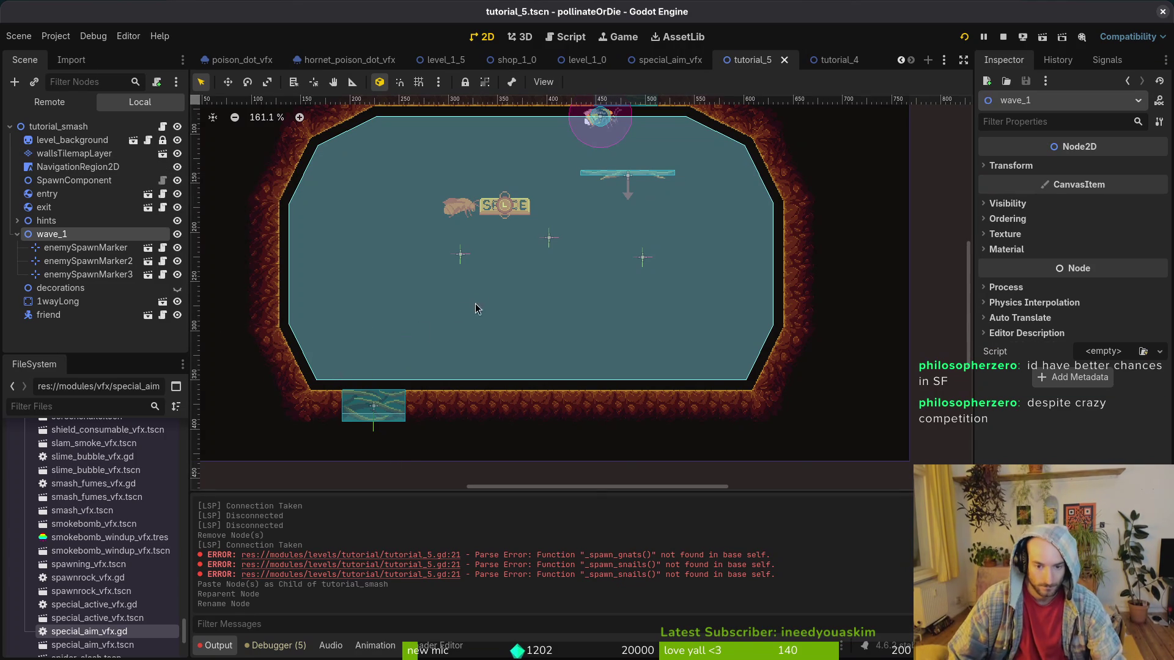
pyautogui.click(18, 235)
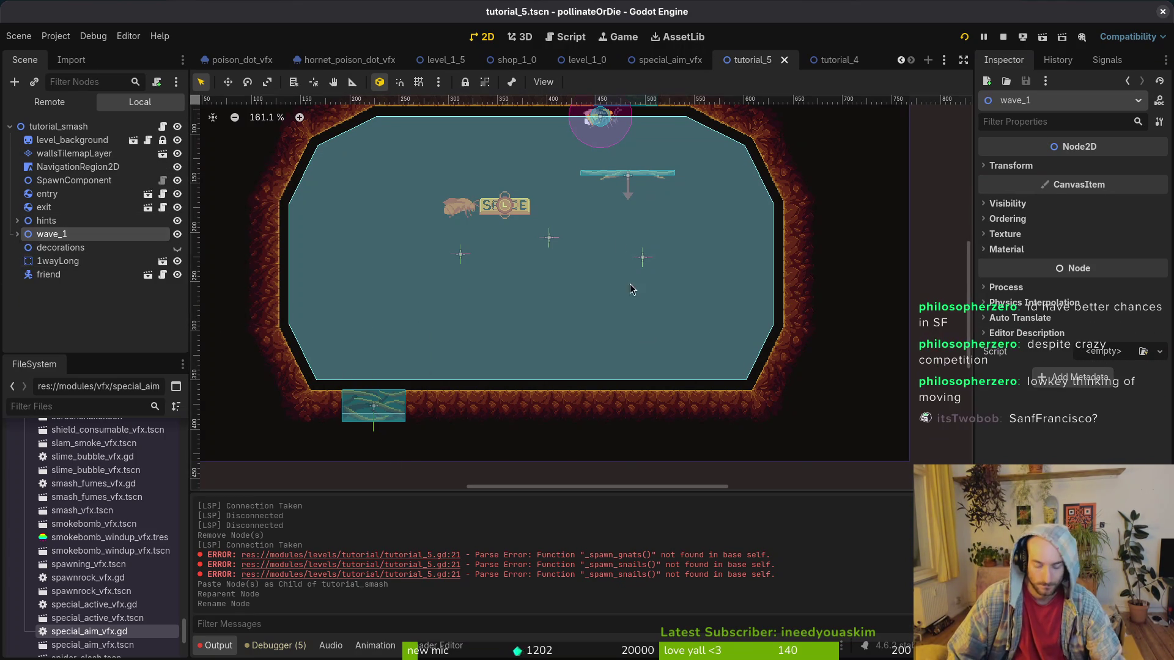
pyautogui.hotkey('alt', 'Tab')
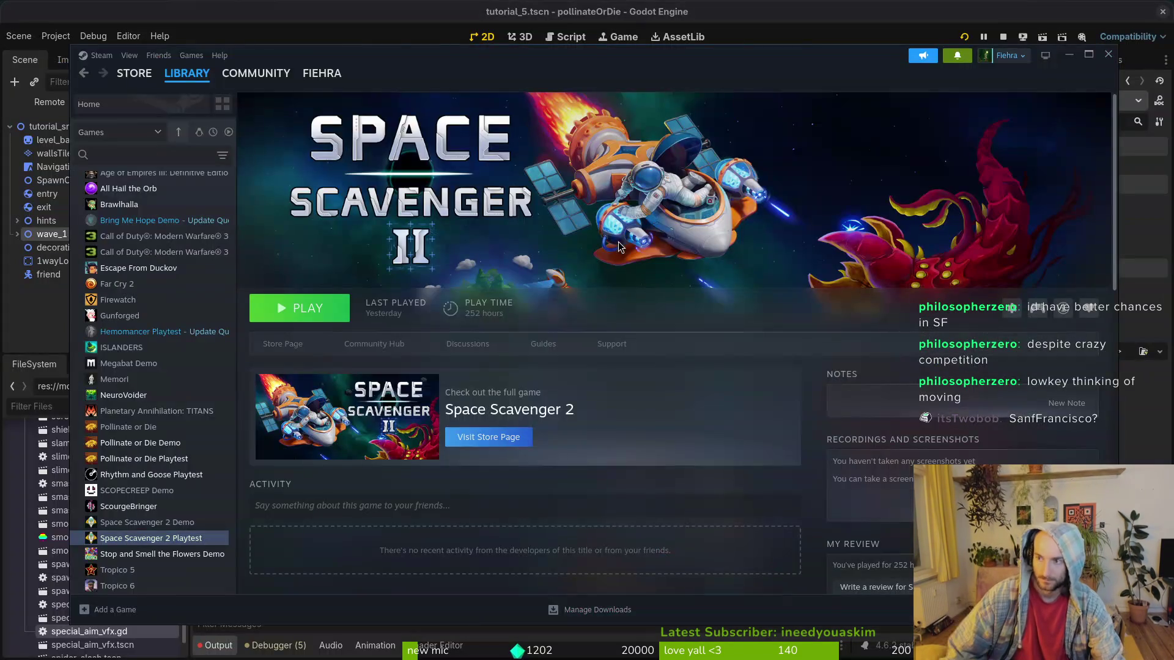
# Select ScourgeBringer in the Steam library and launch it with Play.
pyautogui.click(132, 506)
pyautogui.click(329, 313)
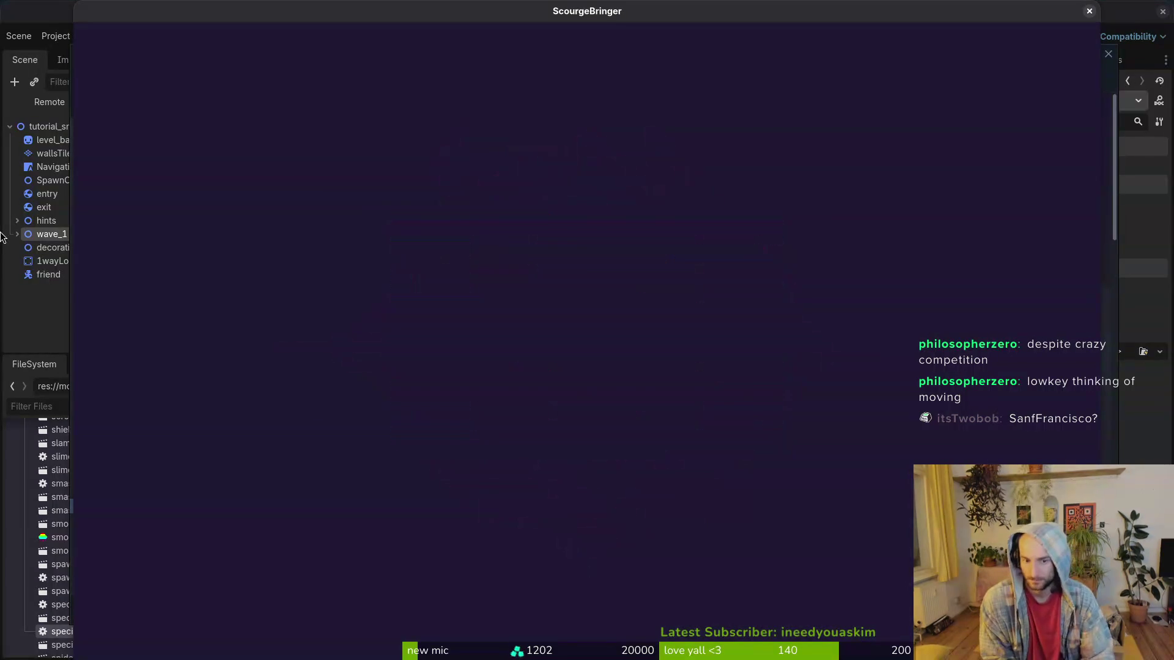
# Browse ScourgeBringer's settings list, return to the title menu, and continue the saved game.
pyautogui.press('Down')
pyautogui.press('Return')
pyautogui.press('Down')
pyautogui.press('Down')
pyautogui.press('Down')
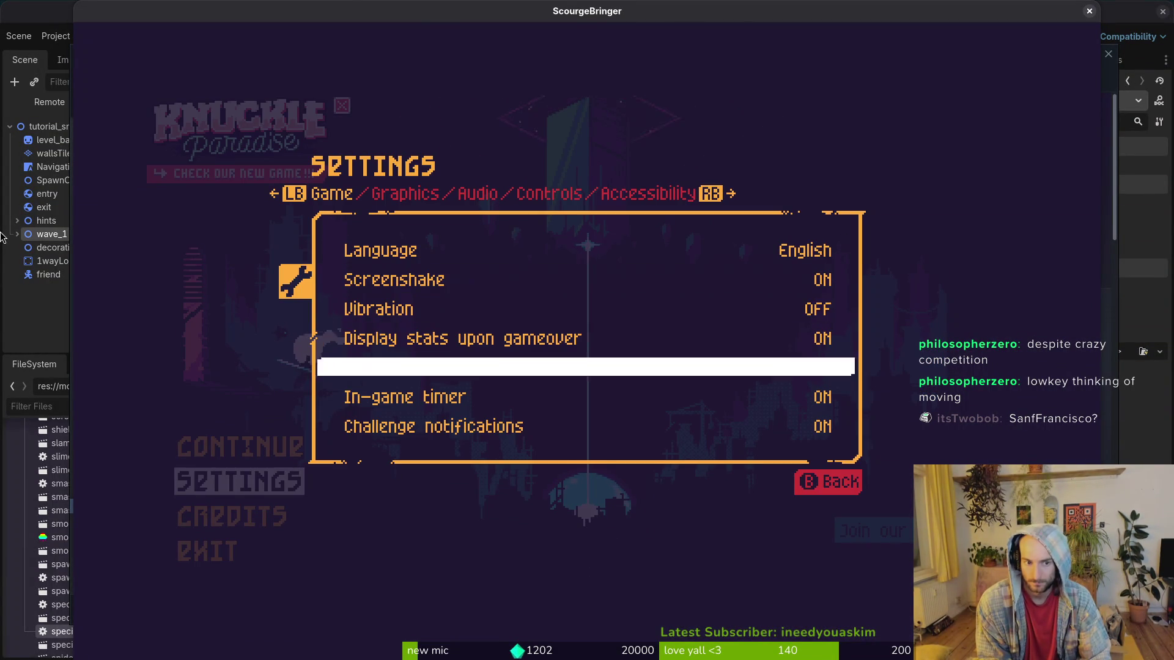
pyautogui.press('Escape')
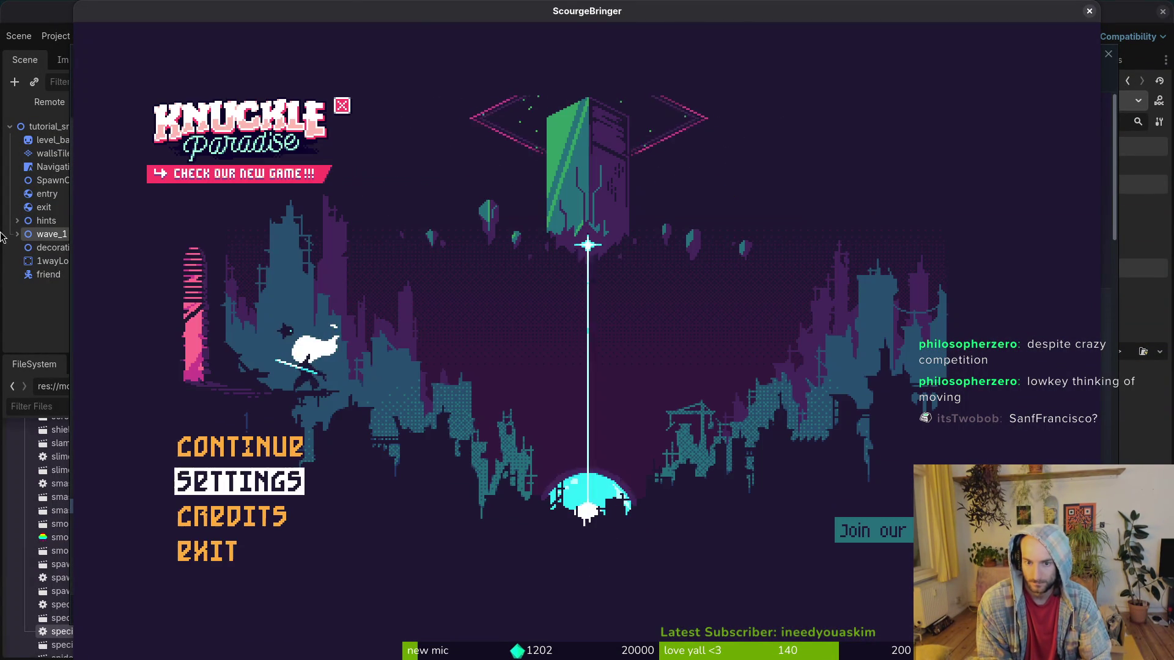
pyautogui.press('Up')
pyautogui.press('Return')
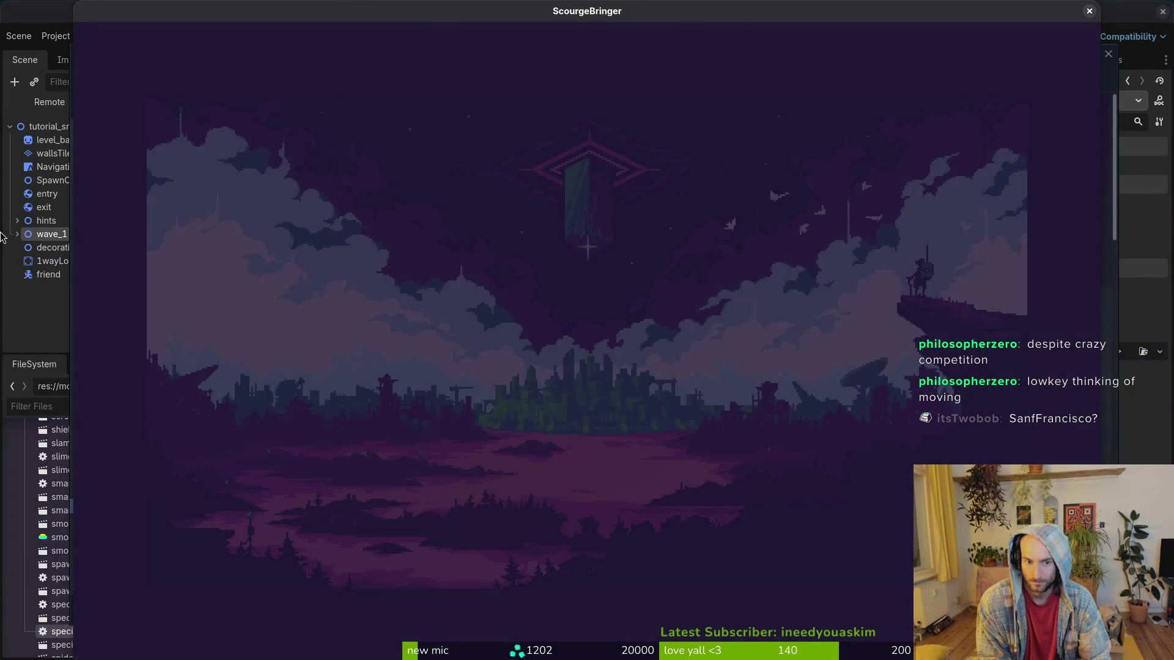
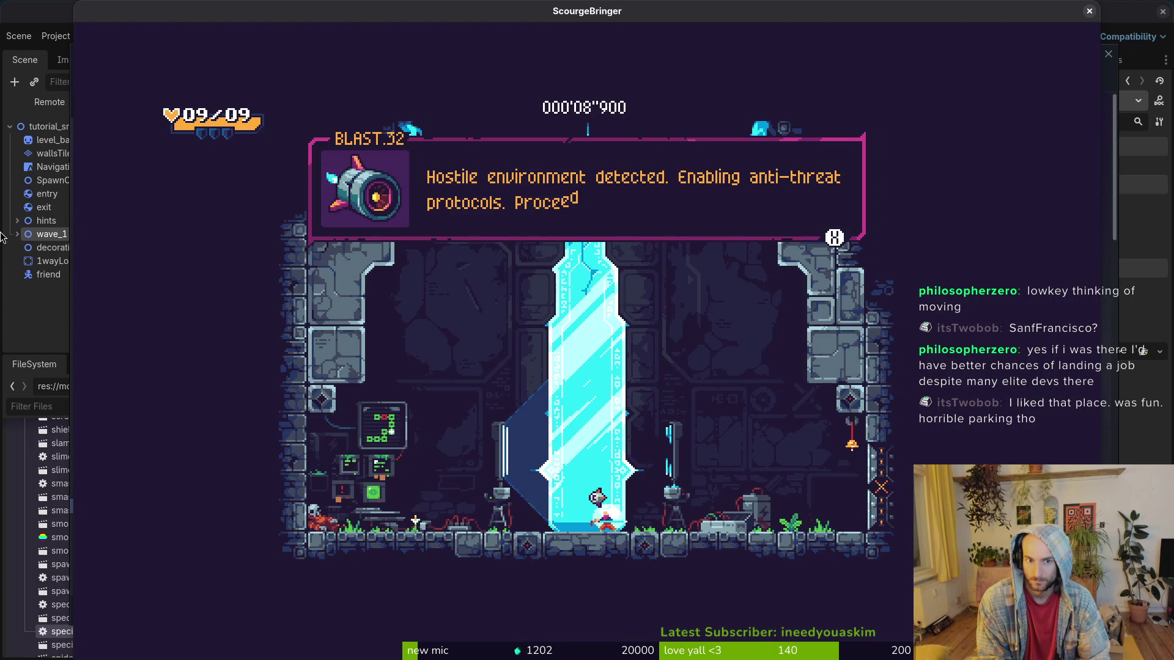
# Dismiss the intro message and run and jump through the first rooms to the next exit.
pyautogui.press('x')
pyautogui.press('Left')
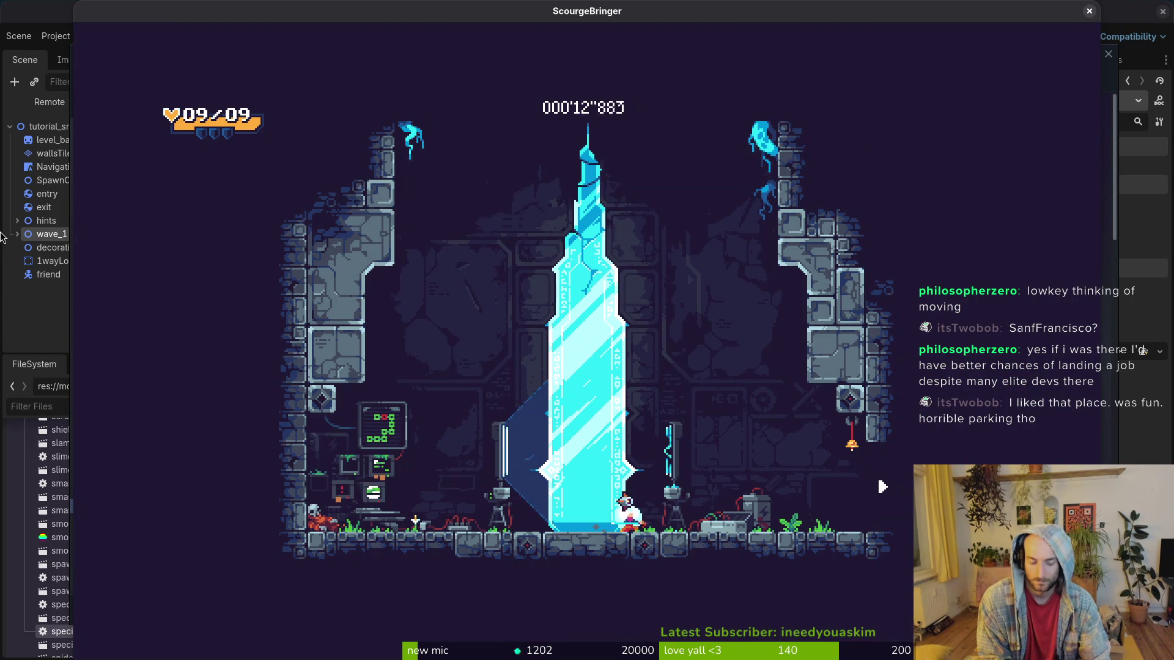
pyautogui.click(37, 5)
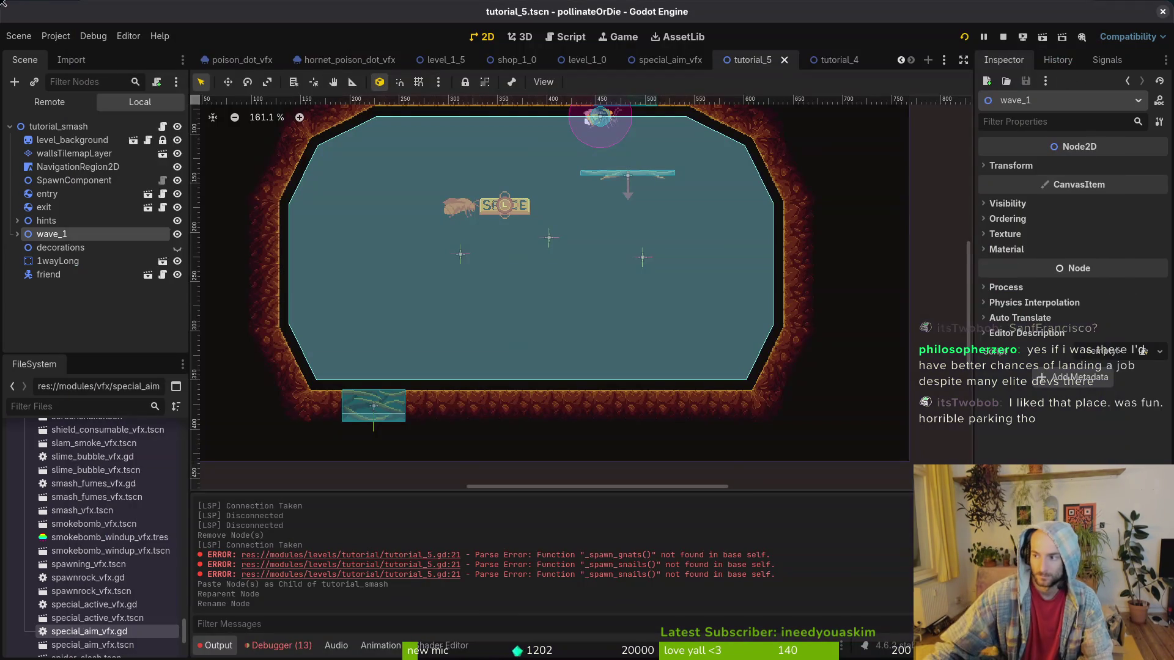
pyautogui.hotkey('alt', 'Tab')
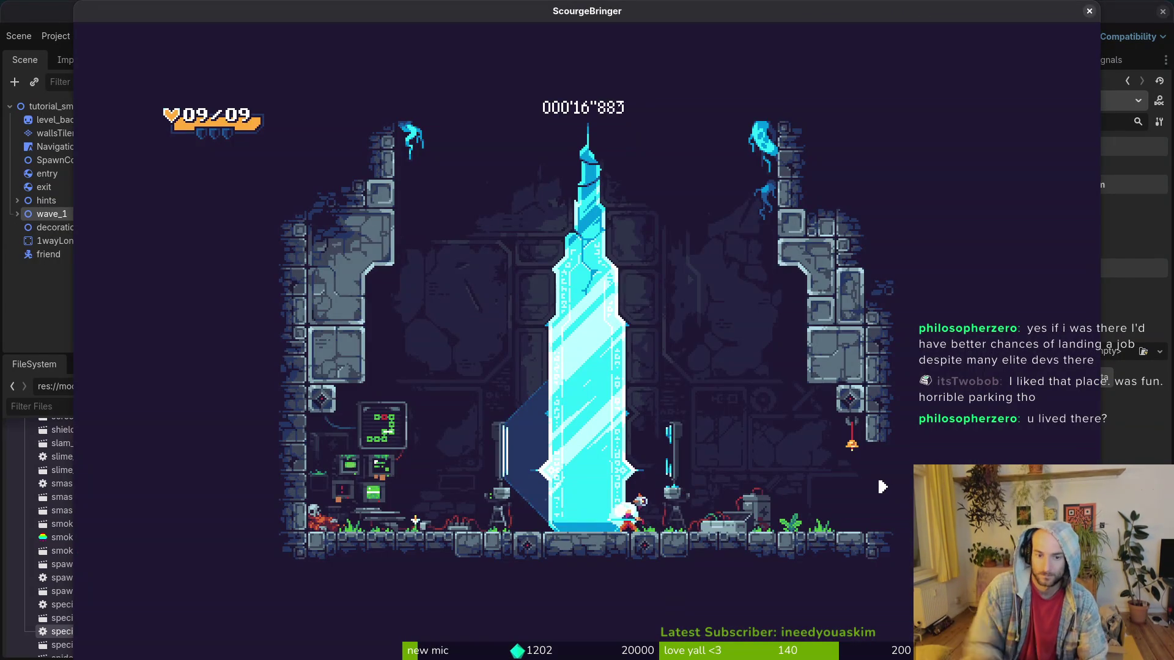
pyautogui.press('Right')
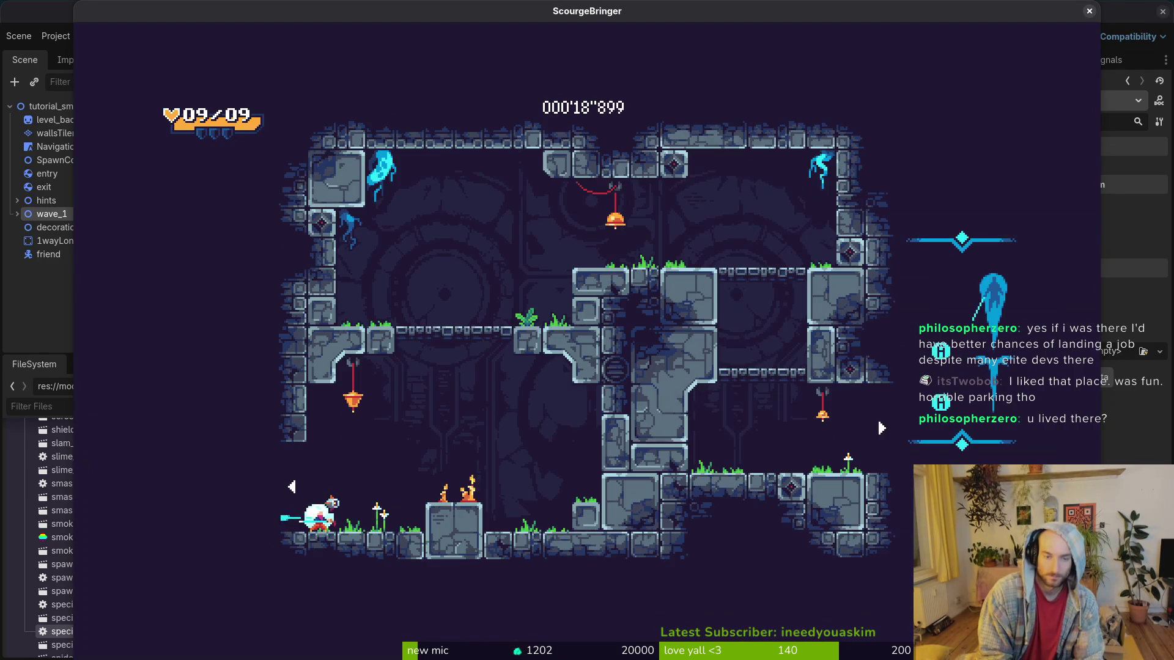
pyautogui.press('space')
pyautogui.press('Right')
pyautogui.press('space')
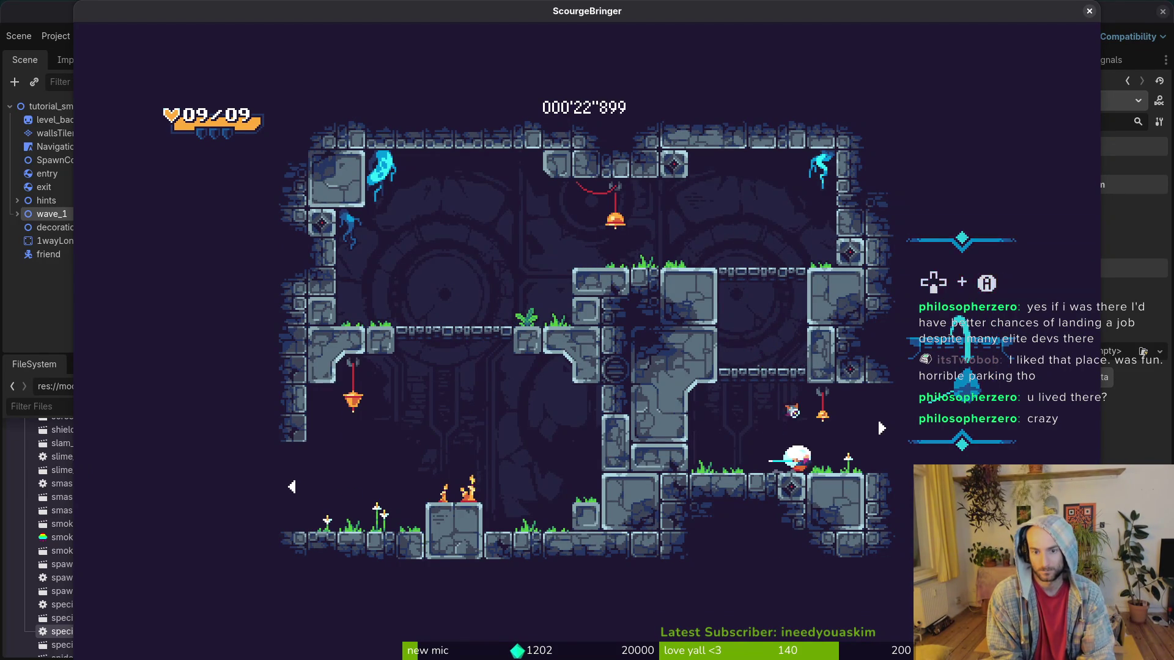
pyautogui.press('Right')
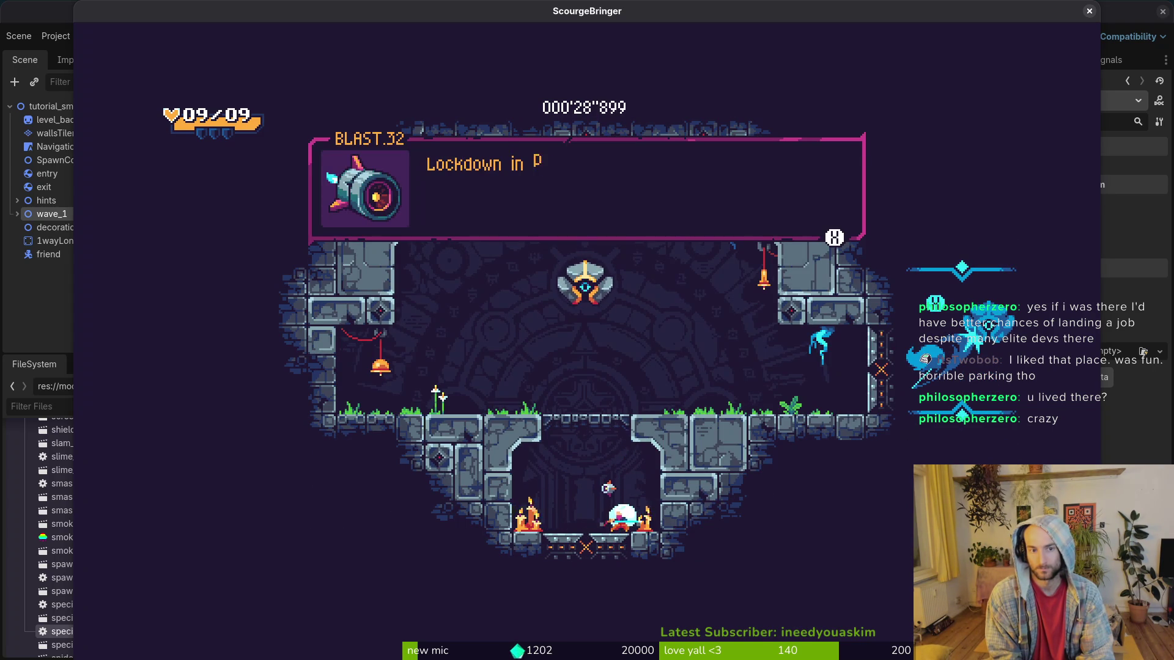
# Clear the lockdown arena by dashing and slashing the enemy, then exit right.
pyautogui.press('Left')
pyautogui.press('space')
pyautogui.press('space')
pyautogui.press('space')
pyautogui.press('x')
pyautogui.press('x')
pyautogui.press('x')
pyautogui.press('x')
pyautogui.press('Right')
pyautogui.press('Left')
pyautogui.press('space')
pyautogui.press('Left')
pyautogui.press('Right')
pyautogui.press('x')
pyautogui.press('Right')
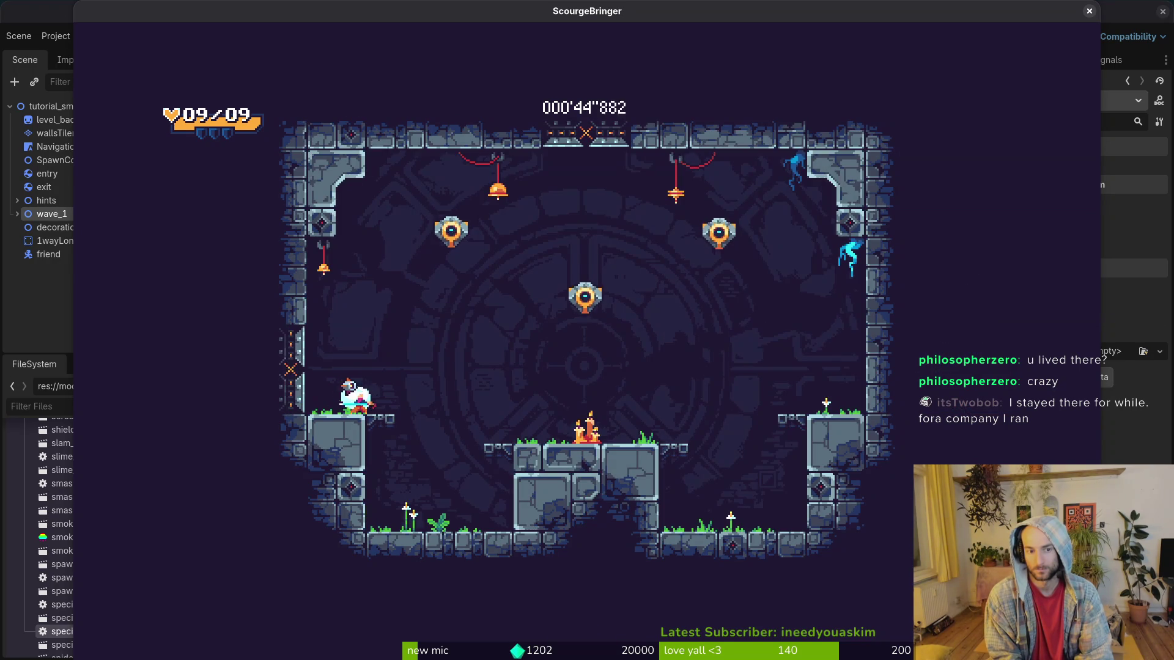
# Fight the next room's enemies, slashing the upper-centre, upper-right, left and top-centre ones.
pyautogui.press('Up')
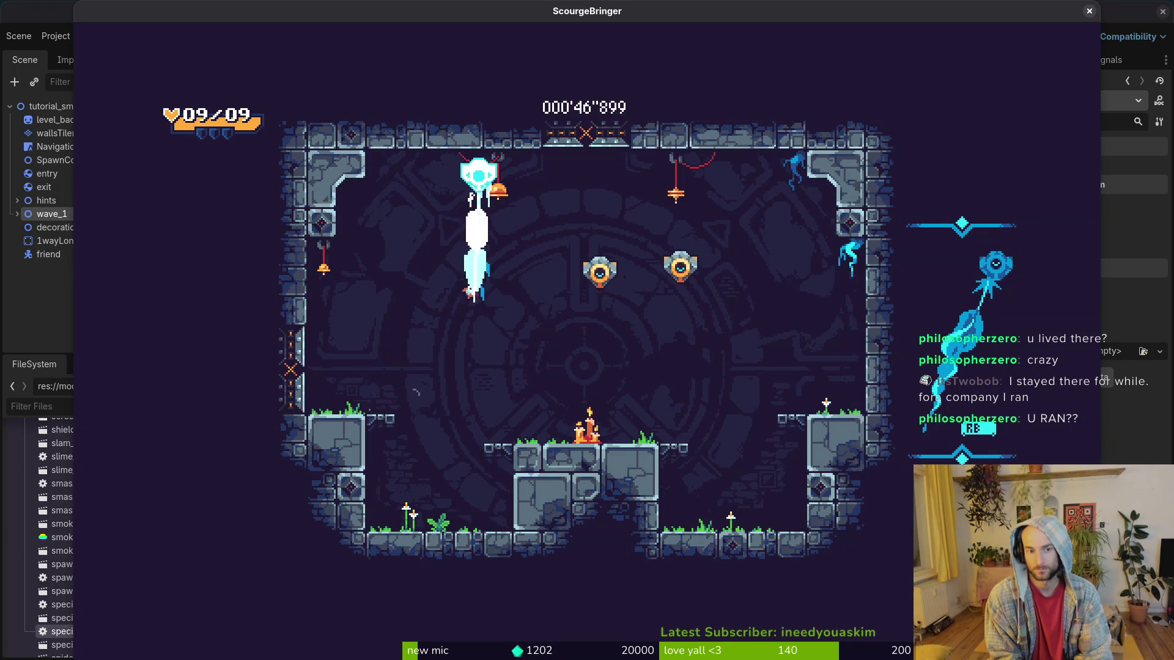
pyautogui.press('x')
pyautogui.press('x')
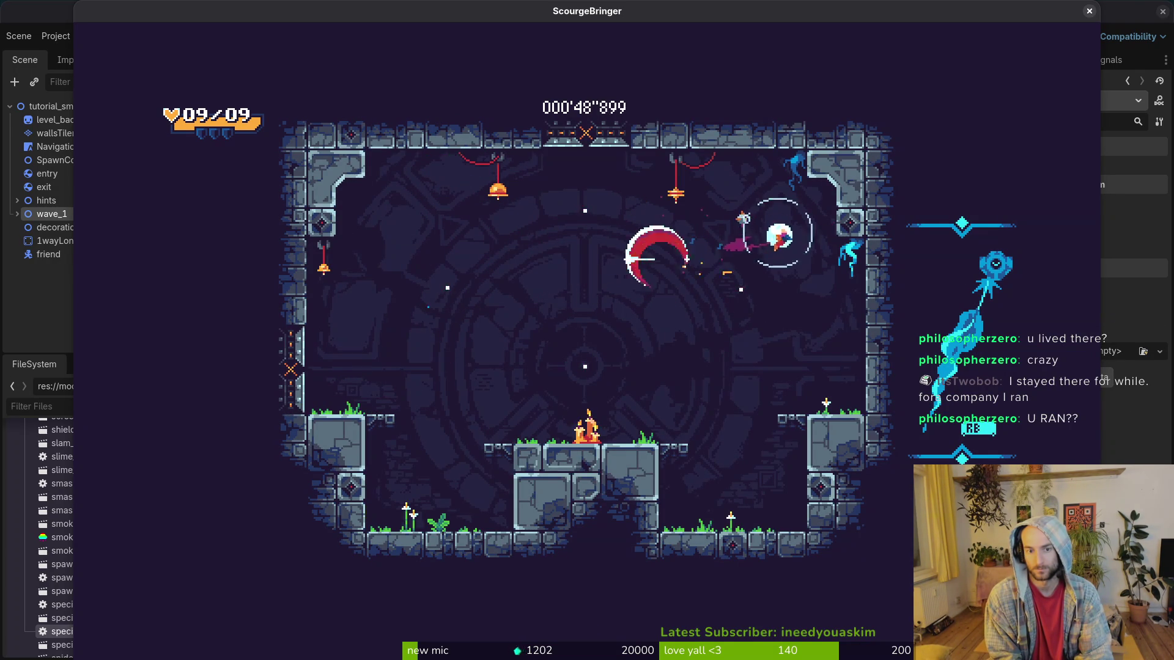
pyautogui.press('Left')
pyautogui.press('Down')
pyautogui.press('x')
pyautogui.press('Right')
pyautogui.press('x')
pyautogui.press('x')
pyautogui.press('x')
pyautogui.press('Left')
pyautogui.press('x')
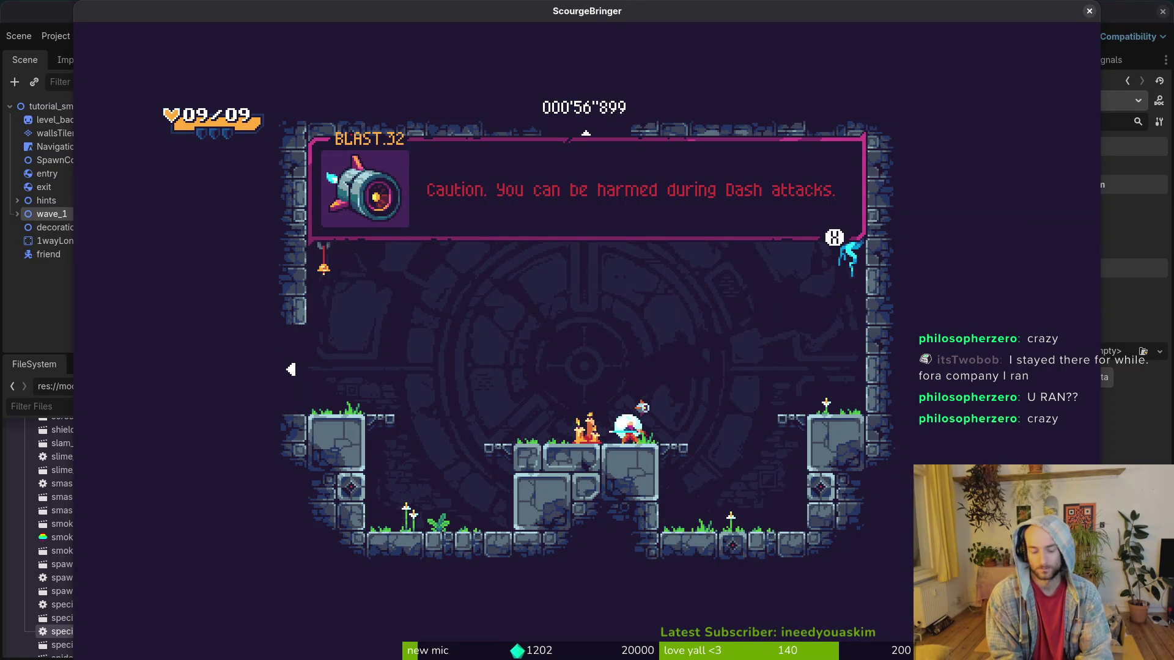
# Quit the game with F8 and return to the Godot editor's quick file search.
pyautogui.press('F8')
pyautogui.hotkey('shift', 'alt', 'o')
pyautogui.press('Escape')
# Quick-open gnat.tscn by searching for 'gnat'.
pyautogui.hotkey('shift', 'alt', 'o')
pyautogui.write('gnat')
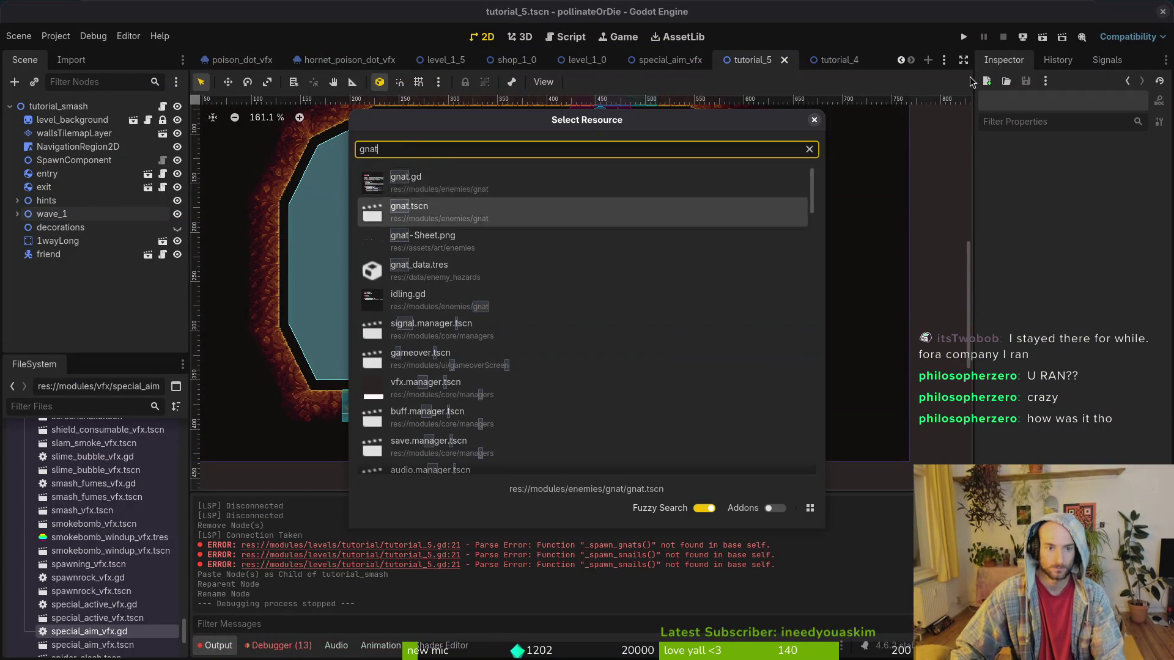
pyautogui.press('Down')
pyautogui.press('Return')
# Set the gnat's HealthComponent Max Health to 2.25 and save the scene.
pyautogui.click(10, 107)
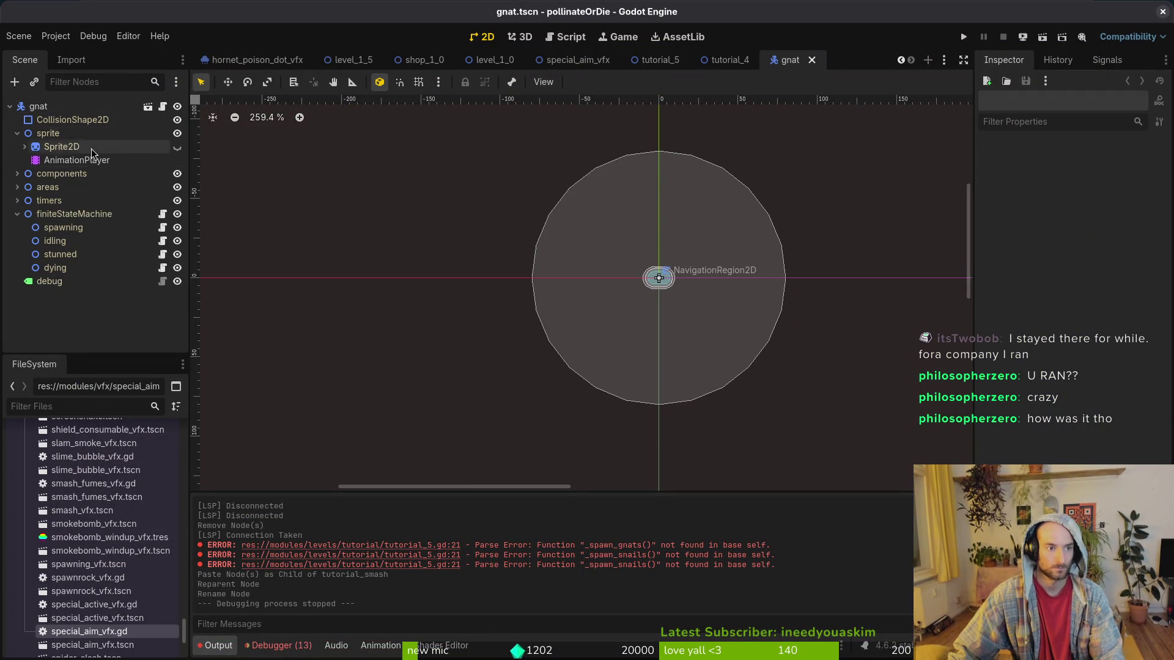
pyautogui.click(17, 175)
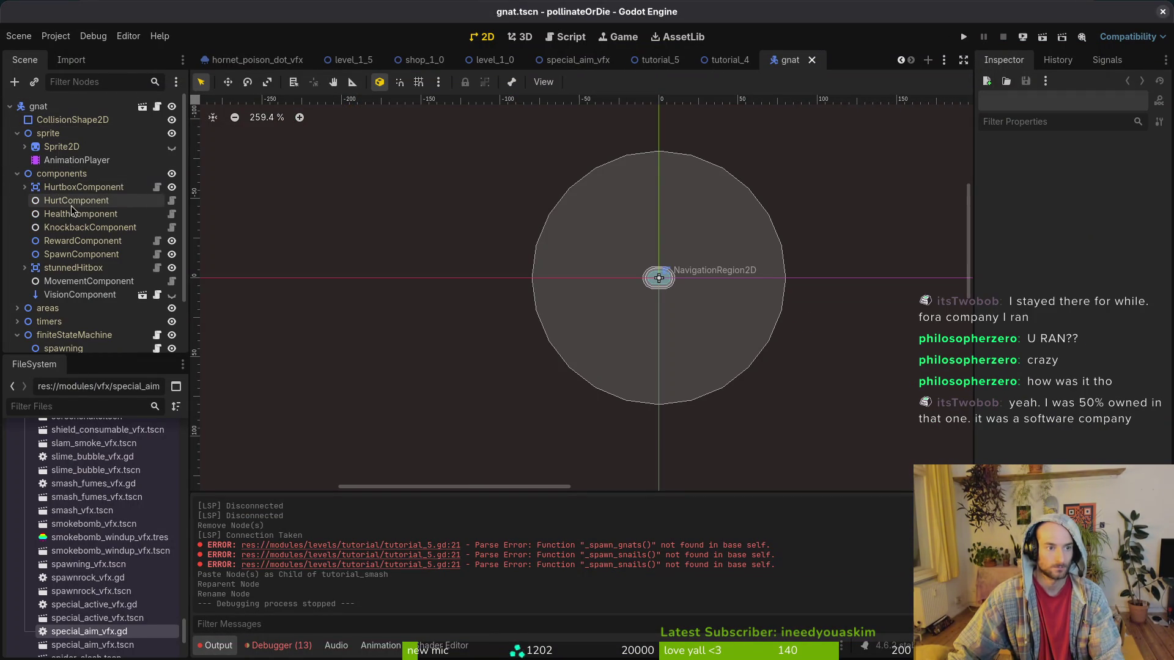
pyautogui.click(87, 214)
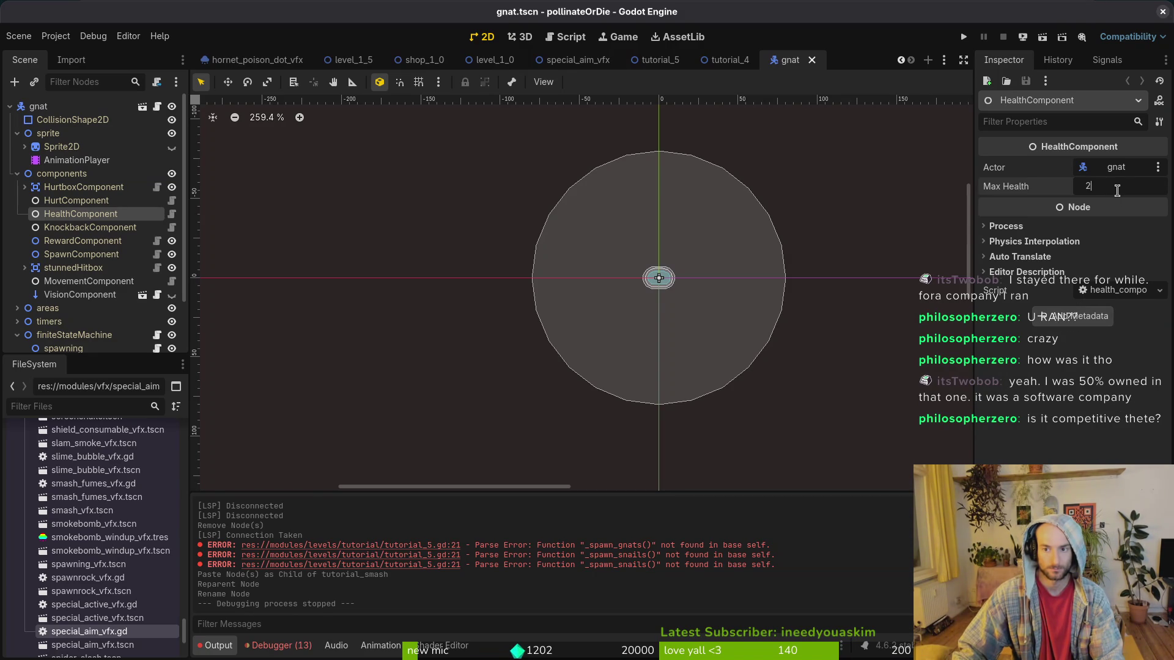
pyautogui.write('2.25')
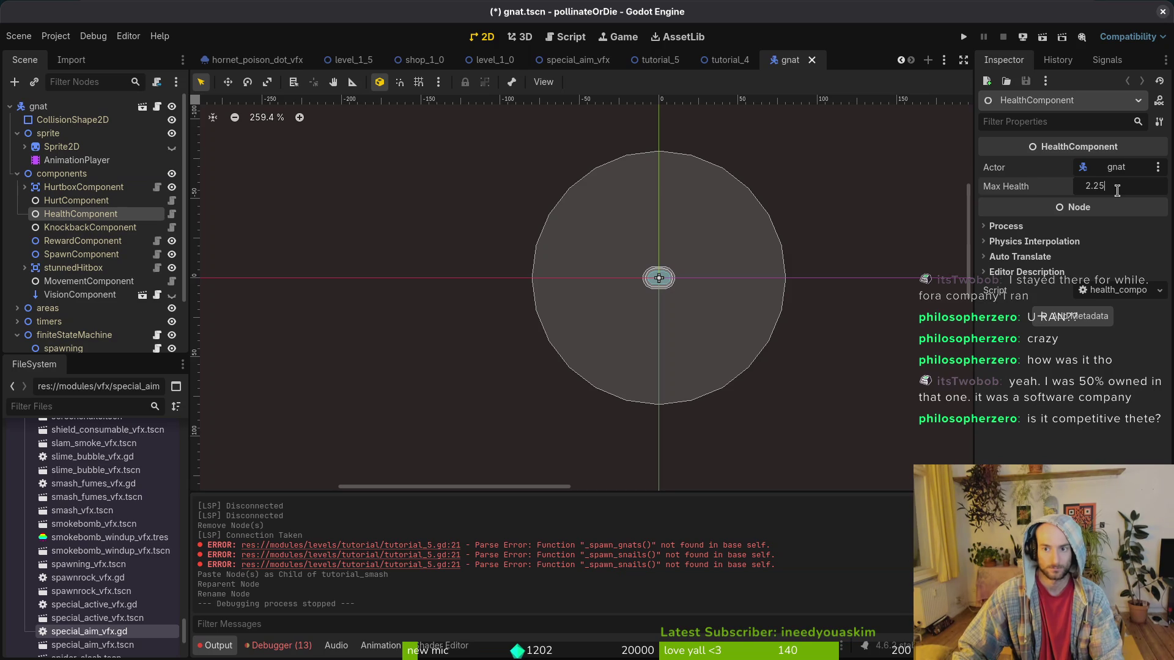
pyautogui.press('Return')
pyautogui.hotkey('ctrl', 's')
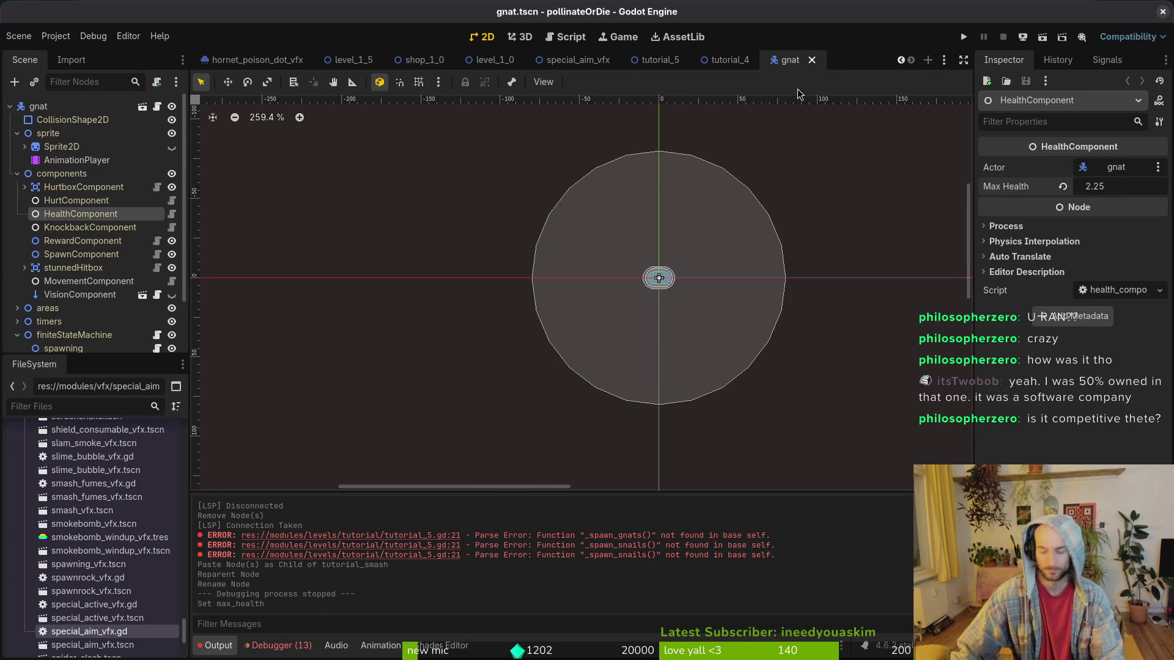
pyautogui.hotkey('ctrl', 'shift', 'o')
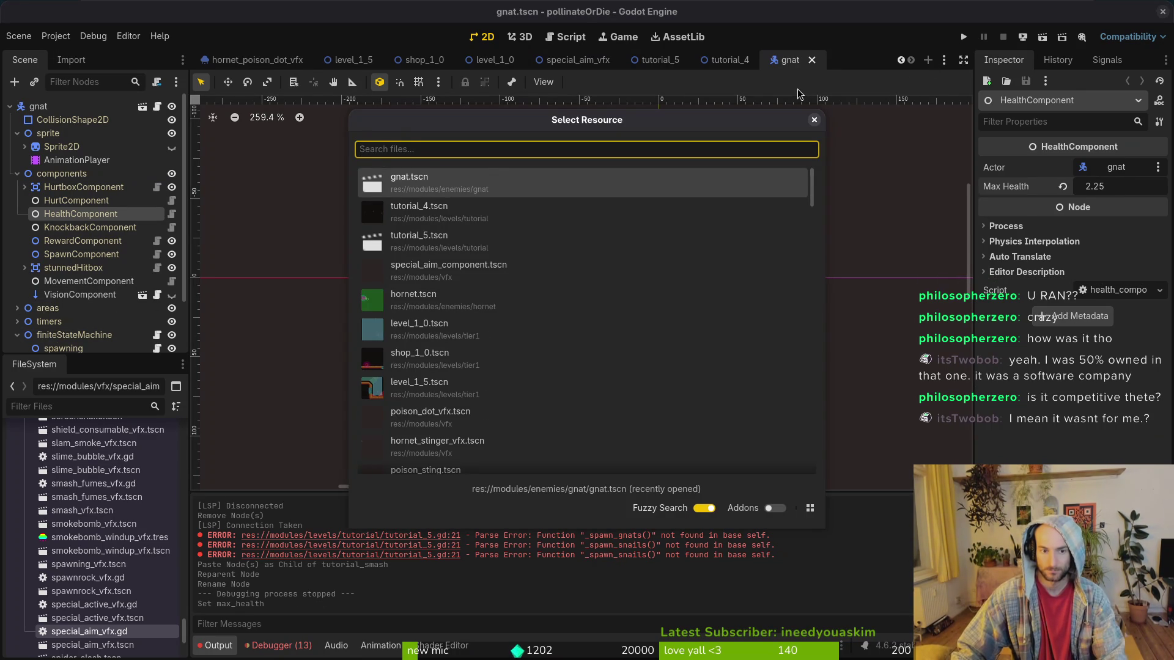
# Open tutorial_4.tscn and test-run the project, choosing continue on the title menu.
pyautogui.write('tut5')
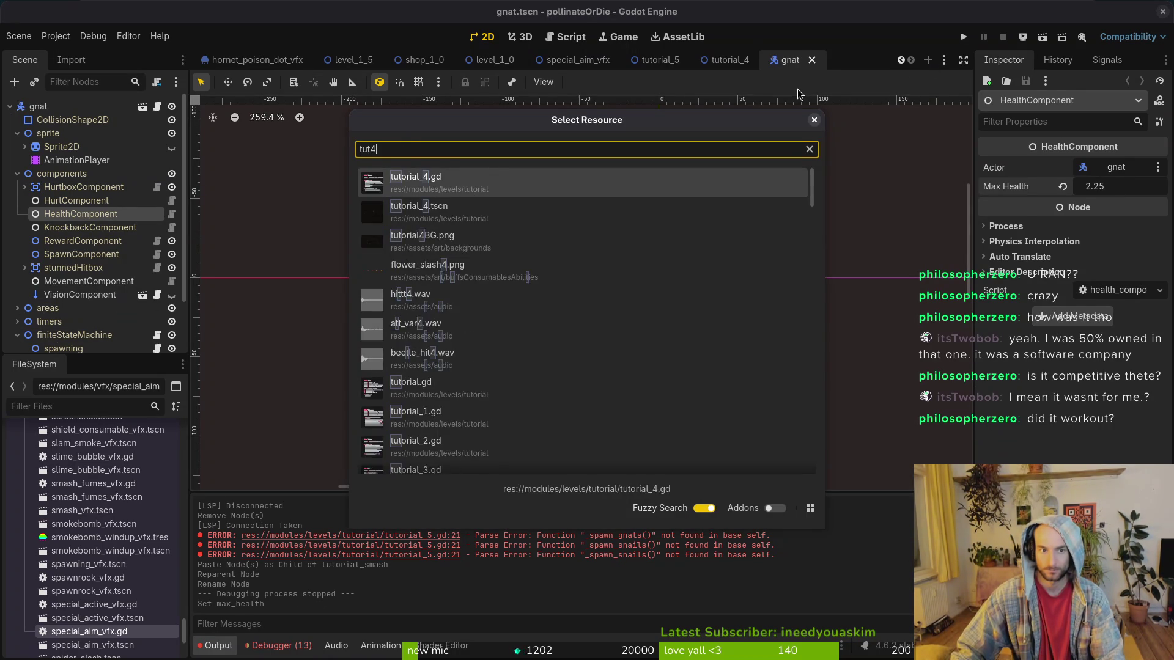
pyautogui.write('tscn')
pyautogui.press('Return')
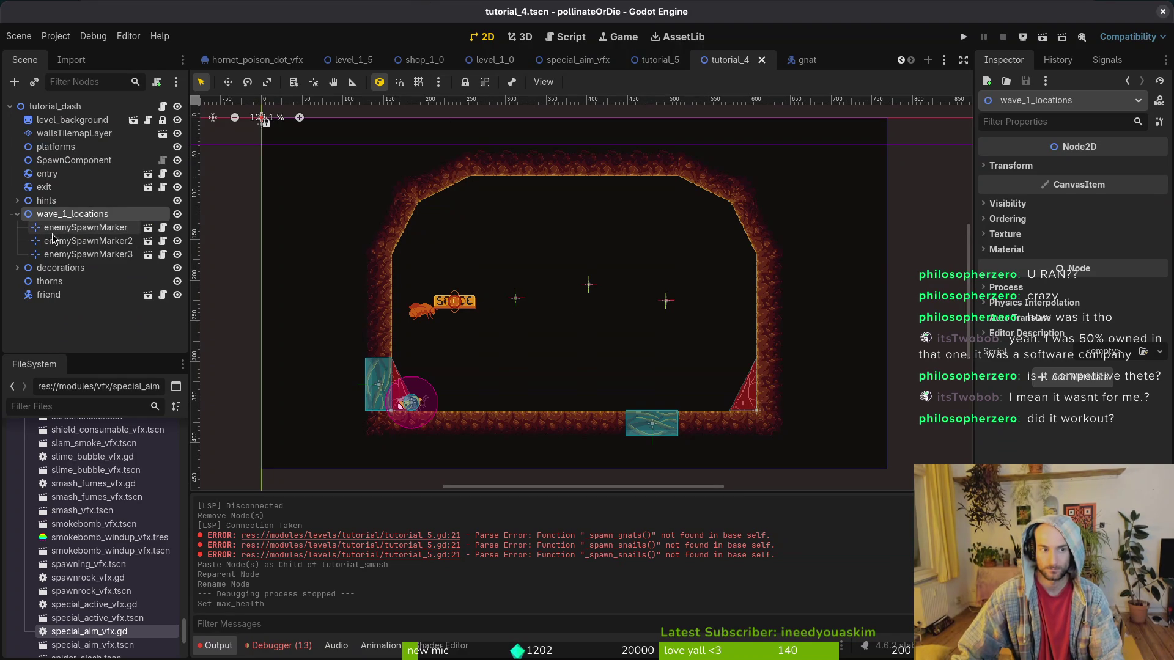
pyautogui.click(961, 37)
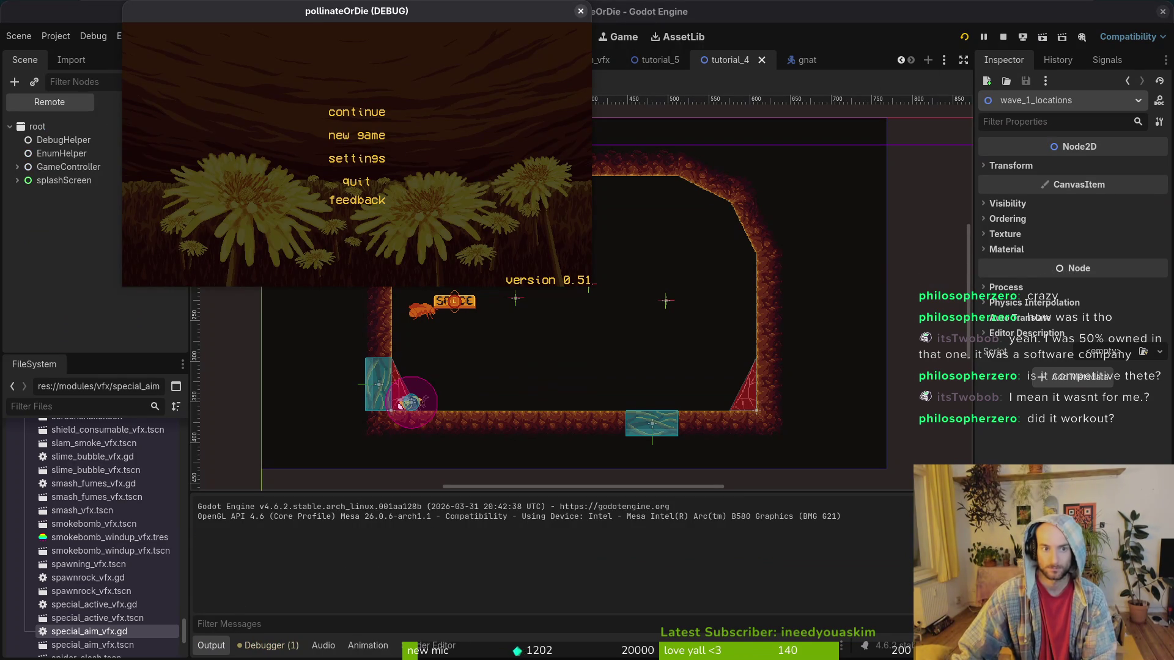
pyautogui.press('Up')
pyautogui.press('Return')
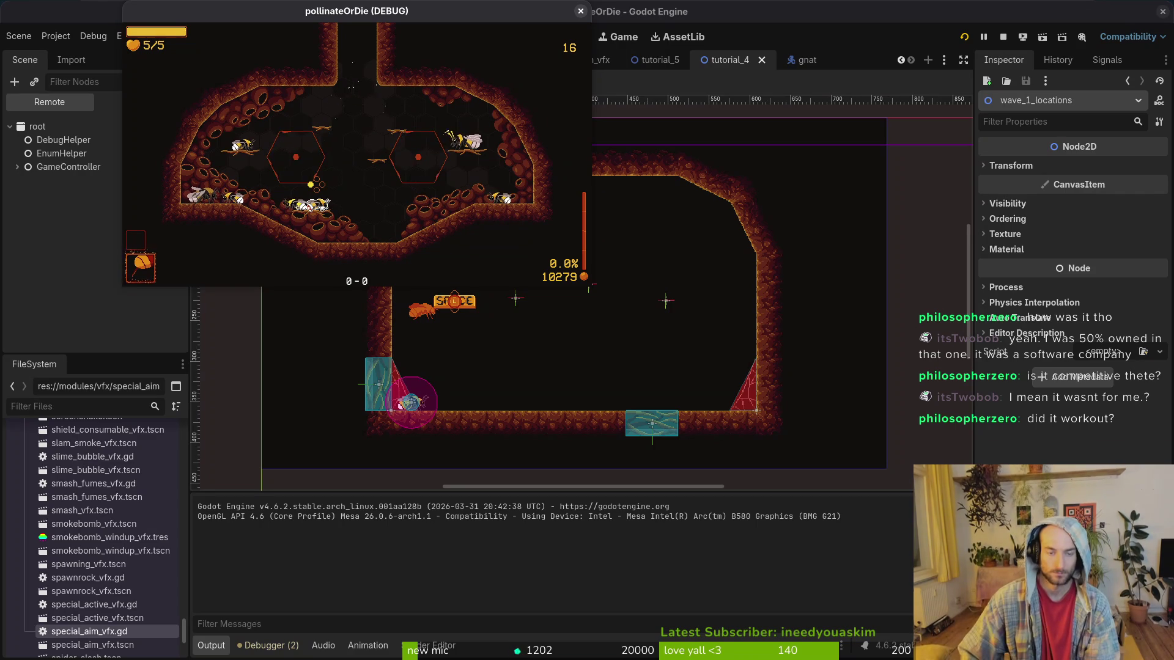
pyautogui.click(581, 11)
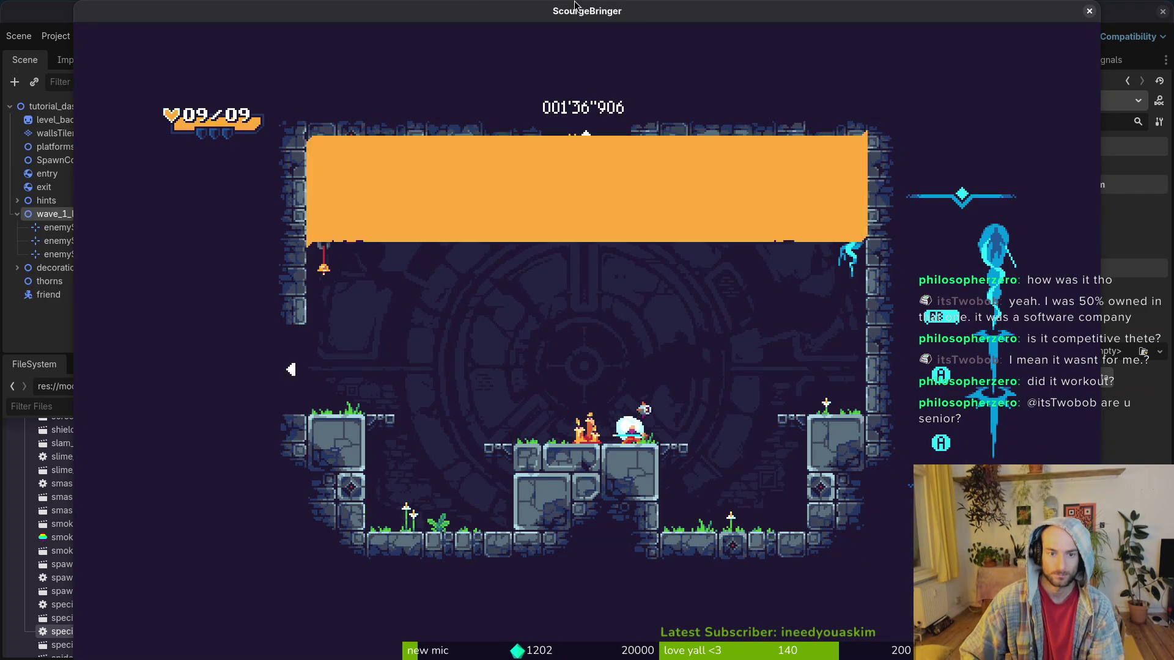
# Jump up through the arena, hitting the top enemy and then the pink orb.
pyautogui.press('space')
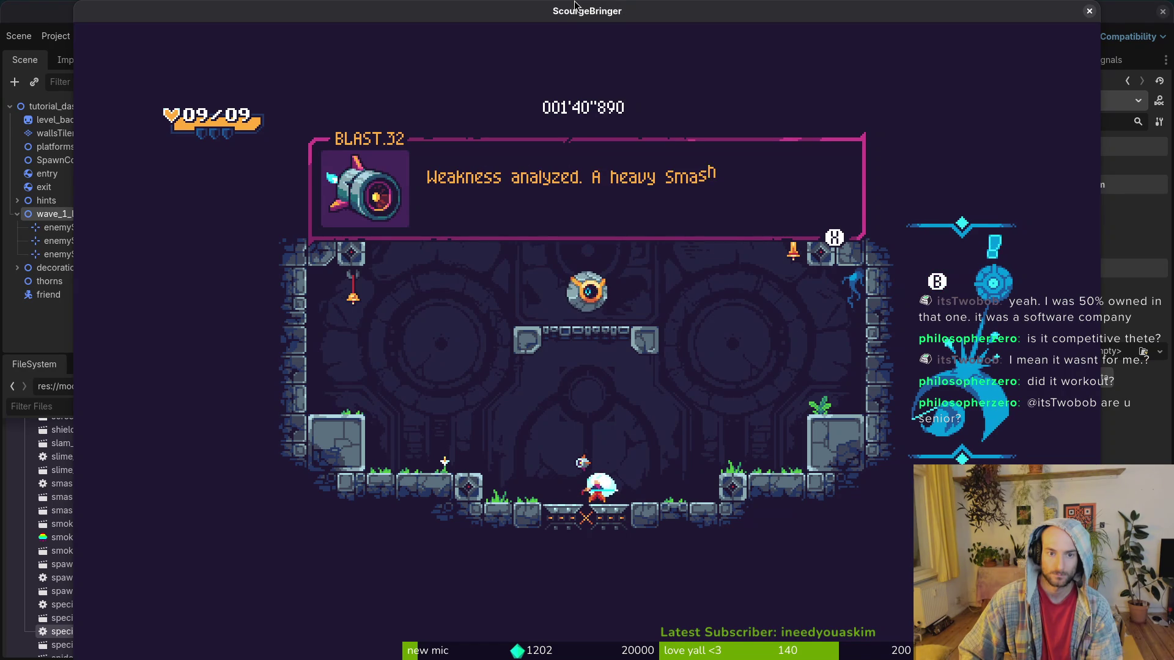
pyautogui.press('space')
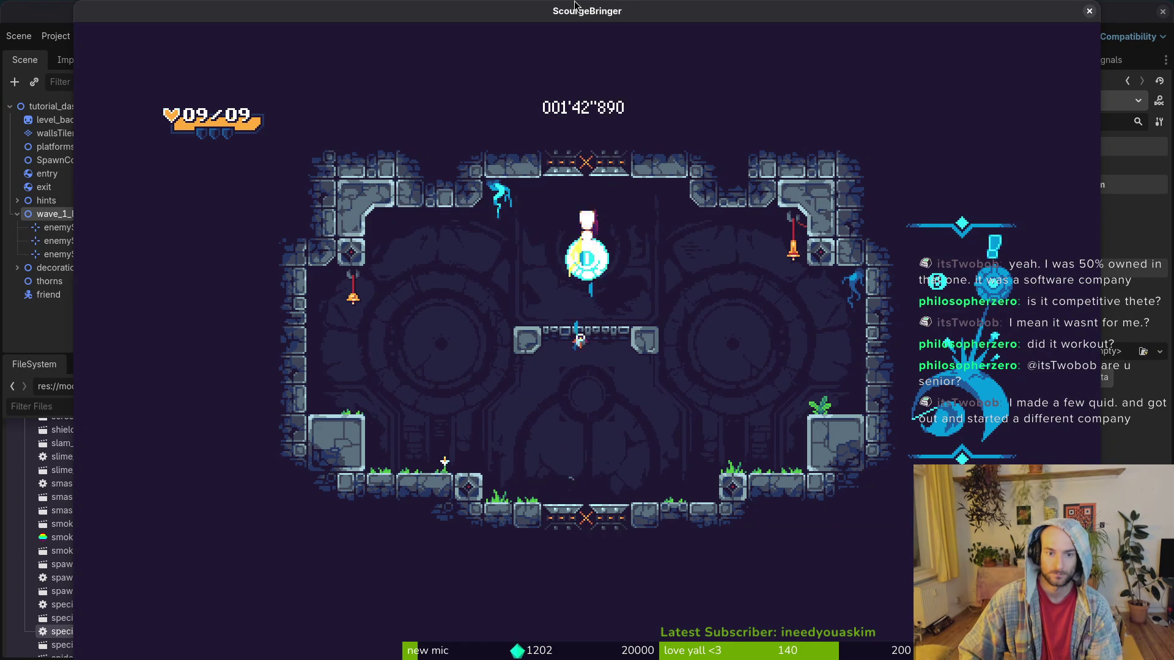
pyautogui.press('space')
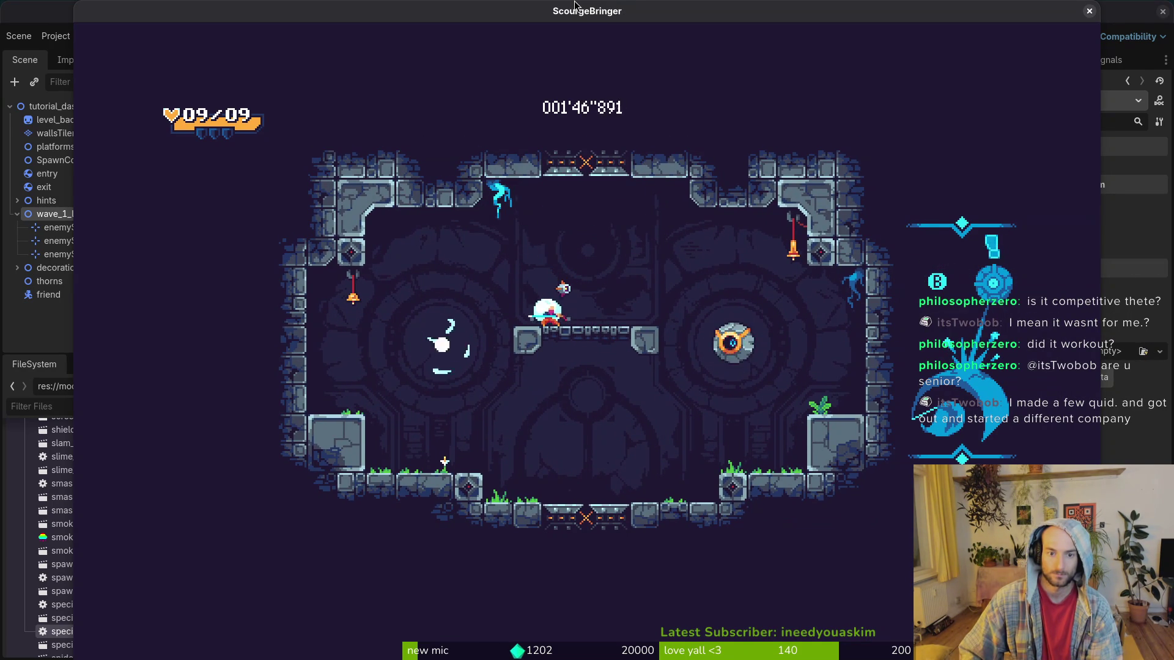
pyautogui.press('Right')
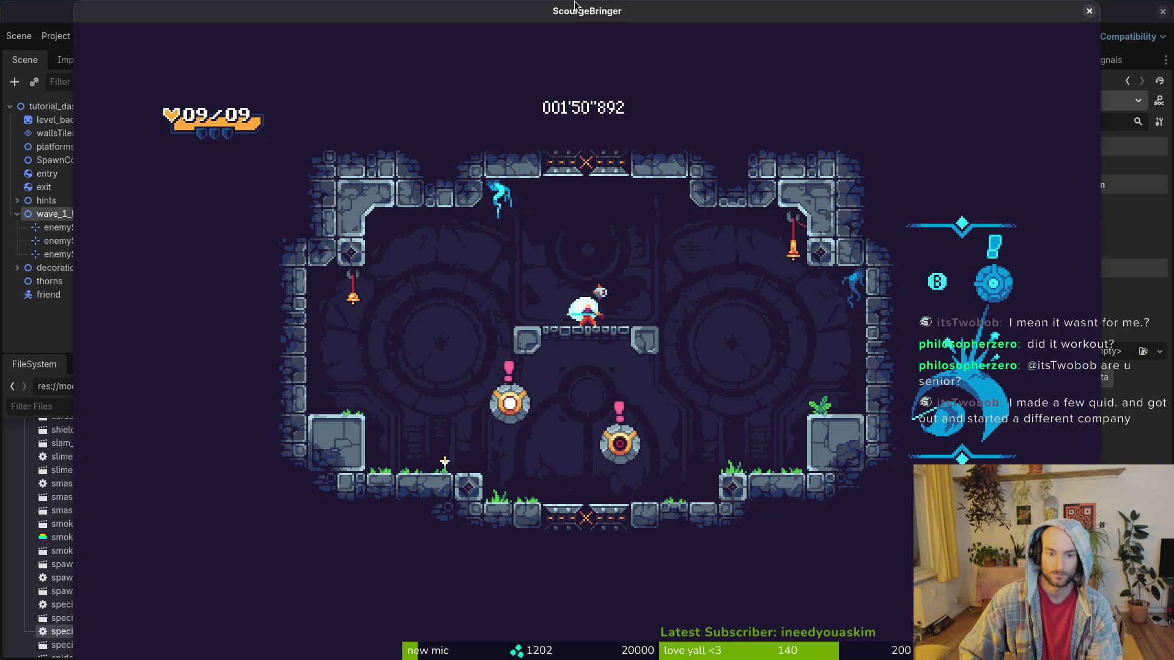
pyautogui.press('Right')
pyautogui.press('space')
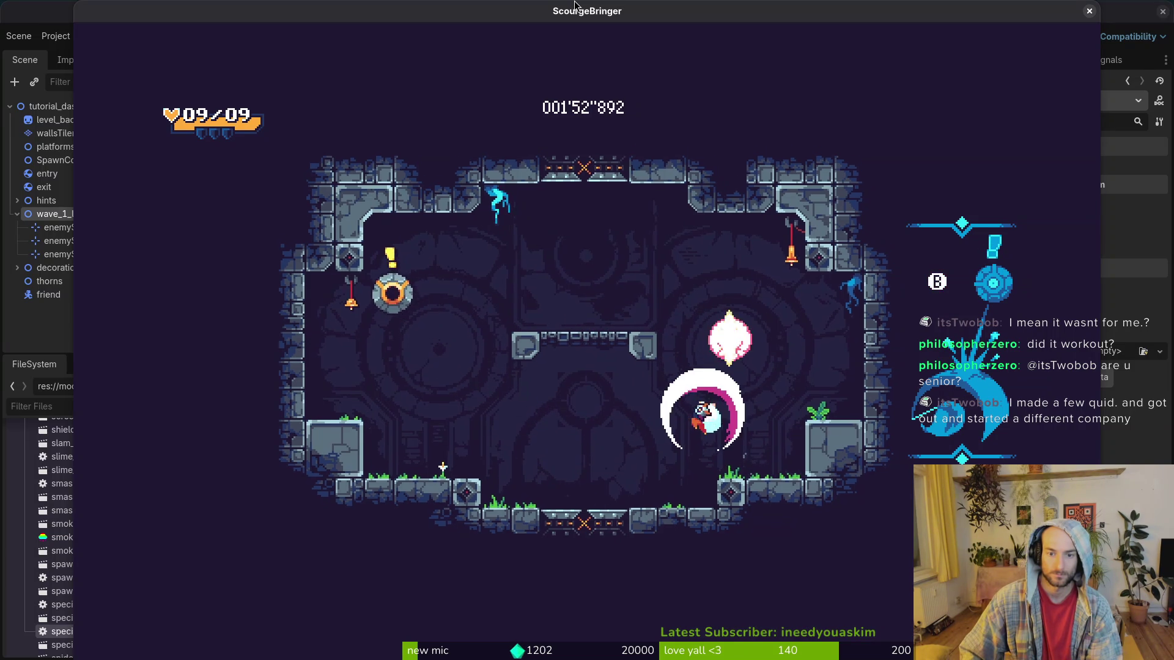
pyautogui.press('Right')
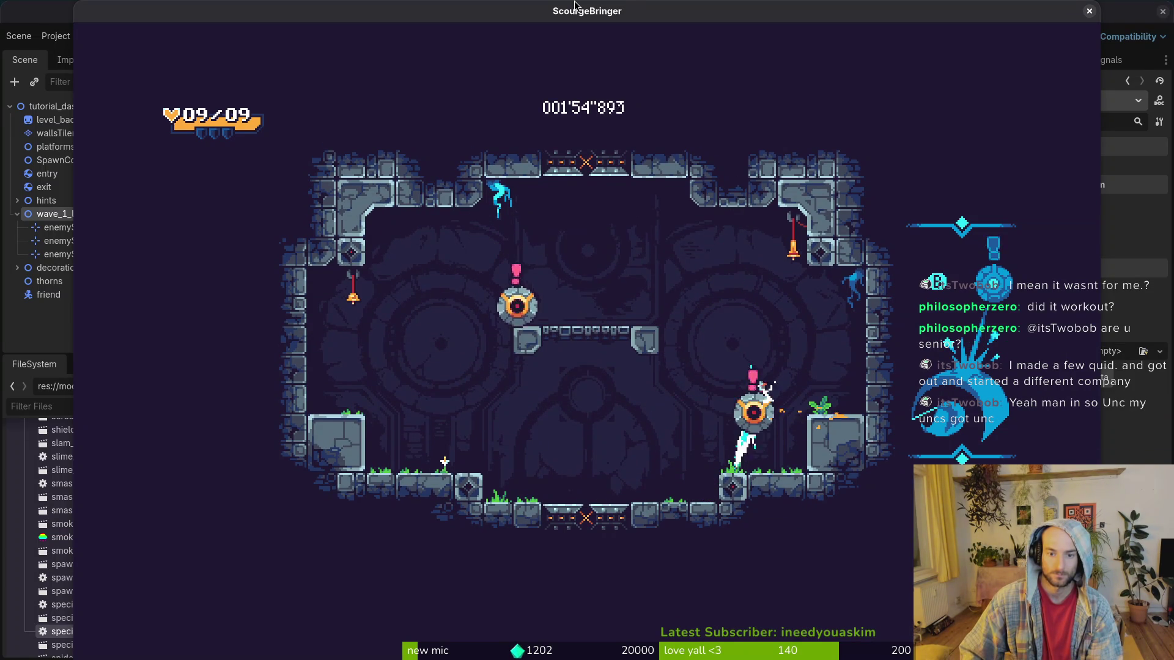
# Slash the eye-orb enemies and pink orb to clear the arena, then quit with F8.
pyautogui.press('x')
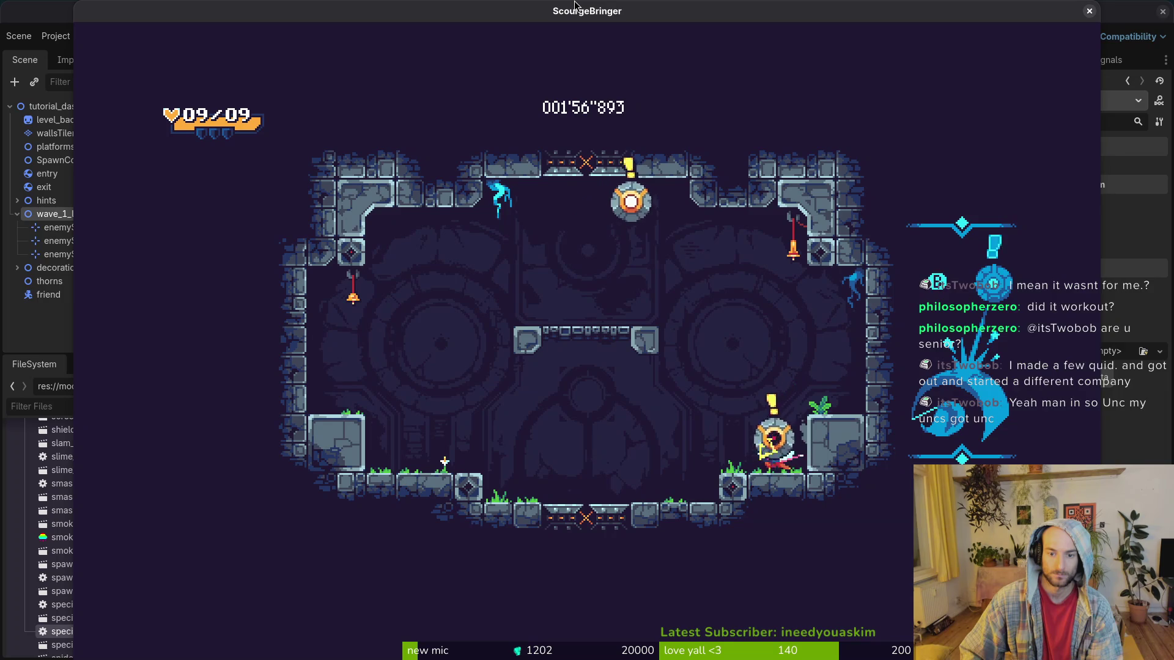
pyautogui.press('x')
pyautogui.press('Left')
pyautogui.press('space')
pyautogui.press('x')
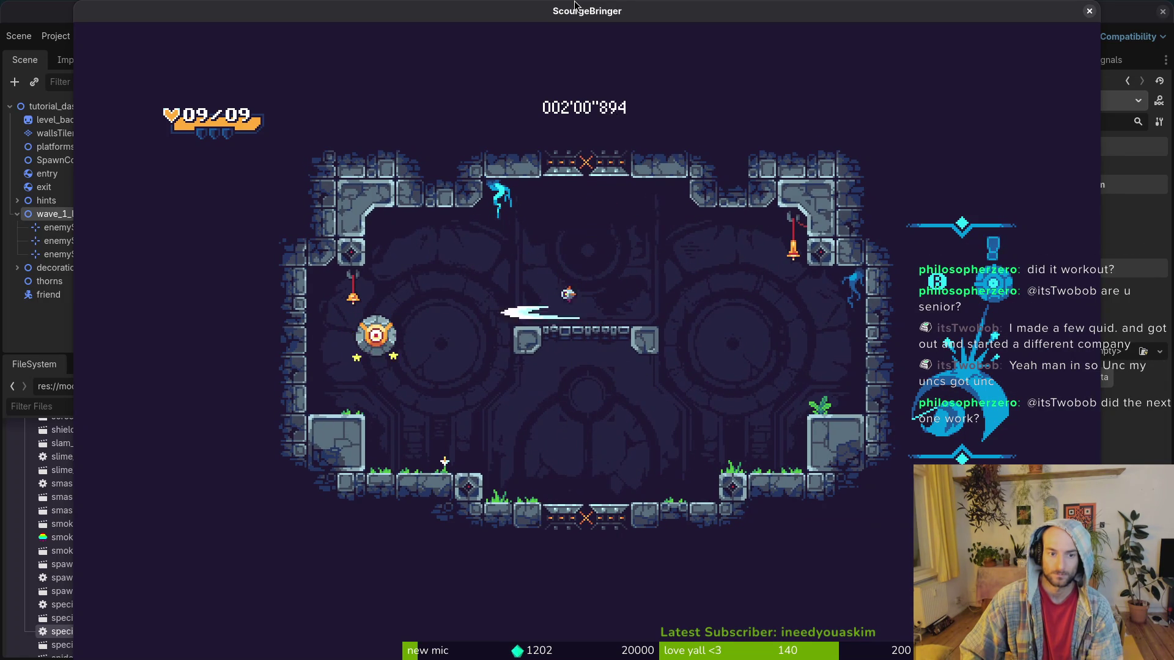
pyautogui.press('Left')
pyautogui.press('x')
pyautogui.press('Down')
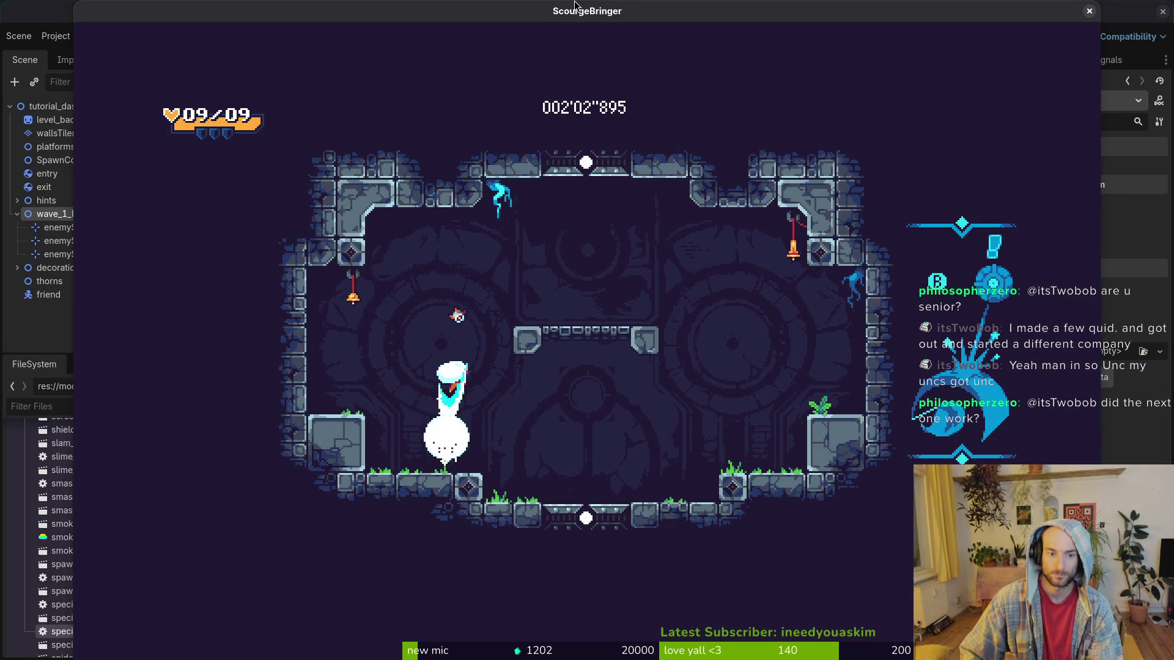
pyautogui.press('x')
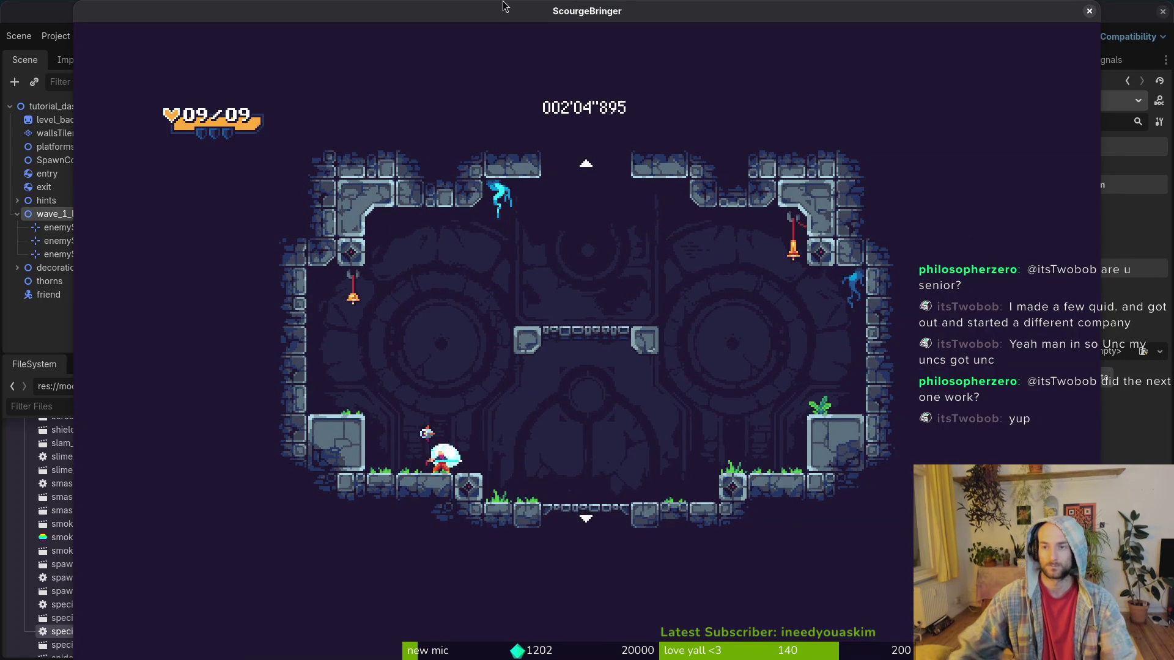
pyautogui.press('F8')
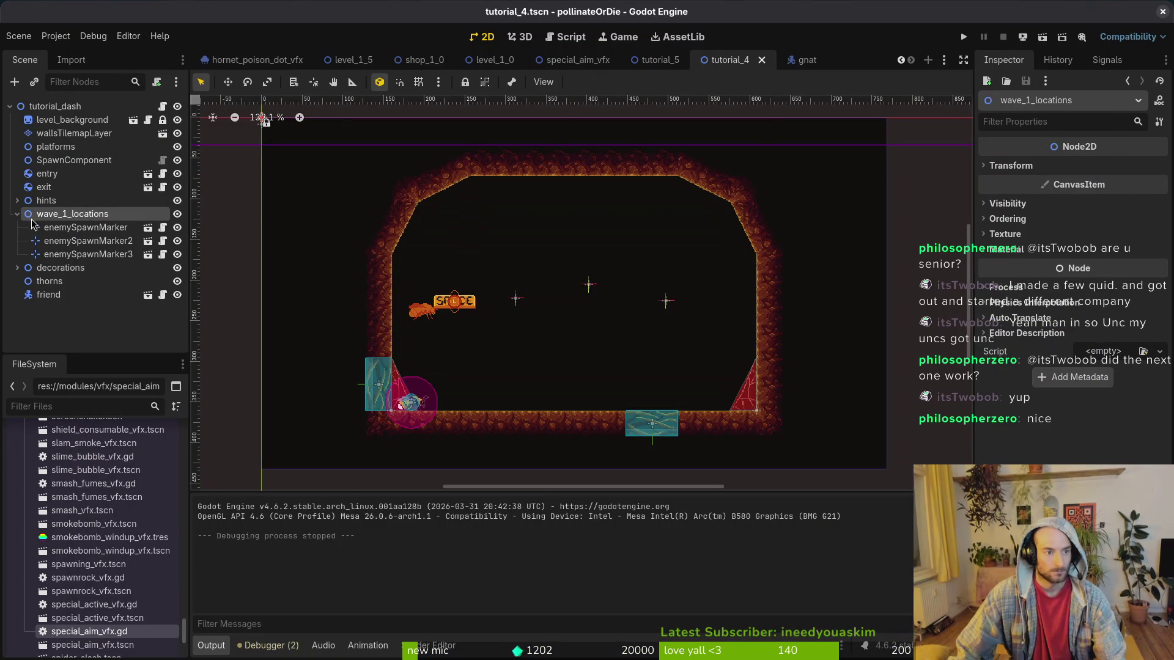
# Rename the wave_1_locations group to wave_1.
pyautogui.doubleClick(92, 215)
pyautogui.press('BackSpace')
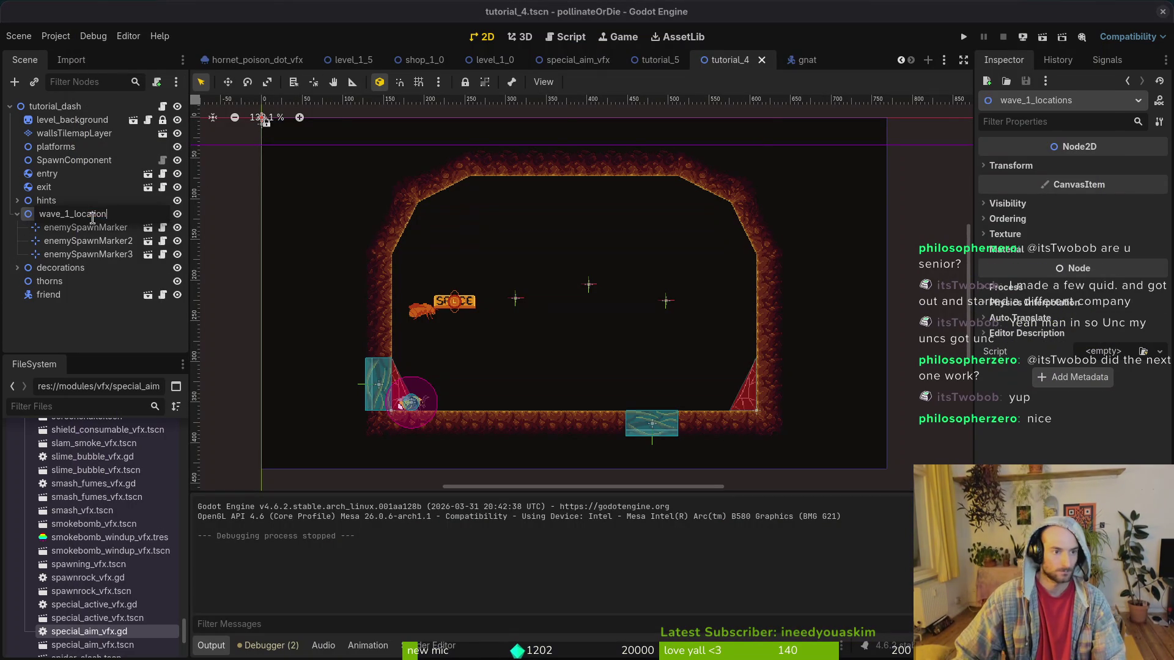
pyautogui.press('BackSpace')
pyautogui.press('BackSpace')
pyautogui.press('BackSpace')
pyautogui.press('Return')
pyautogui.click(588, 284)
pyautogui.scroll(4, 614, 288)
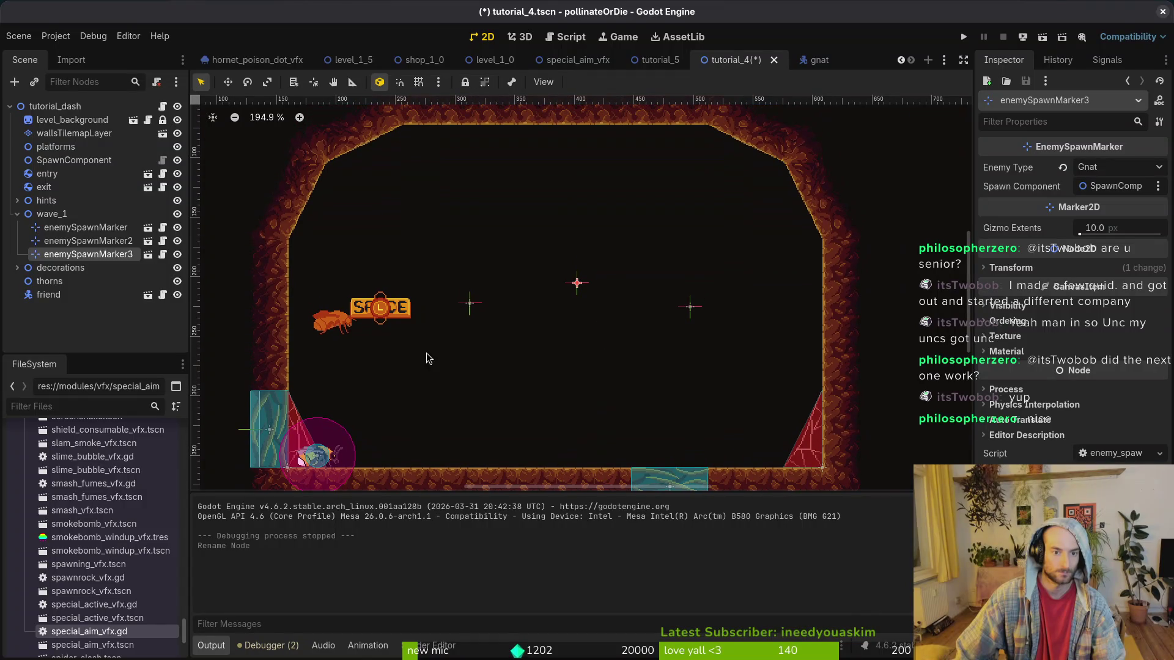
# Copy wave_1 and paste it under the scene root as wave_2, placed below wave_1, then save.
pyautogui.click(17, 214)
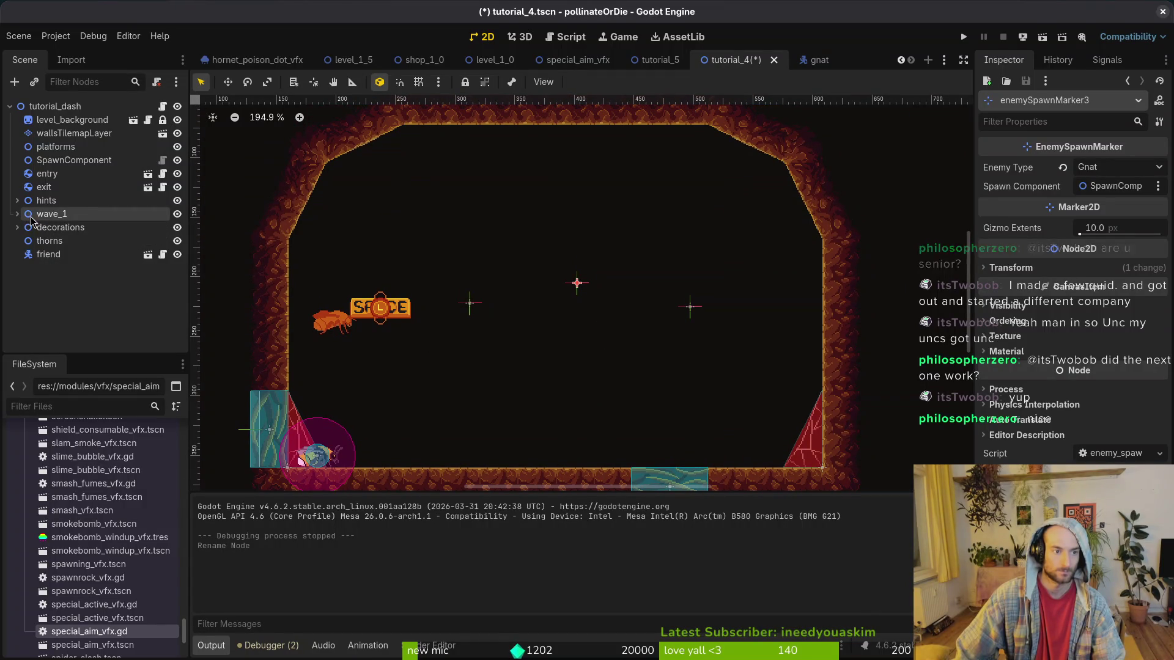
pyautogui.click(55, 214)
pyautogui.hotkey('ctrl', 'c')
pyautogui.press('Home')
pyautogui.hotkey('ctrl', 'v')
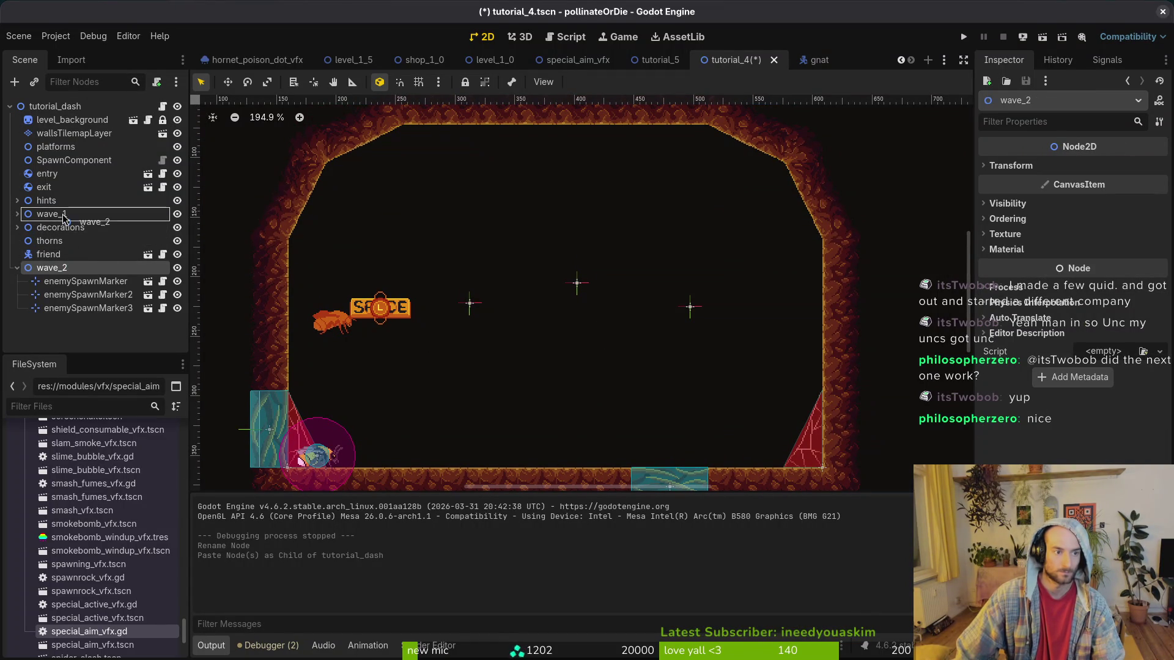
pyautogui.moveTo(63, 228); pyautogui.dragTo(61, 225)
pyautogui.hotkey('ctrl', 's')
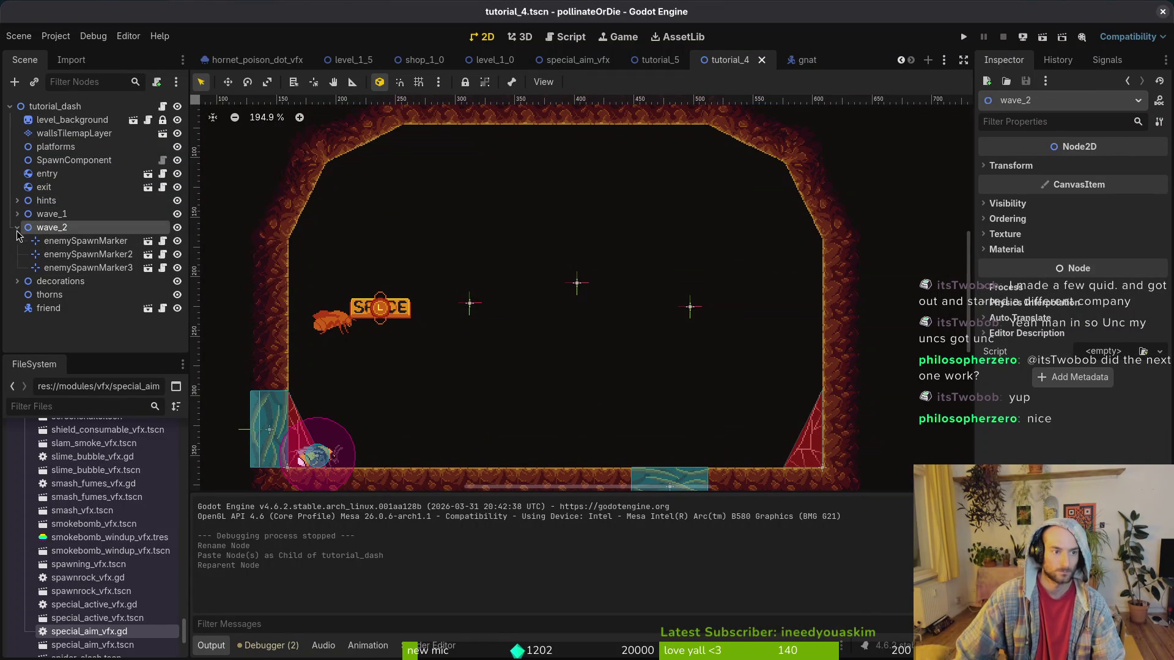
# Delete two of wave_1's spawn markers so it keeps only one.
pyautogui.click(18, 228)
pyautogui.click(3, 214)
pyautogui.click(16, 215)
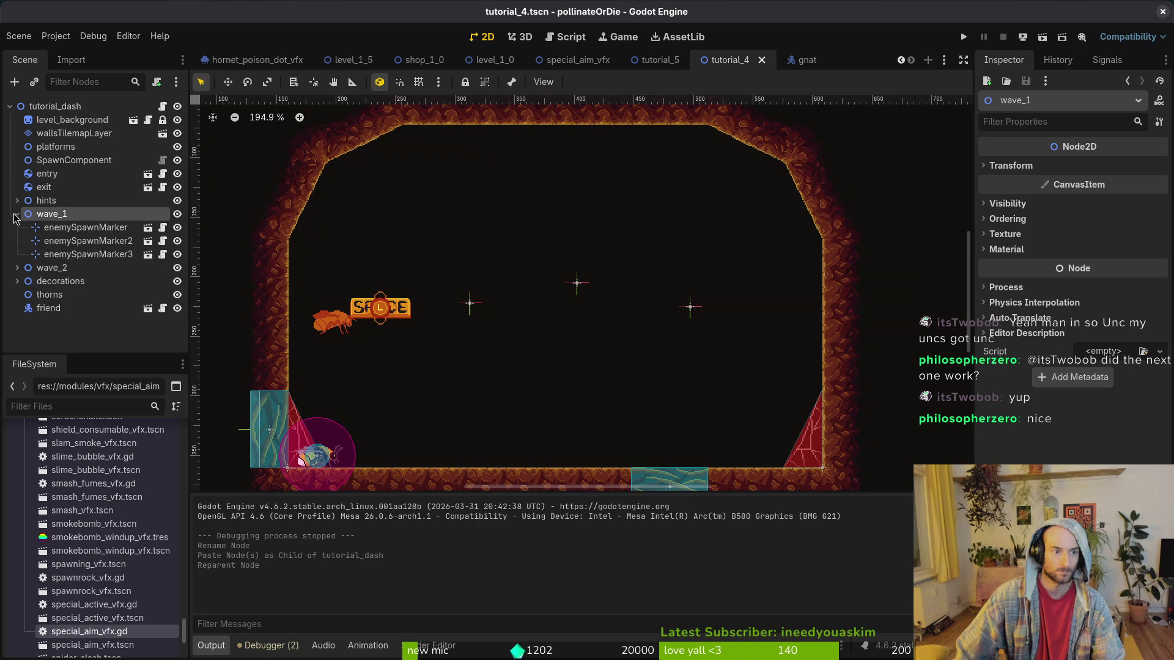
pyautogui.click(88, 254)
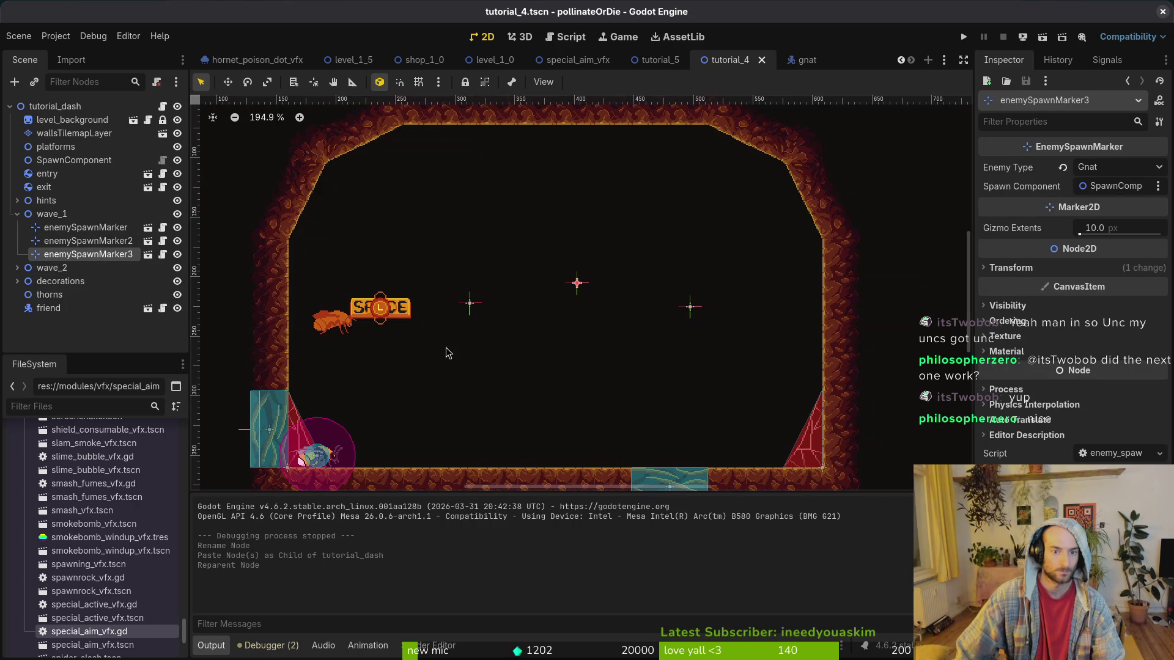
pyautogui.click(469, 306)
pyautogui.click(90, 245)
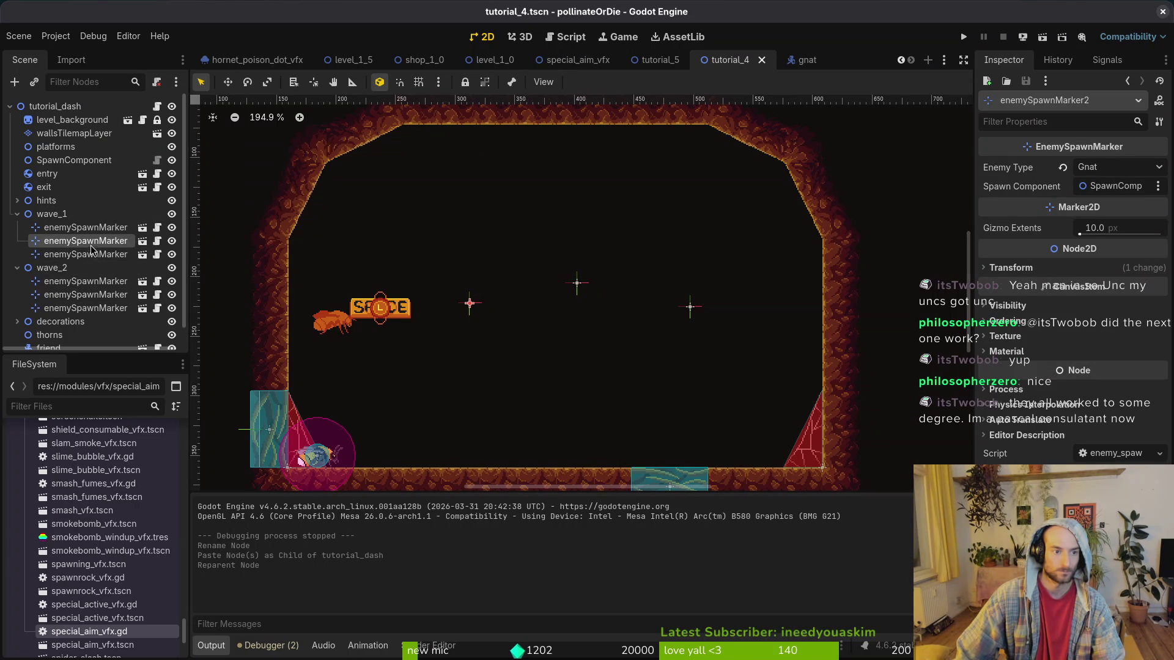
pyautogui.keyDown('shift'); pyautogui.click(86, 255); pyautogui.keyUp('shift')
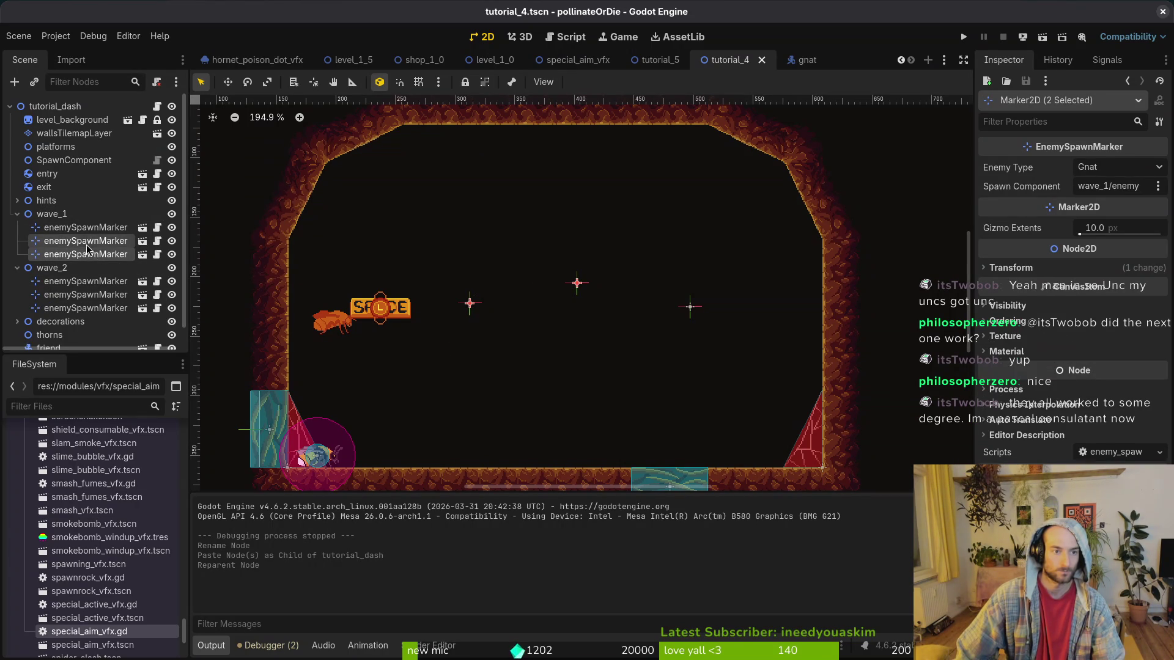
pyautogui.click(85, 246)
pyautogui.keyDown('shift'); pyautogui.click(92, 229); pyautogui.keyUp('shift')
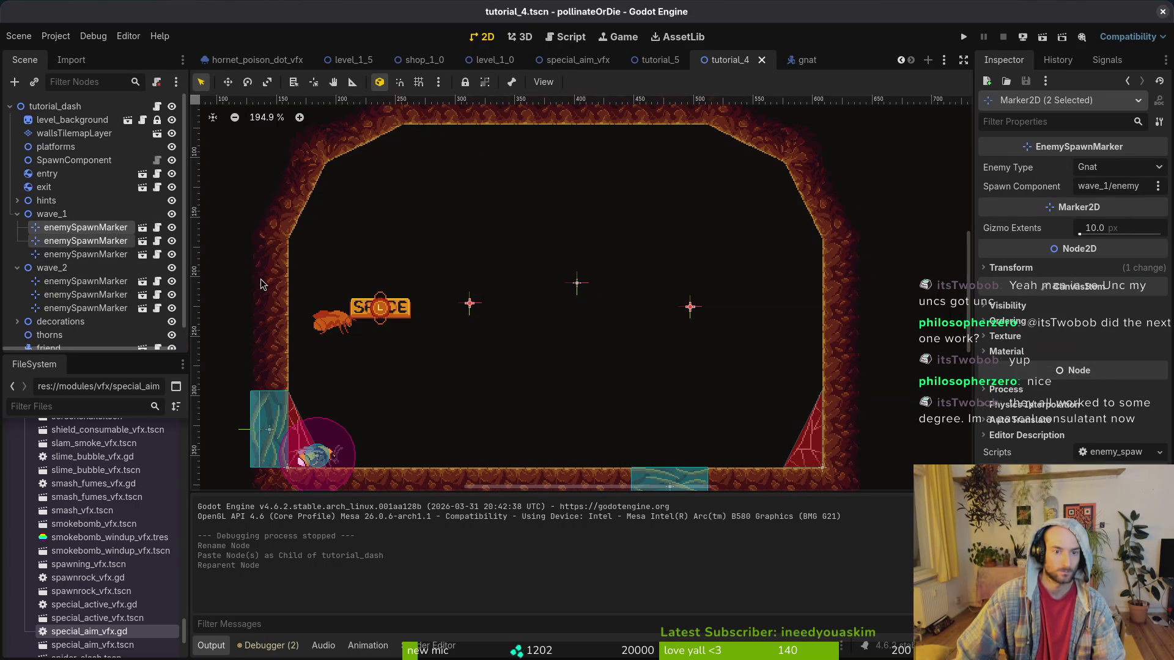
pyautogui.press('Delete')
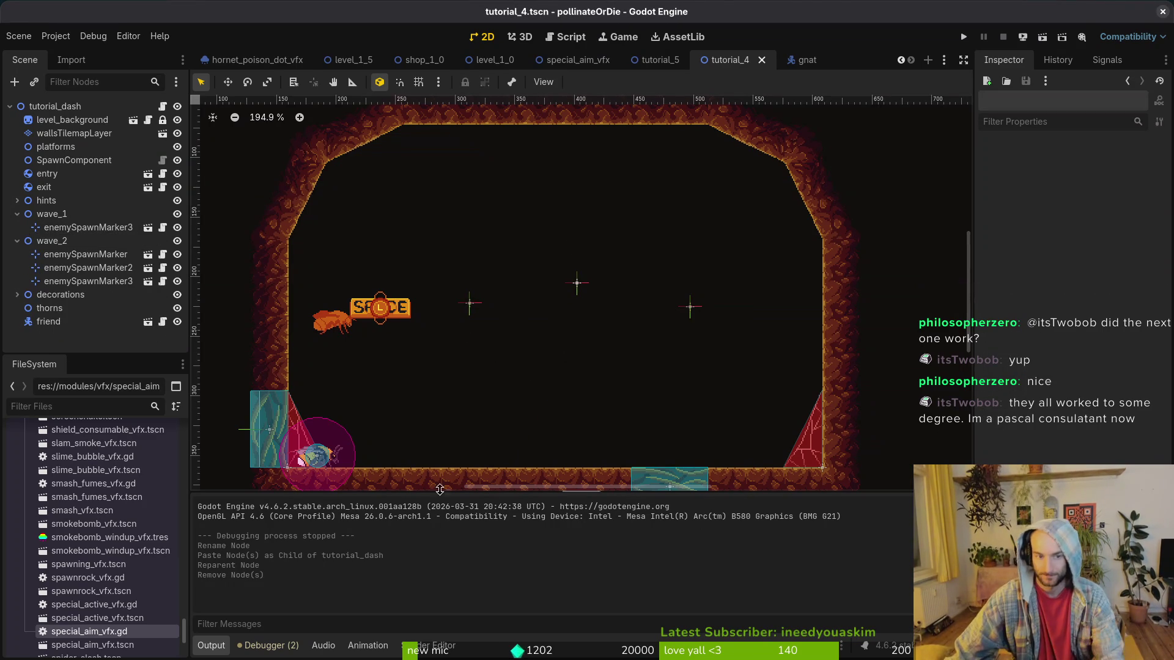
# Move the third spawn marker lower in the level, collapse both wave groups and save.
pyautogui.scroll(-3, 502, 309)
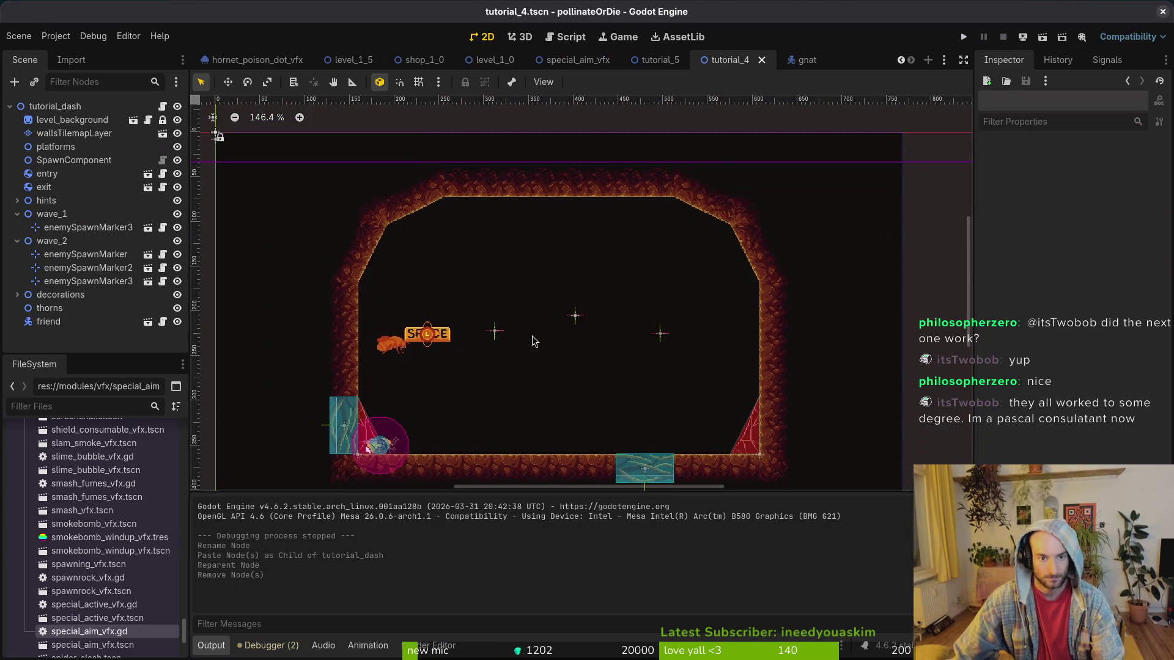
pyautogui.scroll(-2, 524, 334)
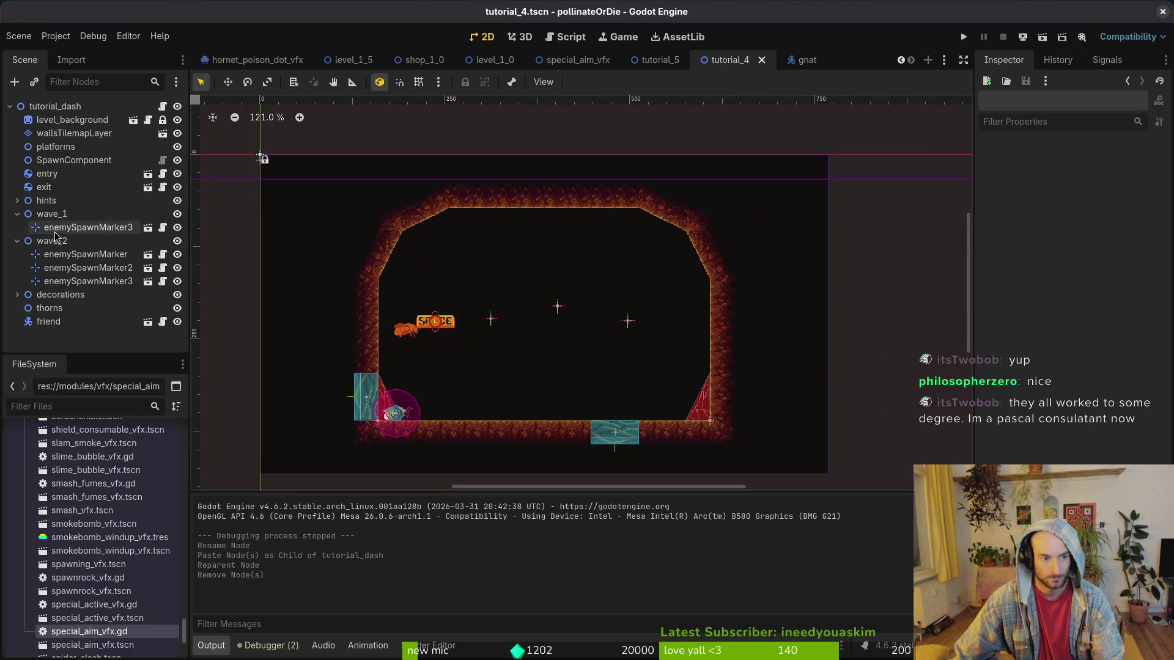
pyautogui.click(64, 258)
pyautogui.click(78, 285)
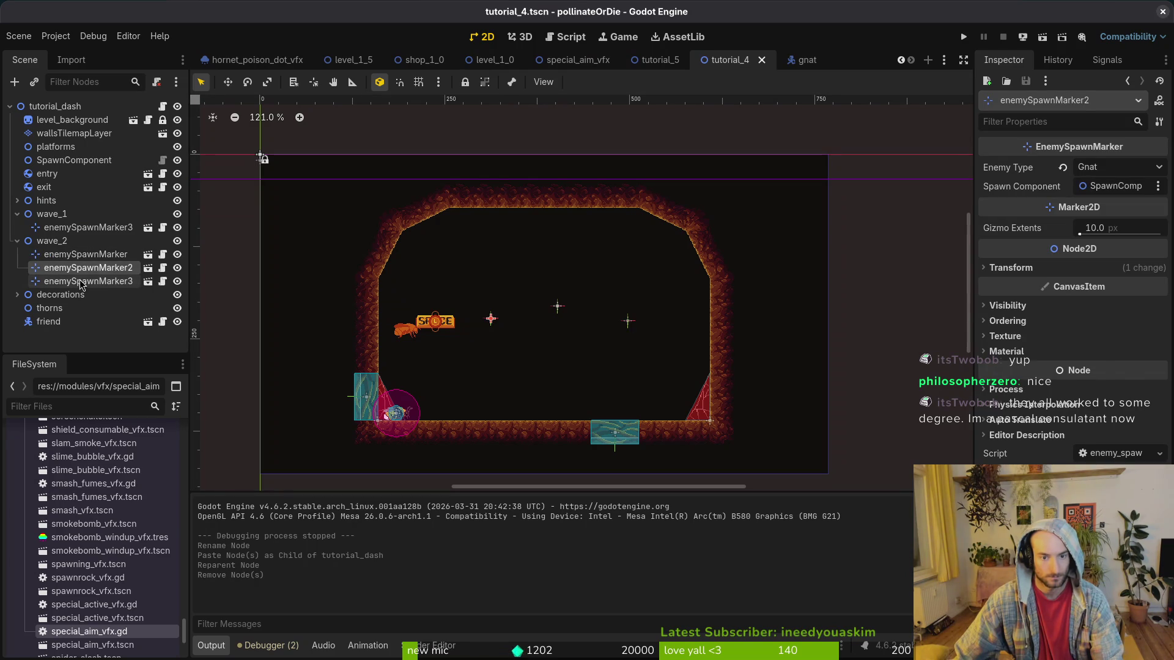
pyautogui.scroll(4, 525, 310)
pyautogui.moveTo(478, 329)
pyautogui.mouseDown()
pyautogui.moveTo(469, 288)
pyautogui.moveTo(467, 302)
pyautogui.mouseUp()
pyautogui.hotkey('ctrl', 'z')
pyautogui.moveTo(571, 317); pyautogui.dragTo(573, 341)
pyautogui.scroll(3, 571, 346)
pyautogui.click(592, 348)
pyautogui.click(17, 241)
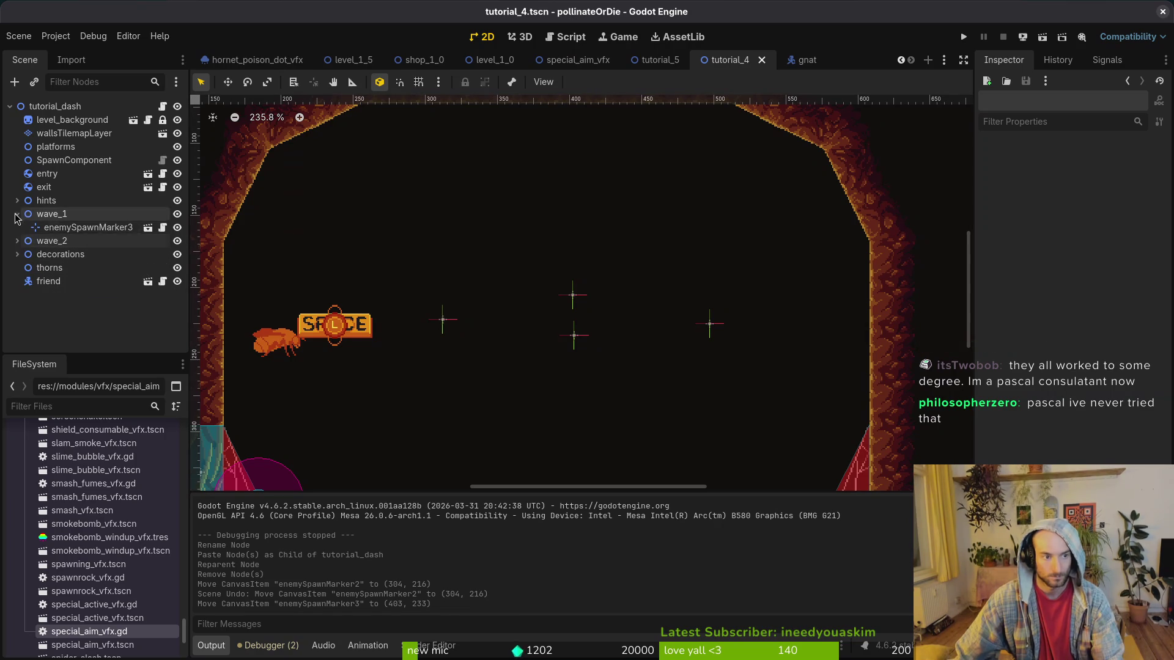
pyautogui.click(17, 214)
pyautogui.hotkey('ctrl', 's')
pyautogui.hotkey('alt', 'Tab')
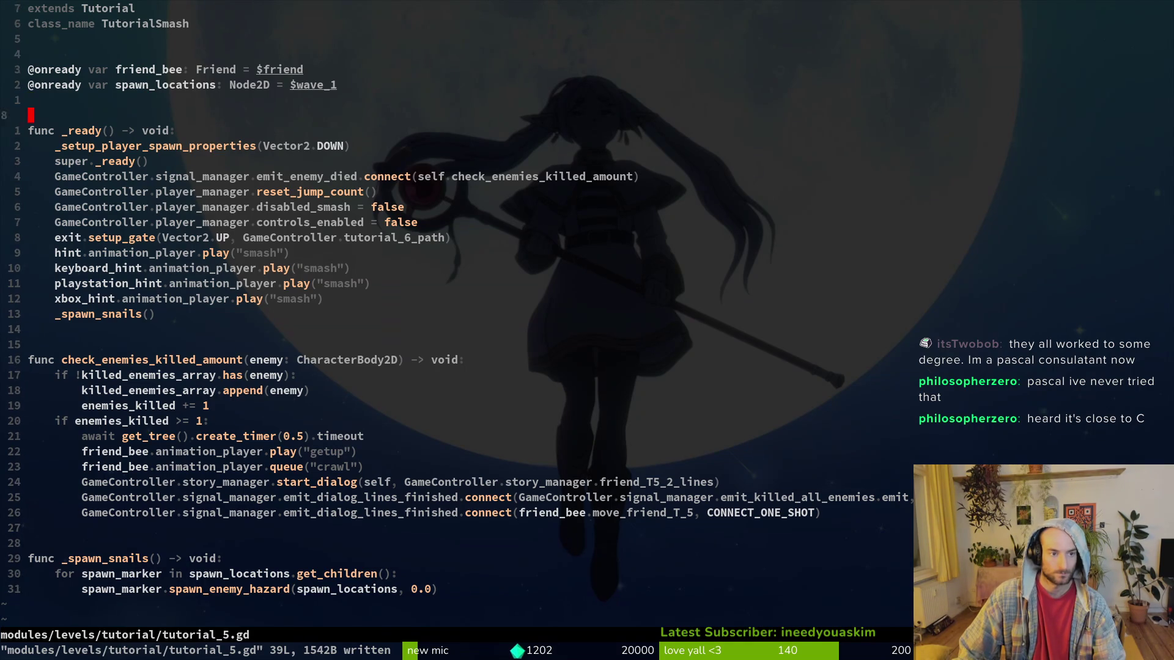
# Add an 'enemies_amount =' line below super._ready() in tutorial_5.gd, then return to Godot's tutorial_5 scene.
pyautogui.press('space')
pyautogui.press('f')
pyautogui.press('f')
pyautogui.write('tutu')
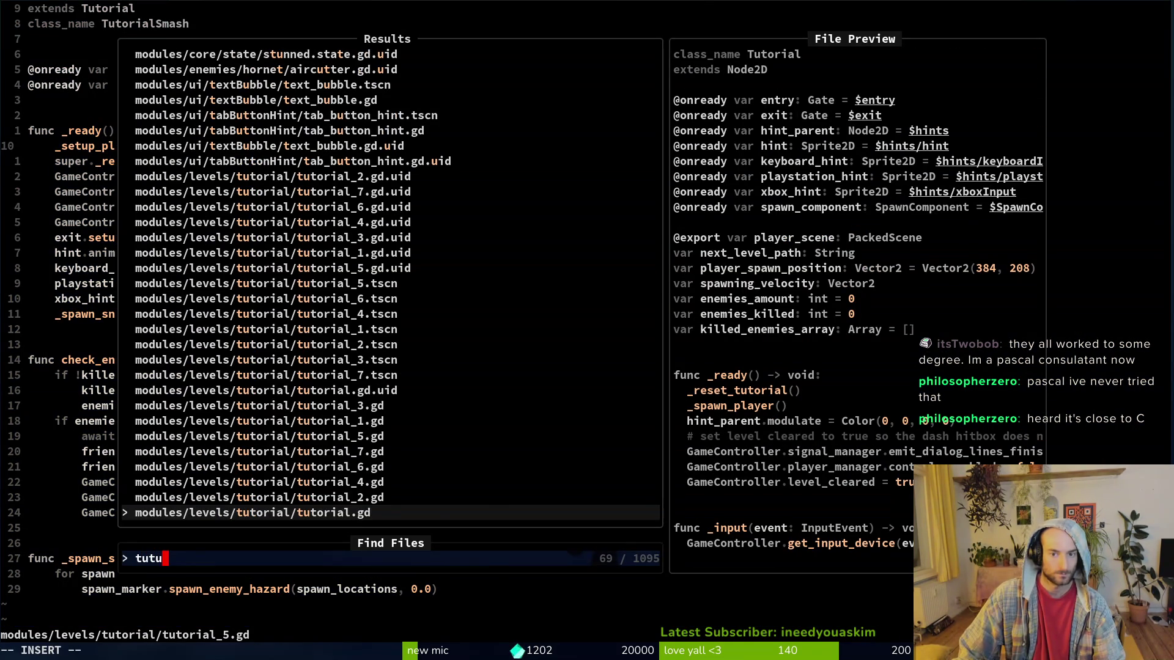
pyautogui.press('Escape')
pyautogui.press('Escape')
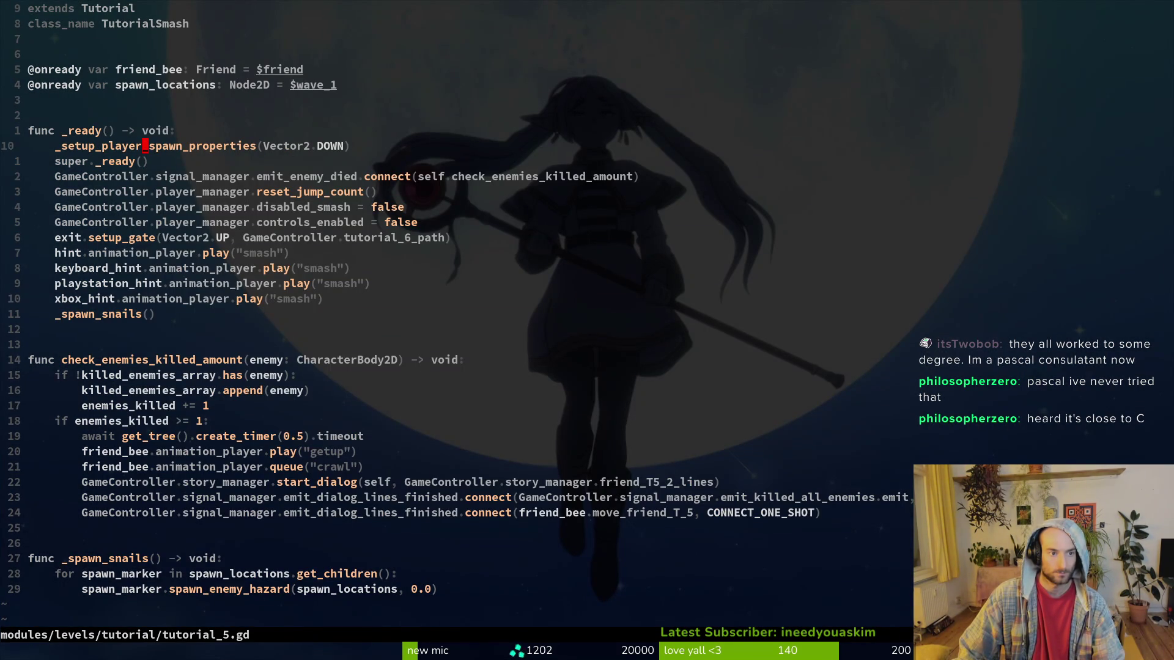
pyautogui.write('joene')
pyautogui.press('Return')
pyautogui.write('=')
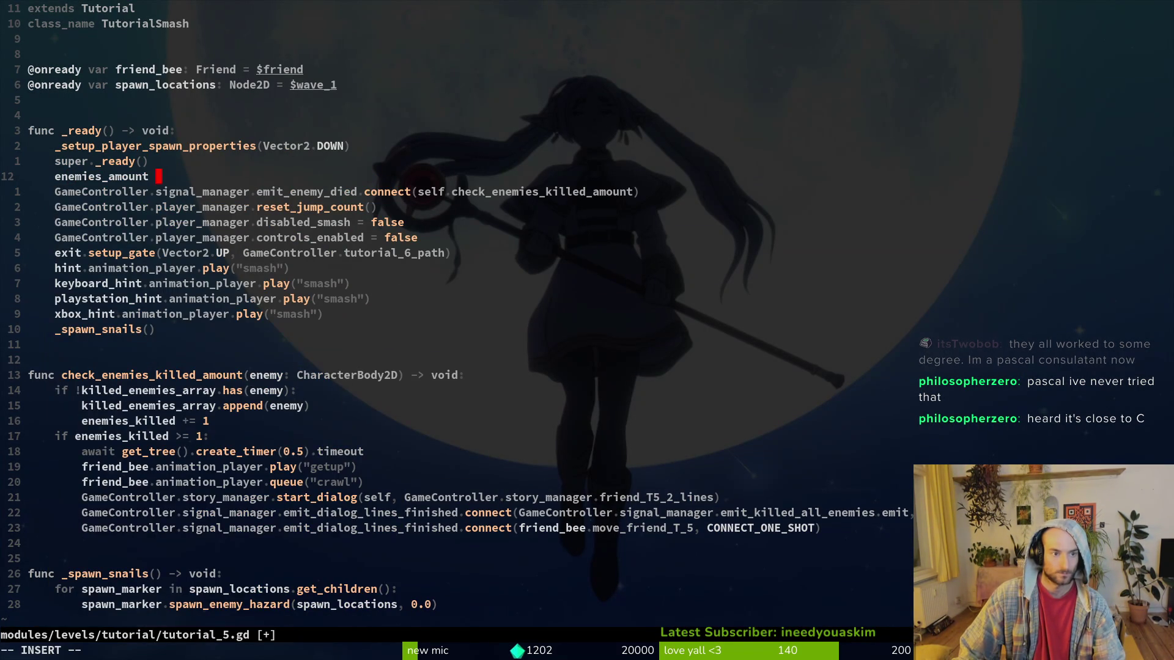
pyautogui.hotkey('alt', 'Tab')
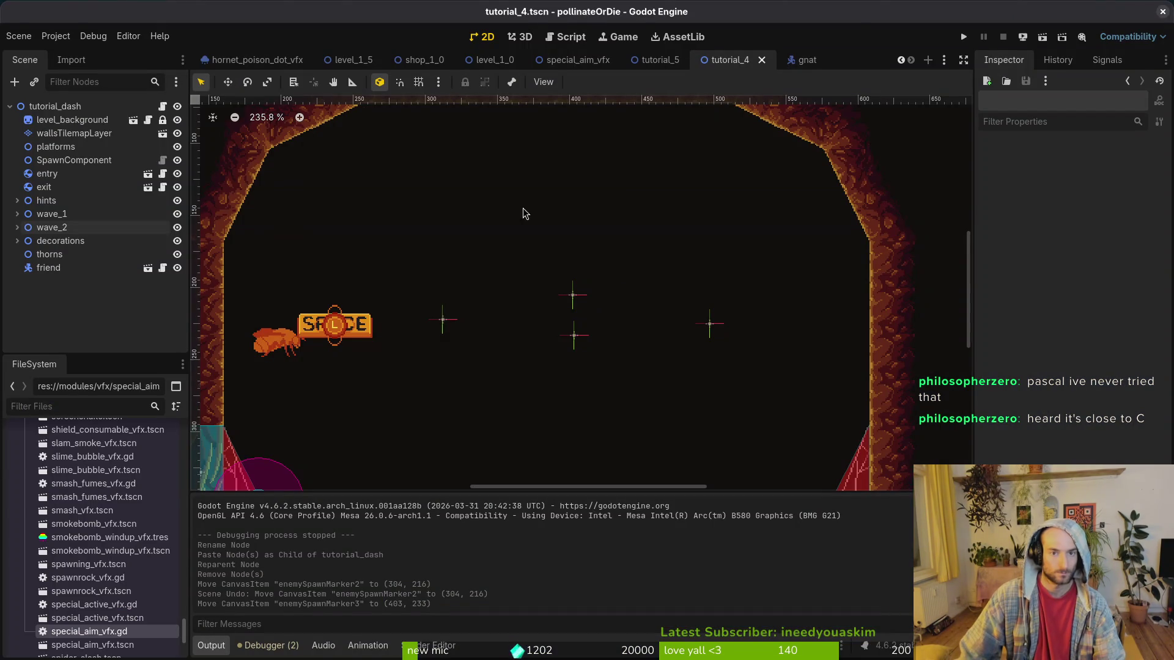
pyautogui.click(661, 59)
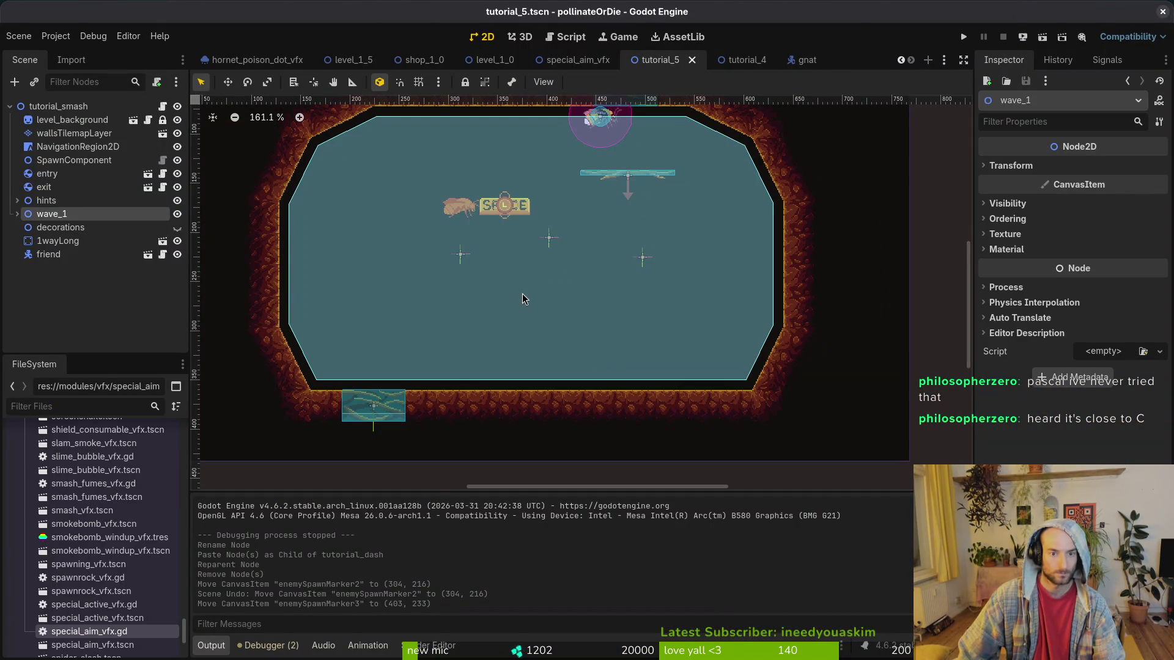
# Move wave_1's first spawn marker down onto the arena floor.
pyautogui.click(18, 213)
pyautogui.click(69, 229)
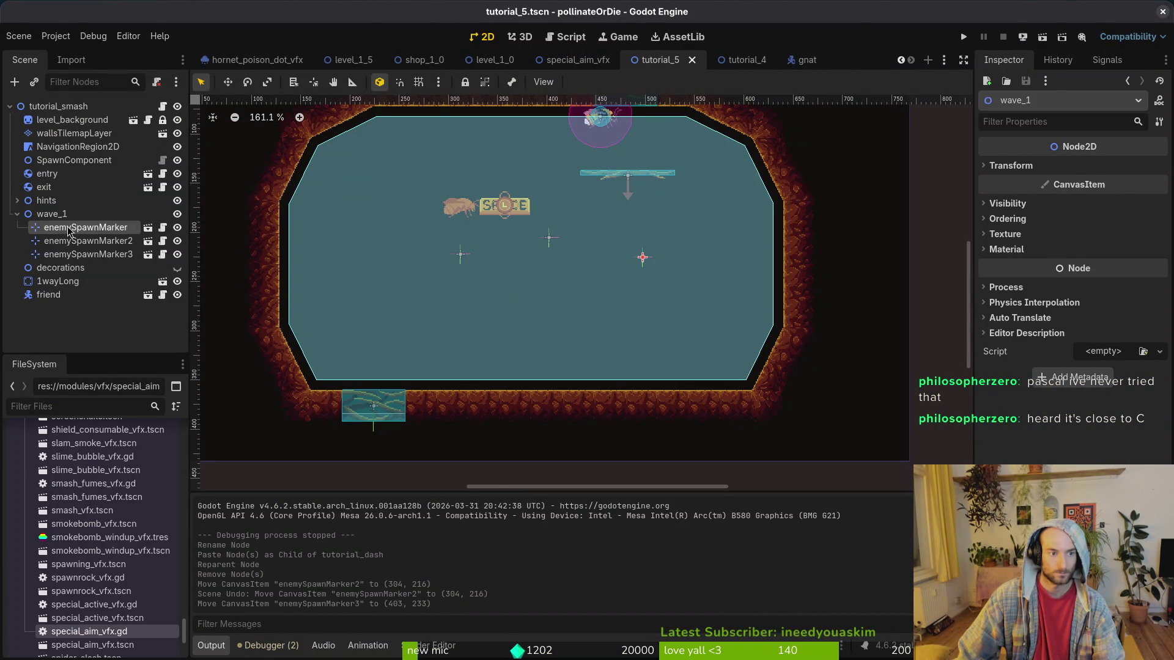
pyautogui.moveTo(643, 257); pyautogui.dragTo(549, 386)
pyautogui.scroll(4, 550, 384)
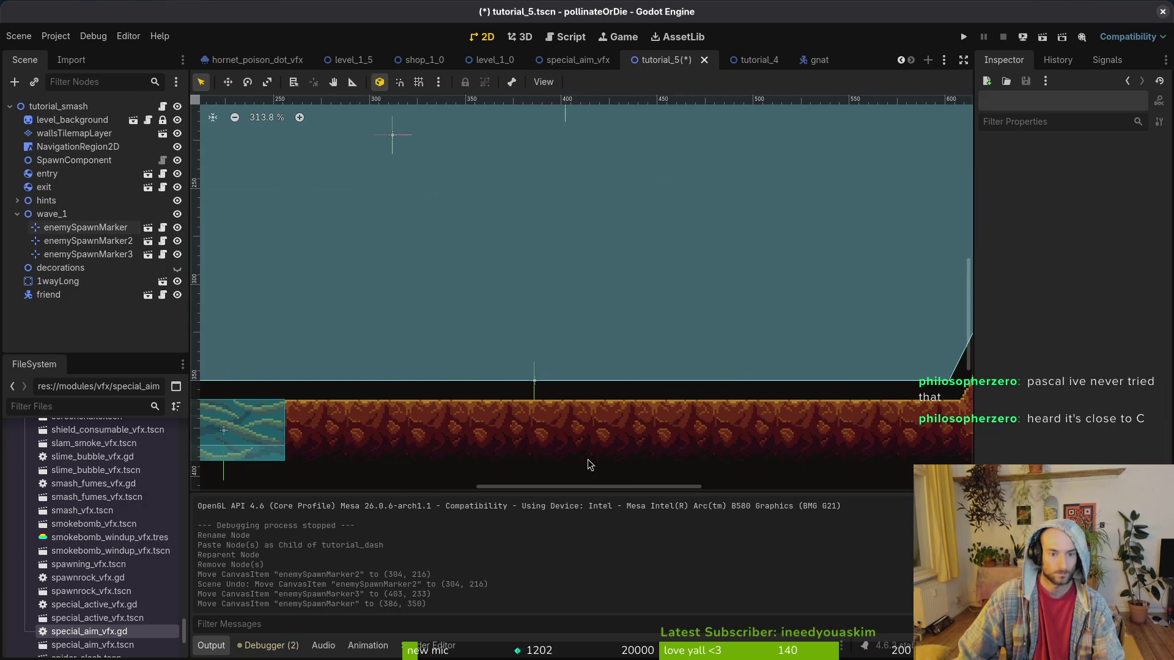
pyautogui.scroll(-3, 563, 361)
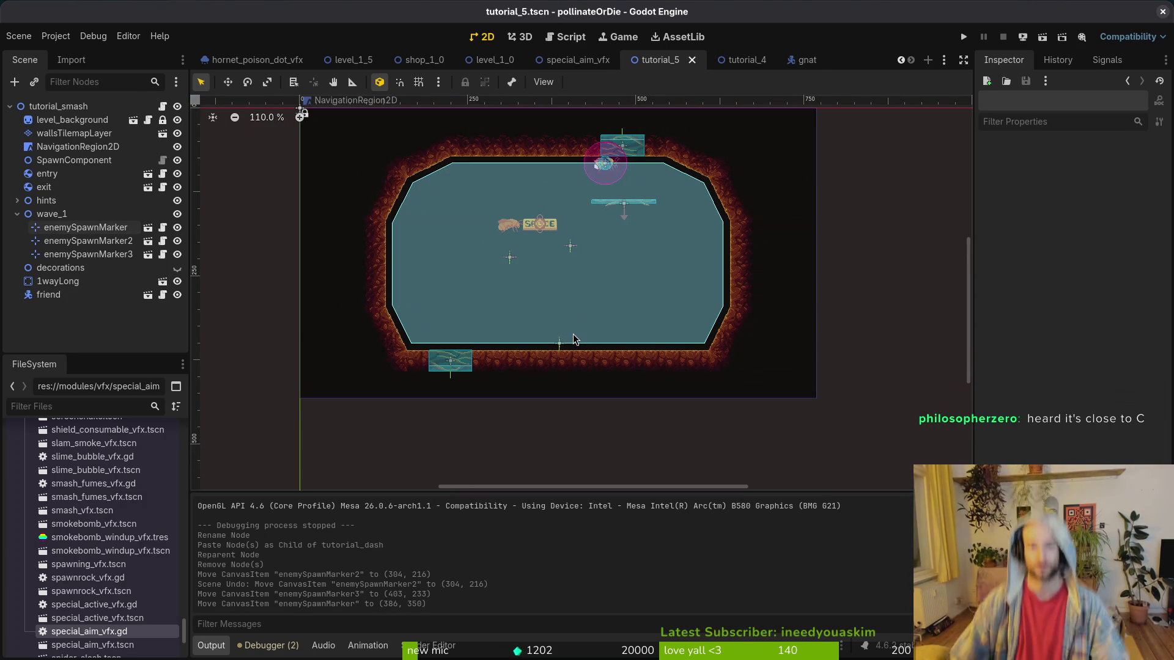
# Duplicate the wave_1 group as wave_2 beneath it under the scene root, and save.
pyautogui.click(51, 247)
pyautogui.click(65, 215)
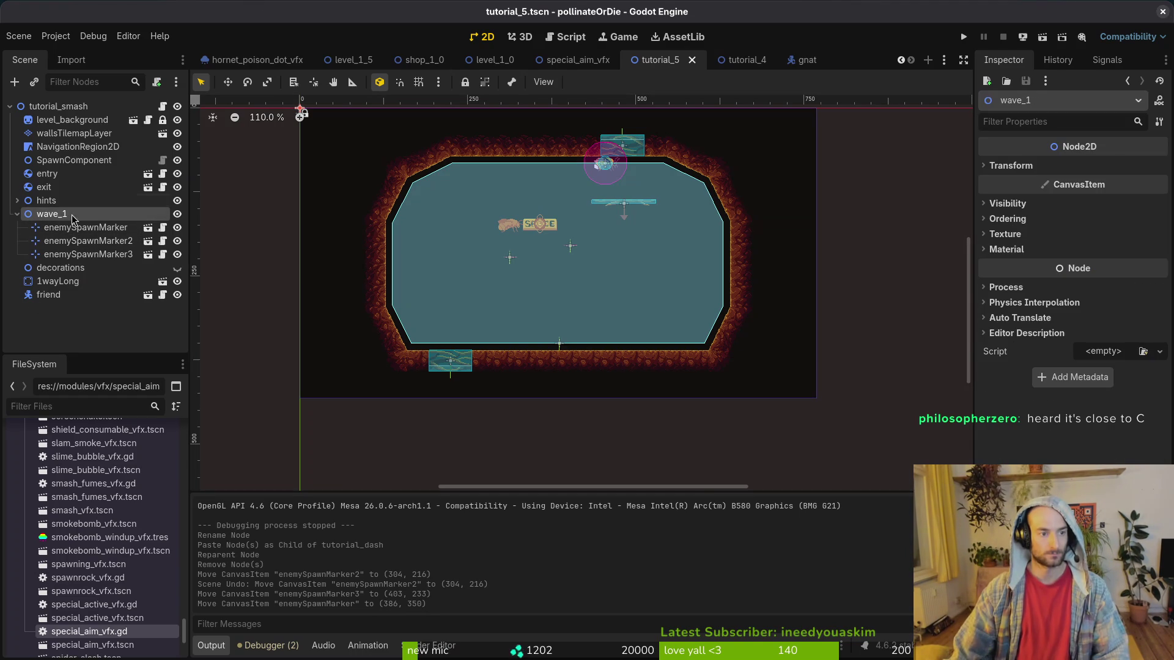
pyautogui.click(61, 108)
pyautogui.hotkey('ctrl', 'v')
pyautogui.moveTo(51, 308); pyautogui.dragTo(61, 268)
pyautogui.hotkey('ctrl', 's')
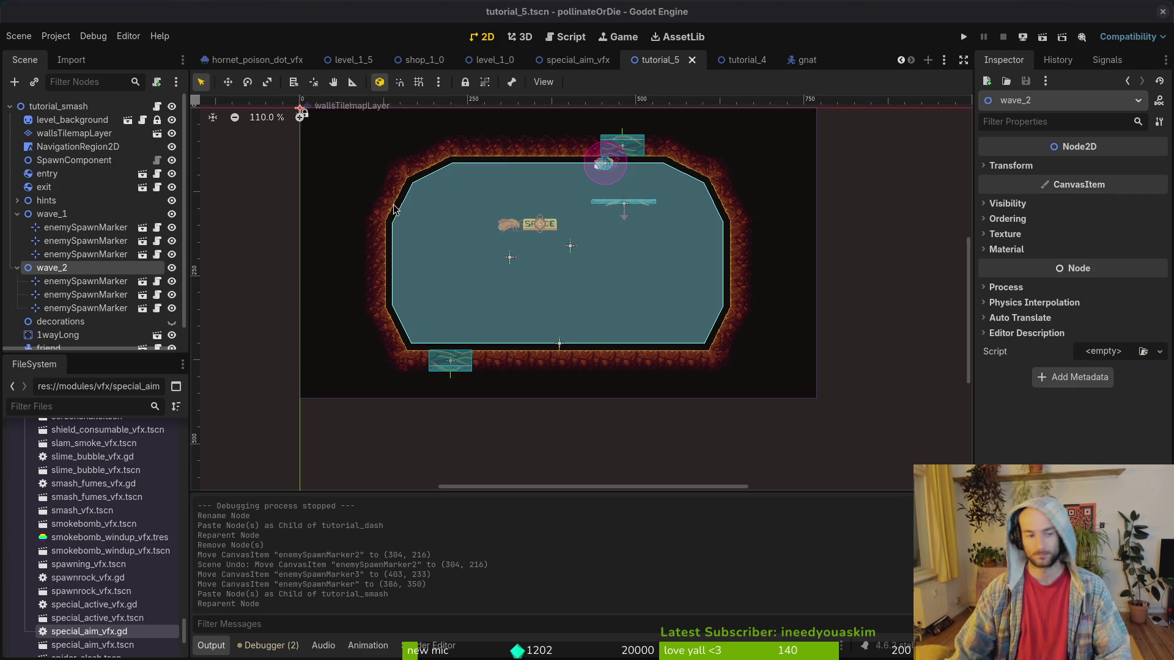
# Delete the extra spawn markers from wave_1 and save the tutorial_5 scene.
pyautogui.click(86, 241)
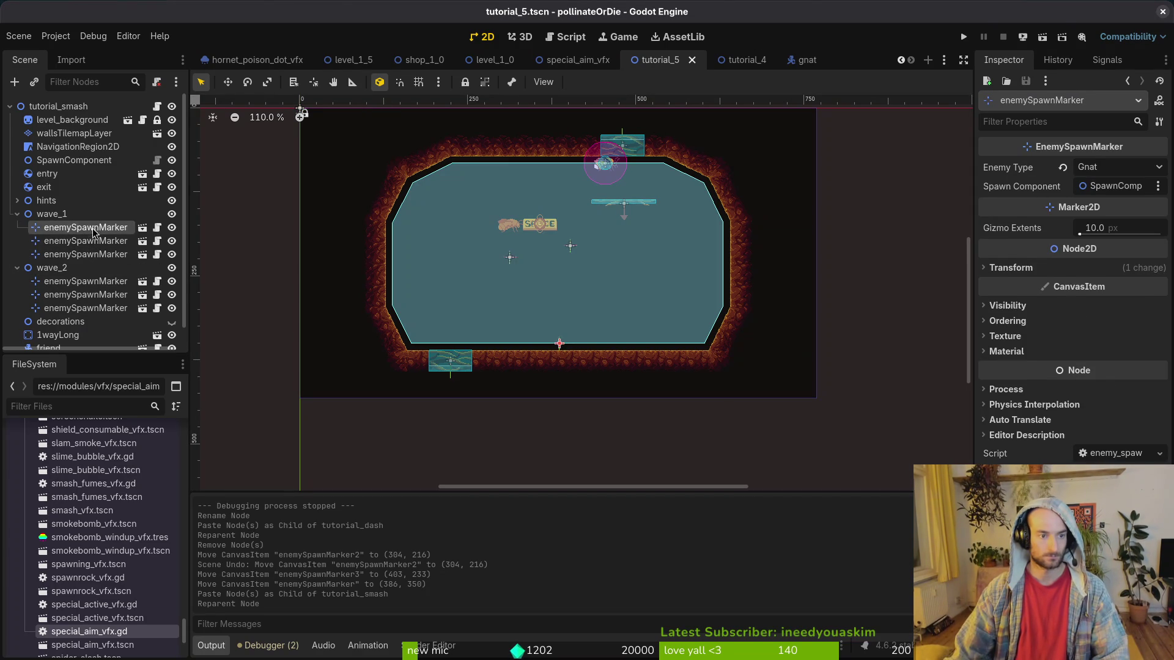
pyautogui.keyDown('shift'); pyautogui.click(94, 255); pyautogui.keyUp('shift')
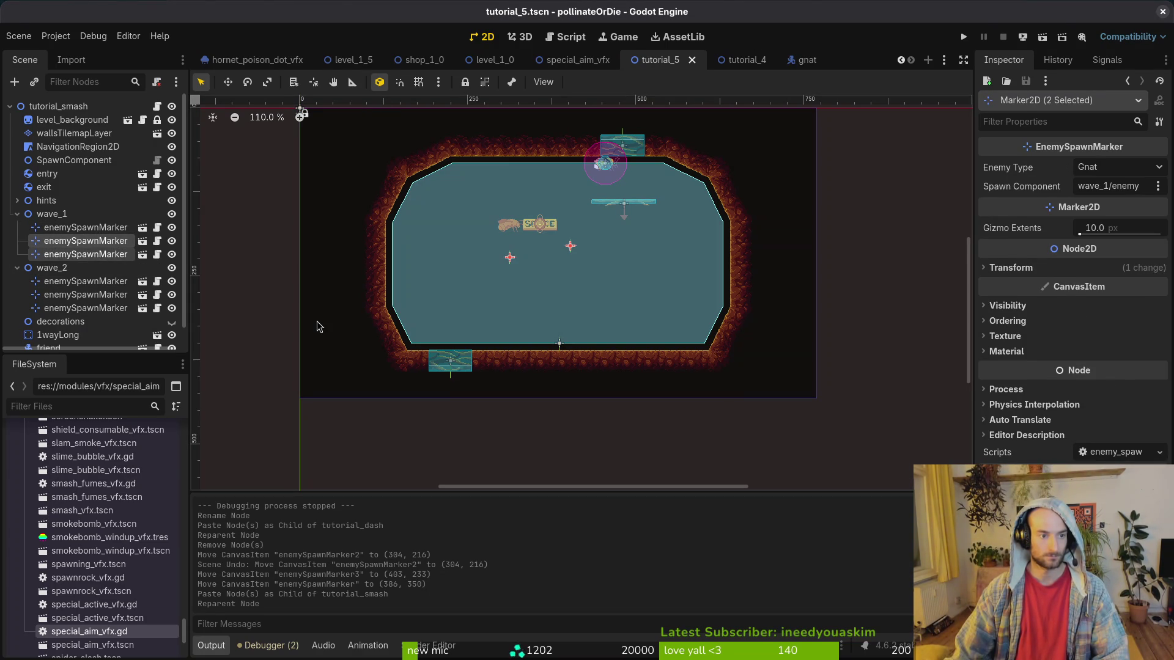
pyautogui.press('Delete')
pyautogui.press('Return')
pyautogui.hotkey('ctrl', 's')
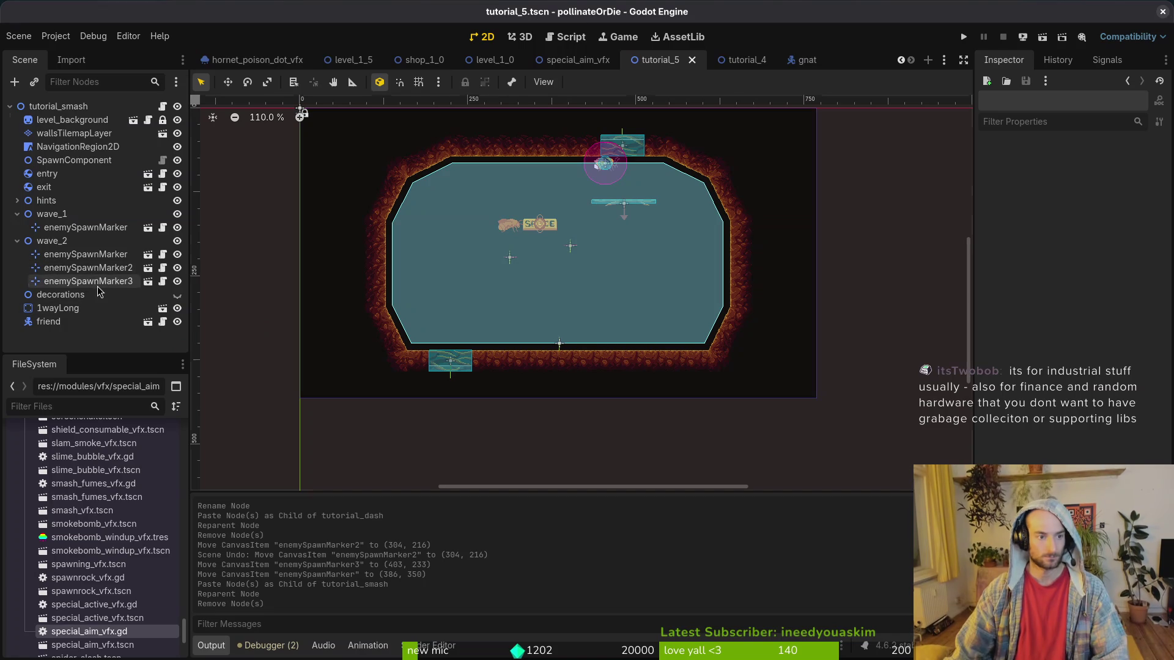
# Delete wave_2's third marker and place its two remaining markers along the floor.
pyautogui.click(89, 280)
pyautogui.press('Delete')
pyautogui.press('Return')
pyautogui.click(102, 267)
pyautogui.moveTo(510, 256)
pyautogui.mouseDown()
pyautogui.moveTo(634, 336)
pyautogui.moveTo(619, 365)
pyautogui.mouseUp()
pyautogui.scroll(3, 634, 335)
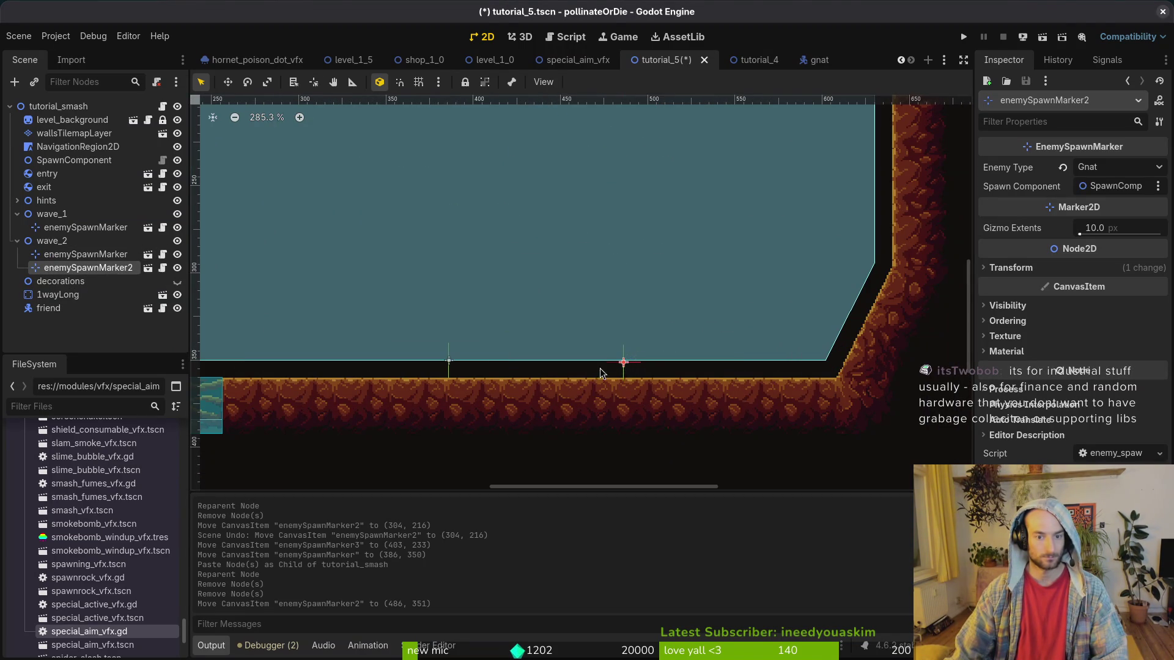
pyautogui.scroll(-1, 550, 334)
pyautogui.click(85, 254)
pyautogui.moveTo(736, 362)
pyautogui.mouseDown()
pyautogui.moveTo(571, 354)
pyautogui.moveTo(633, 362)
pyautogui.mouseUp()
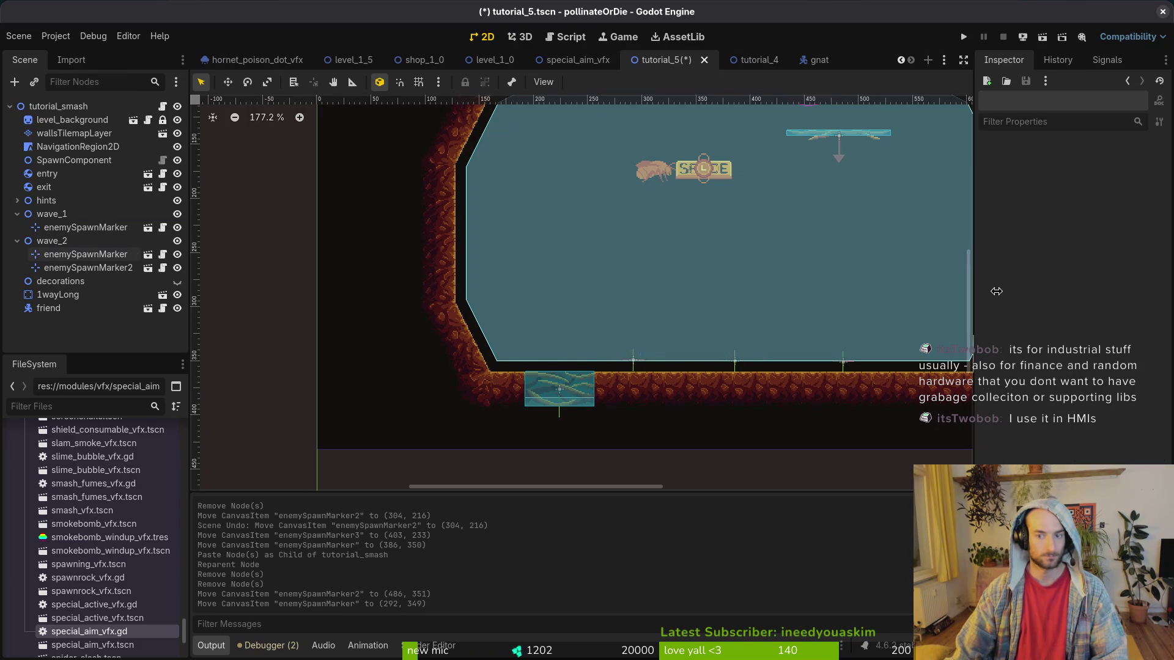
pyautogui.hotkey('ctrl', 's')
# Nudge the floor marker into place, save, and collapse both wave groups.
pyautogui.scroll(5, 673, 357)
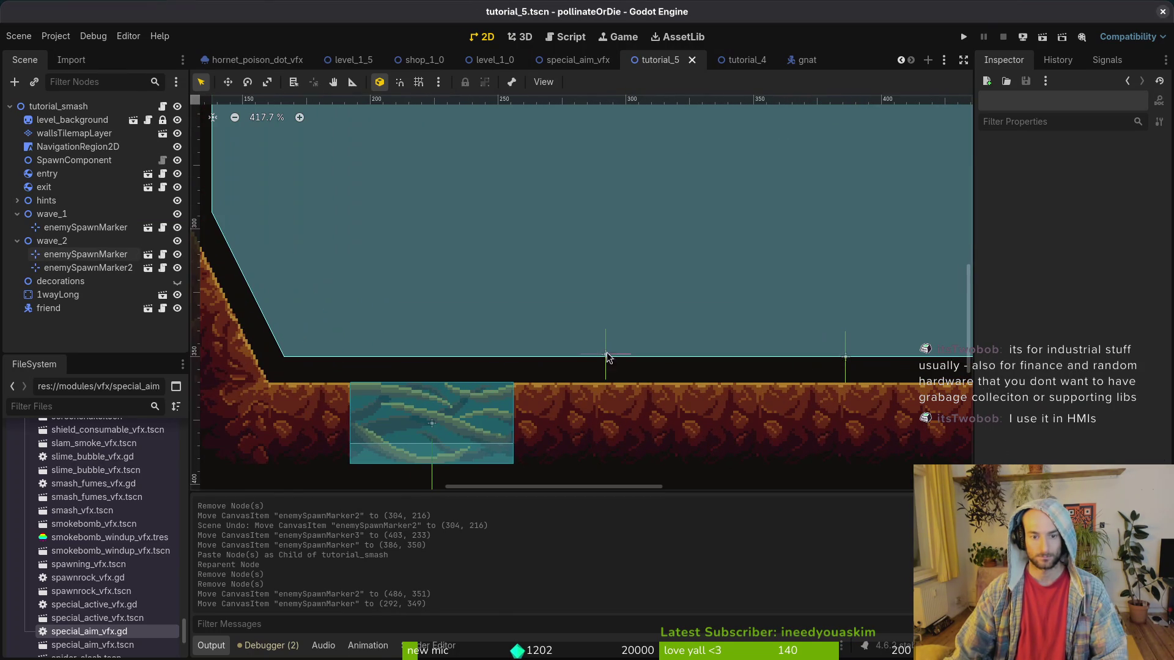
pyautogui.click(606, 356)
pyautogui.moveTo(607, 361); pyautogui.dragTo(608, 362)
pyautogui.hotkey('ctrl', 's')
pyautogui.scroll(-3, 650, 321)
pyautogui.scroll(-2, 649, 320)
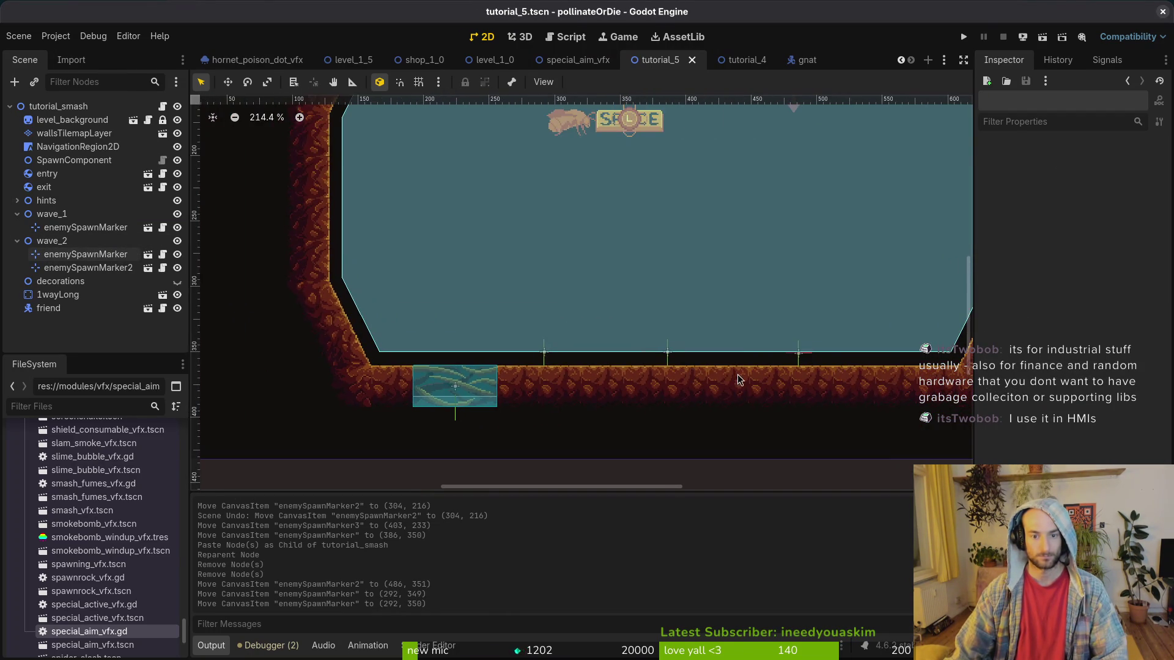
pyautogui.hscroll(2, 516, 286)
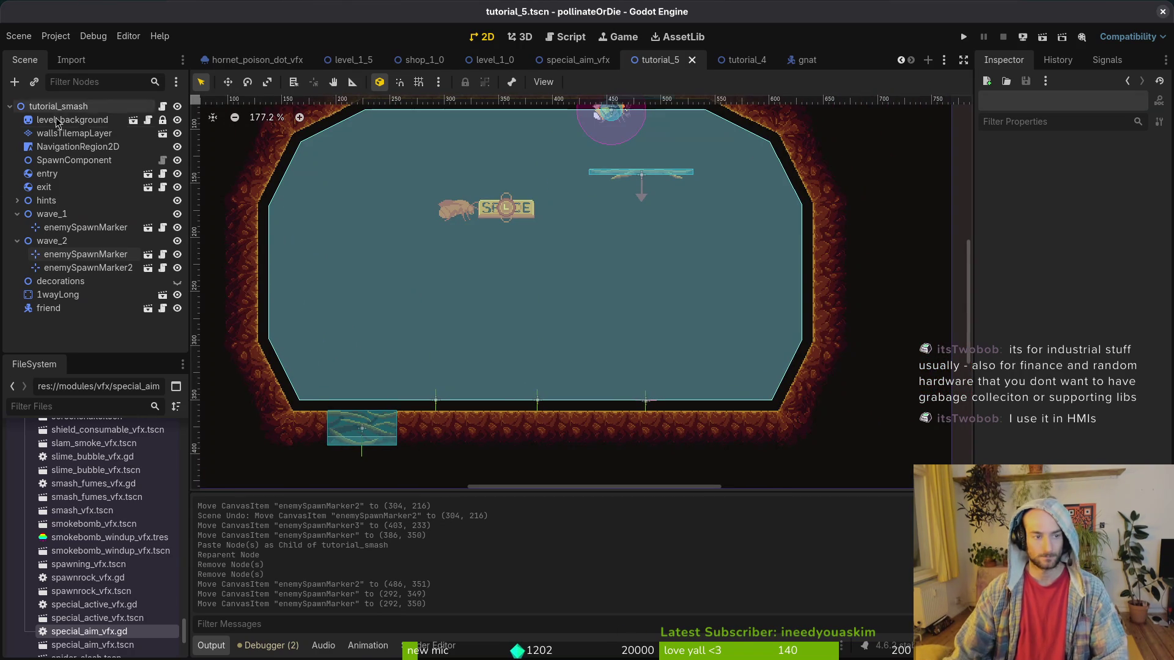
pyautogui.click(17, 241)
pyautogui.click(17, 214)
# Open the tutorial_4 scene, inspect its wave groups, and return to the code editor.
pyautogui.click(740, 59)
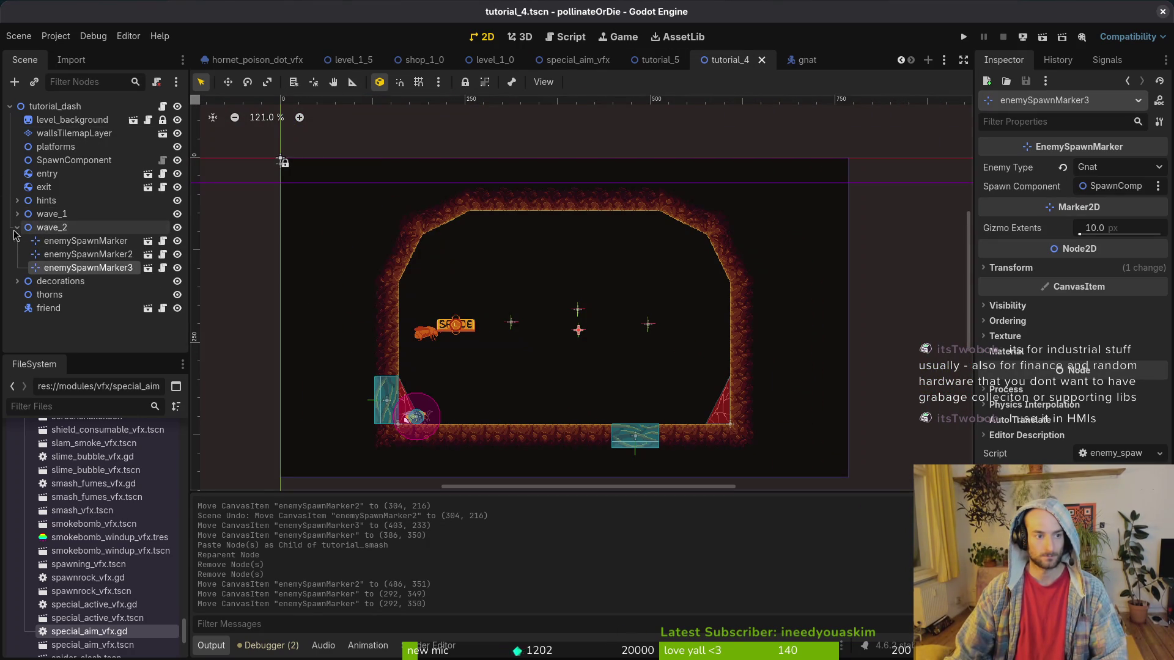
pyautogui.click(17, 228)
pyautogui.click(17, 214)
pyautogui.click(17, 214)
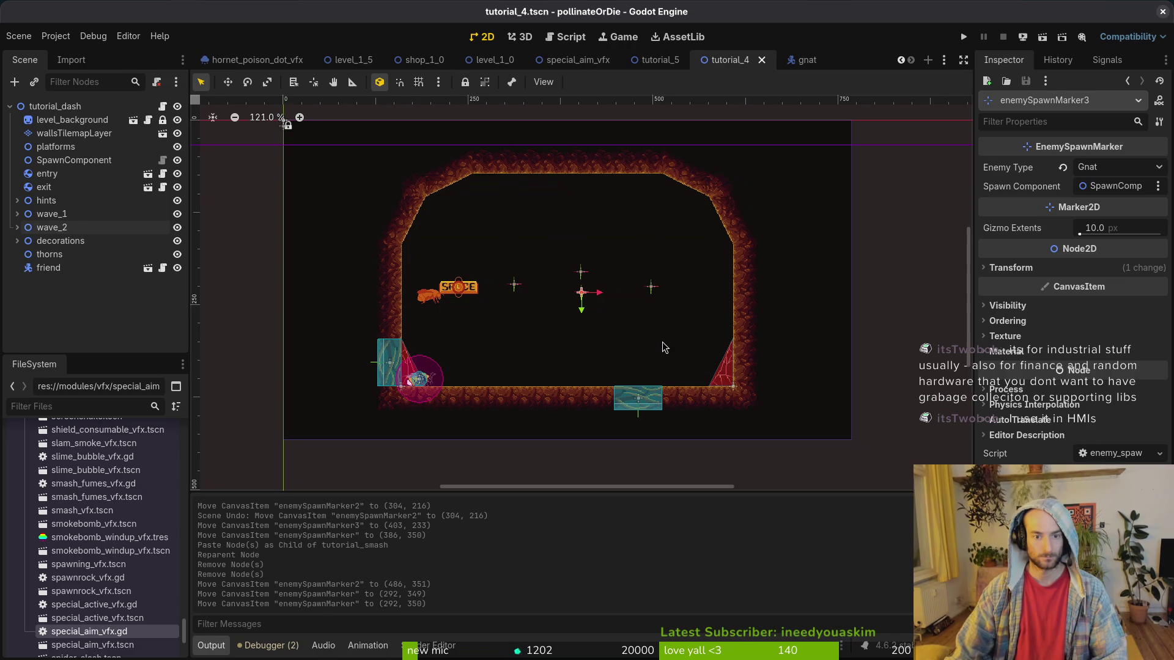
pyautogui.scroll(2, 581, 357)
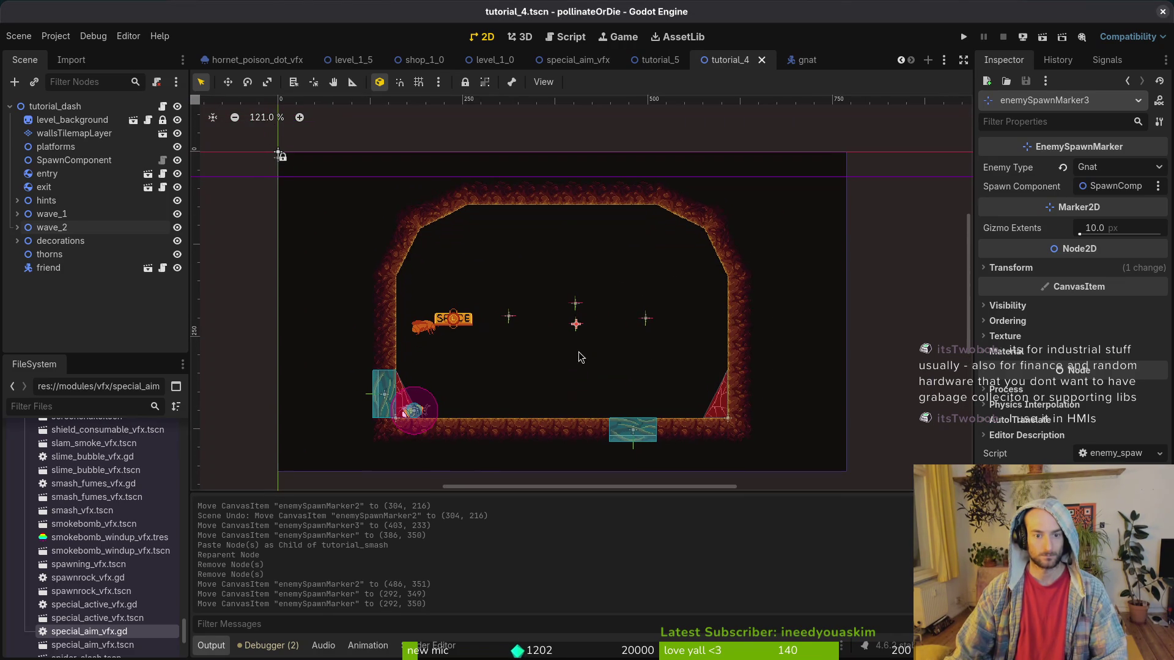
pyautogui.hotkey('alt', 'Tab')
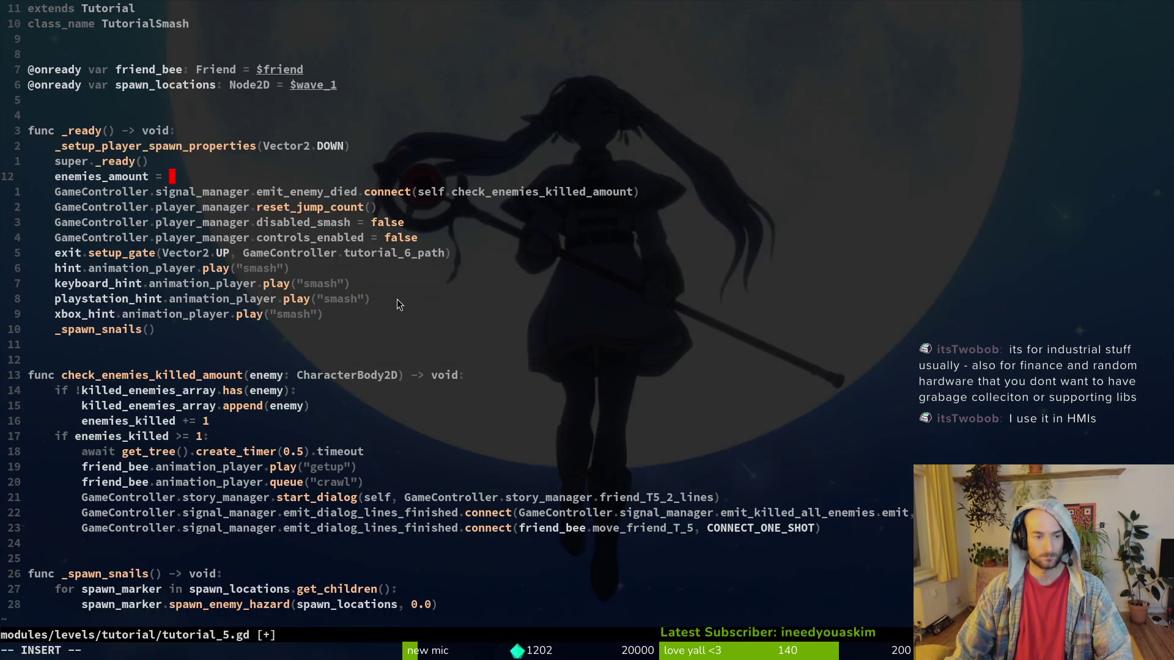
# Save tutorial_5.gd, open tutorial_4.gd, and set enemies_amount to 4.
pyautogui.hotkey('ctrl', 's')
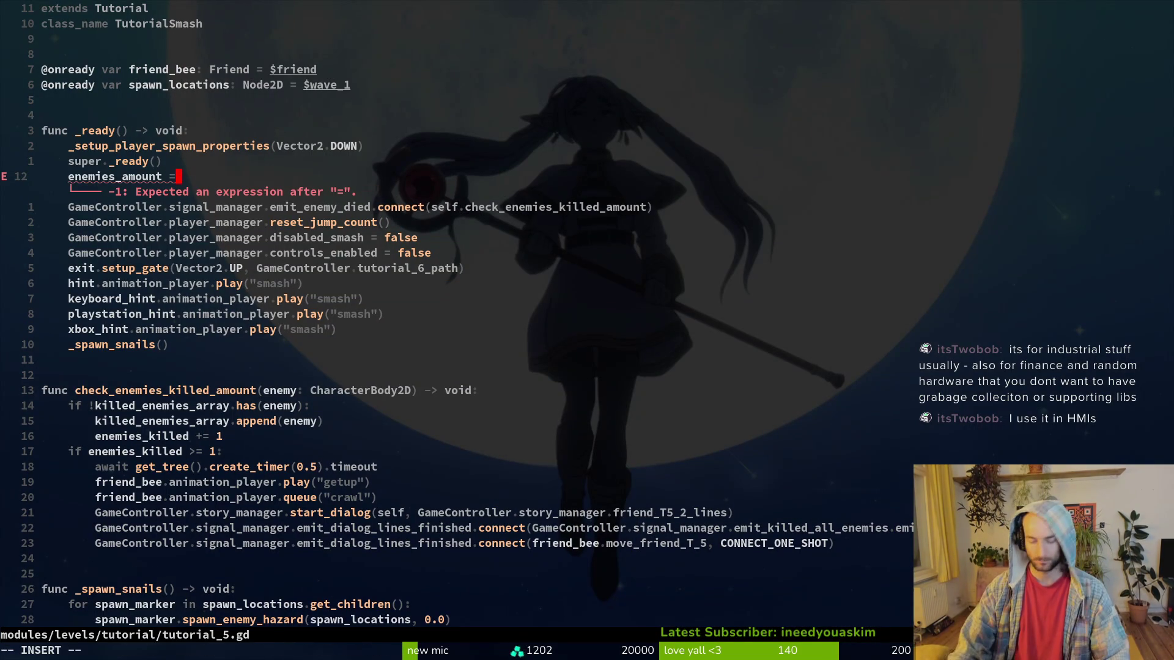
pyautogui.write('3')
pyautogui.hotkey('ctrl', 's')
pyautogui.hotkey('ctrl', 'p')
pyautogui.write('tut4')
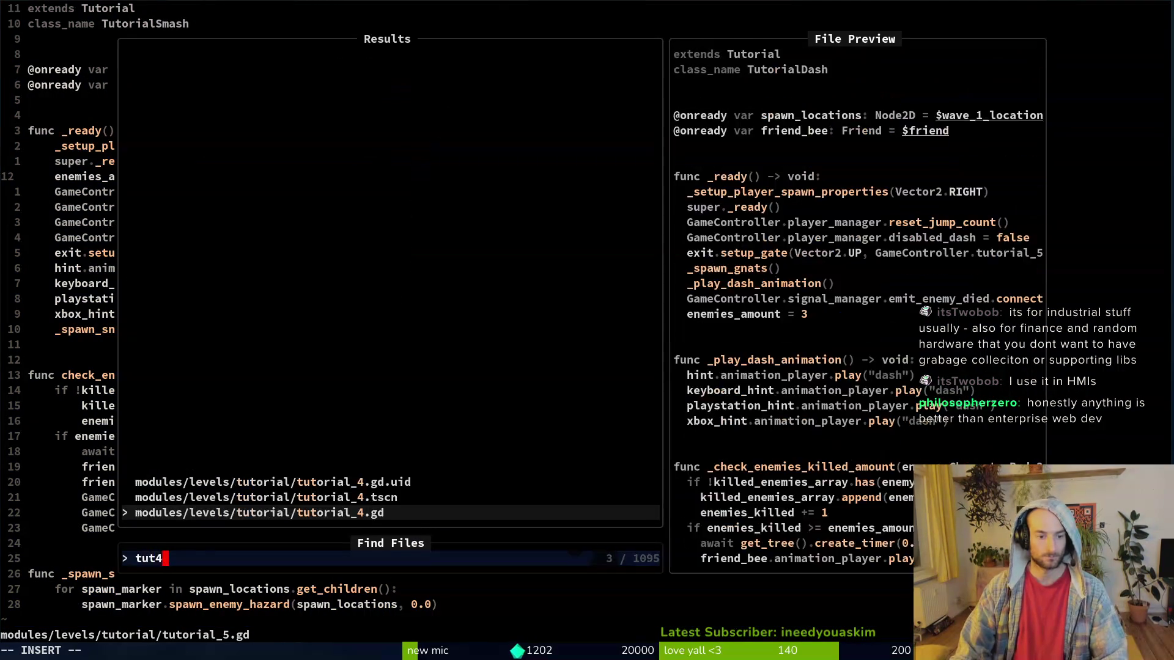
pyautogui.press('Return')
pyautogui.press('k')
pyautogui.press('k')
pyautogui.press('k')
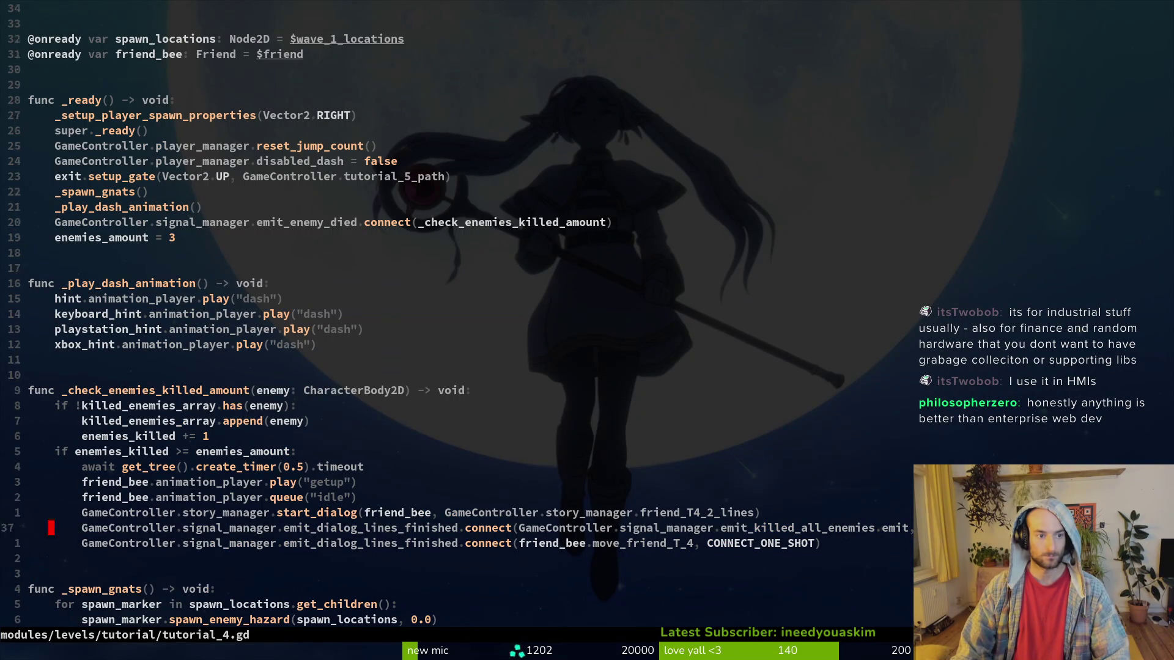
pyautogui.press('$')
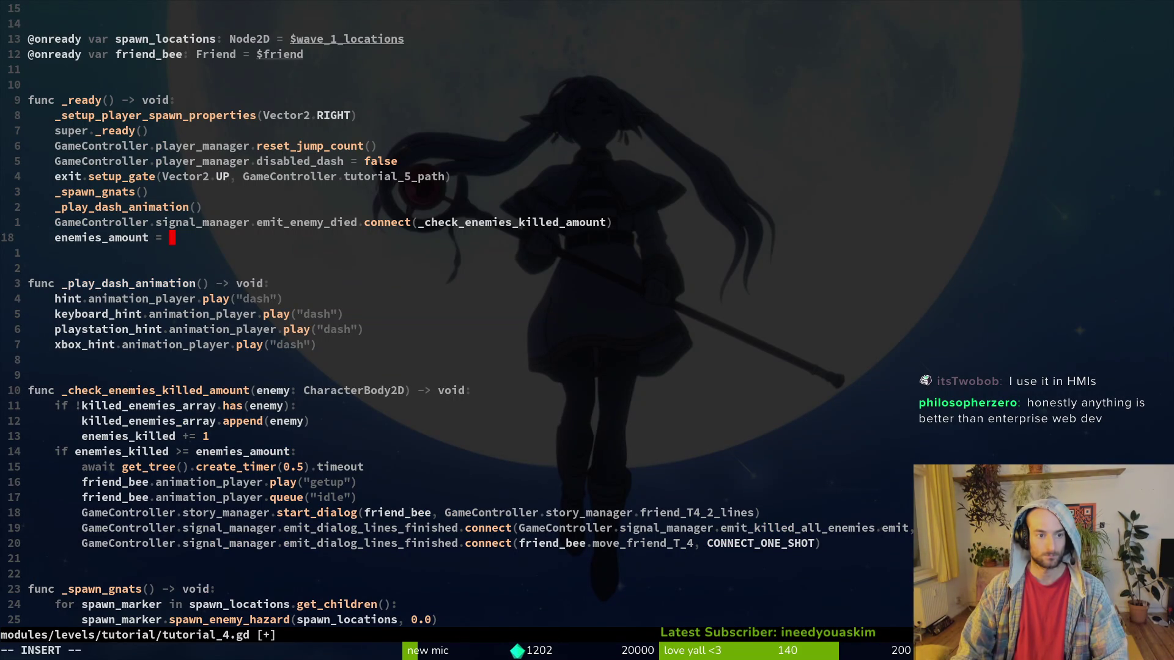
pyautogui.hotkey('alt', 'Tab')
pyautogui.hotkey('alt', 'Tab')
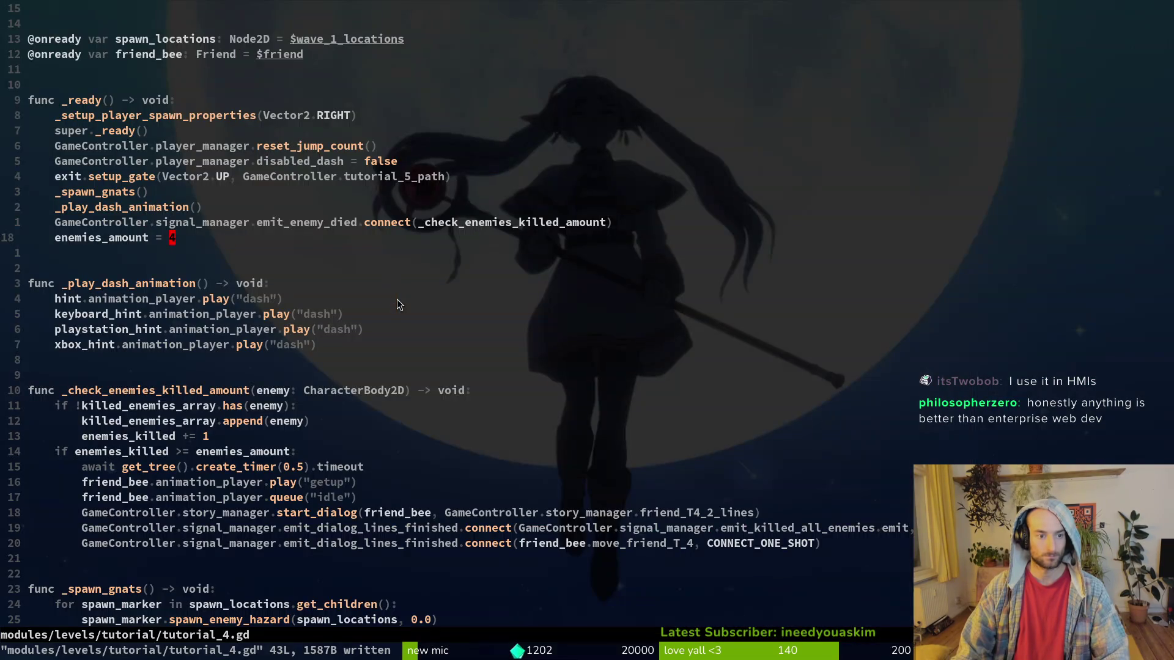
# Rename the spawn_locations variable to wave_1 and save.
pyautogui.click(172, 466)
pyautogui.press('k')
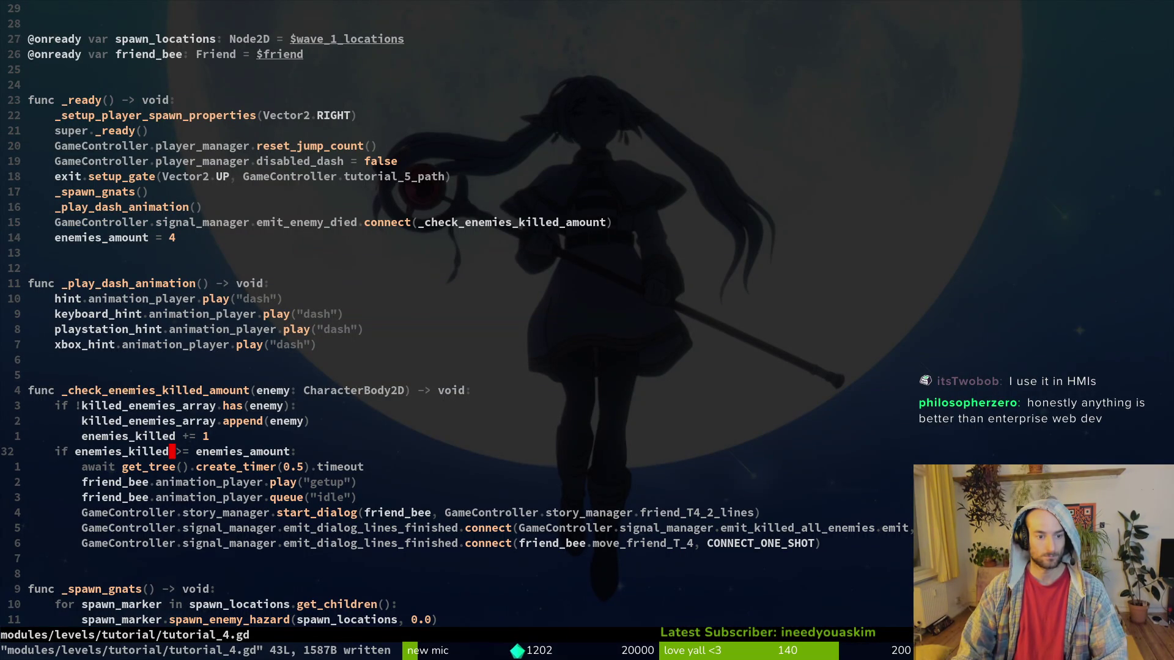
pyautogui.press('j')
pyautogui.press('j')
pyautogui.press('j')
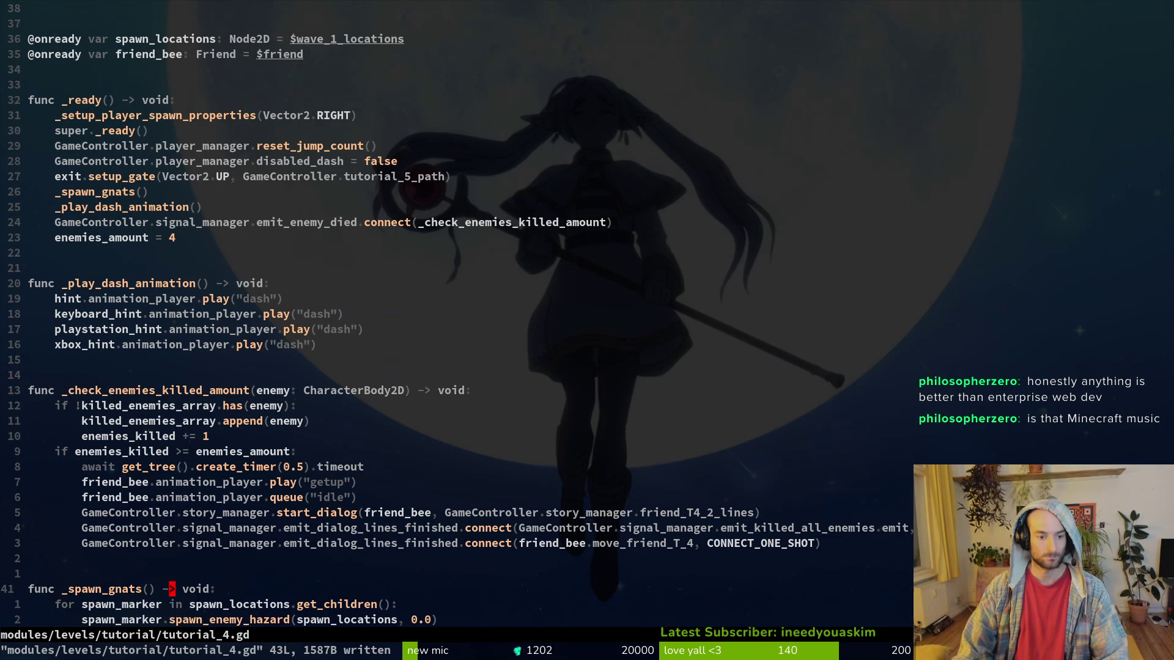
pyautogui.press('g')
pyautogui.press('g')
pyautogui.press('j')
pyautogui.press('j')
pyautogui.press('j')
pyautogui.press('j')
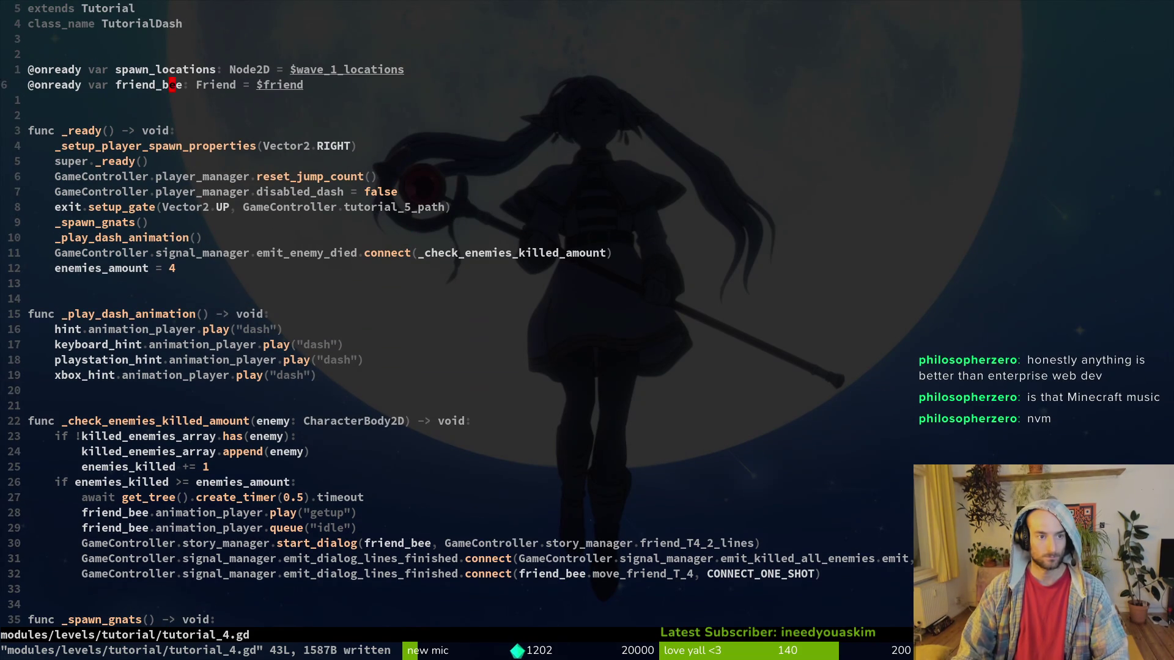
pyautogui.write('ciwwave_')
pyautogui.write('1')
pyautogui.press('Escape')
pyautogui.write(':w')
pyautogui.press('Return')
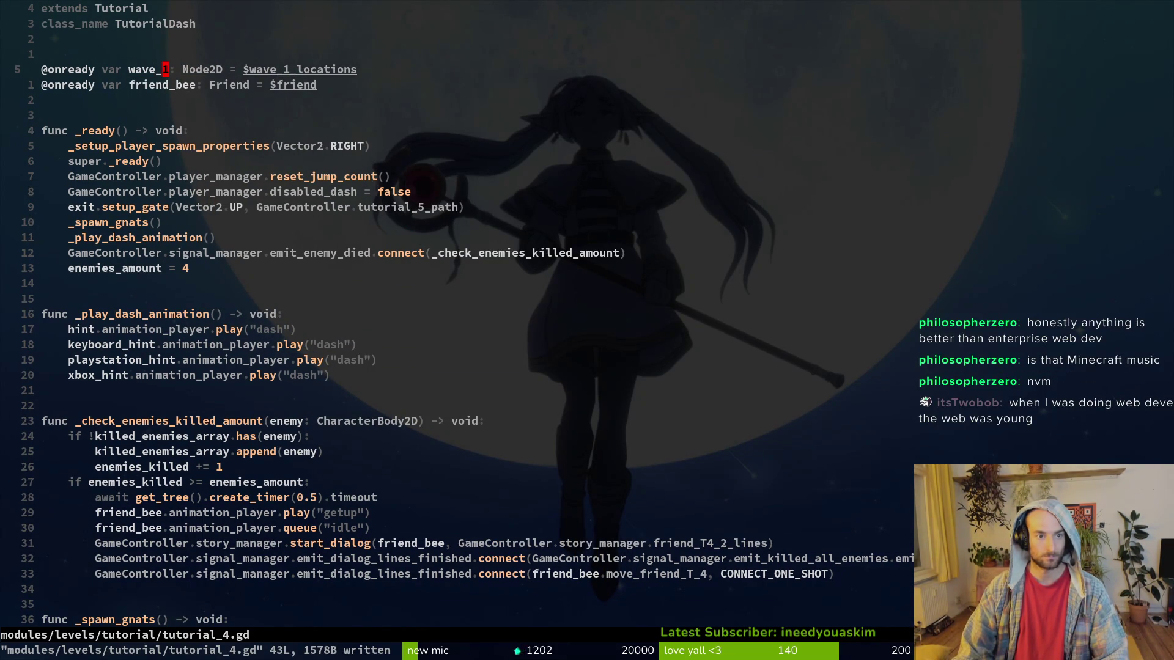
pyautogui.press('Return')
# Shorten the wave_1 variable's node path to $wave_1.
pyautogui.press('k')
pyautogui.press('$')
pyautogui.press('i')
pyautogui.press('BackSpace')
pyautogui.press('BackSpace')
pyautogui.press('BackSpace')
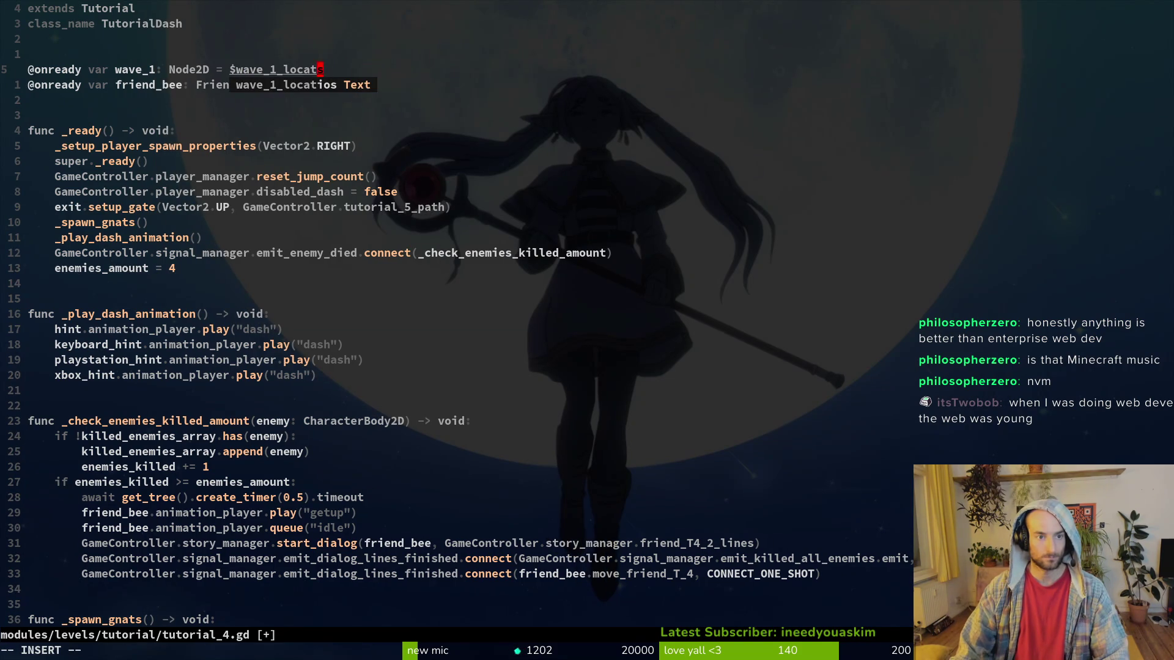
pyautogui.press('Delete')
pyautogui.press('BackSpace')
pyautogui.press('Escape')
# Duplicate the variable line as wave_2 pointing at $wave_2, and save.
pyautogui.hotkey('shift', 'v')
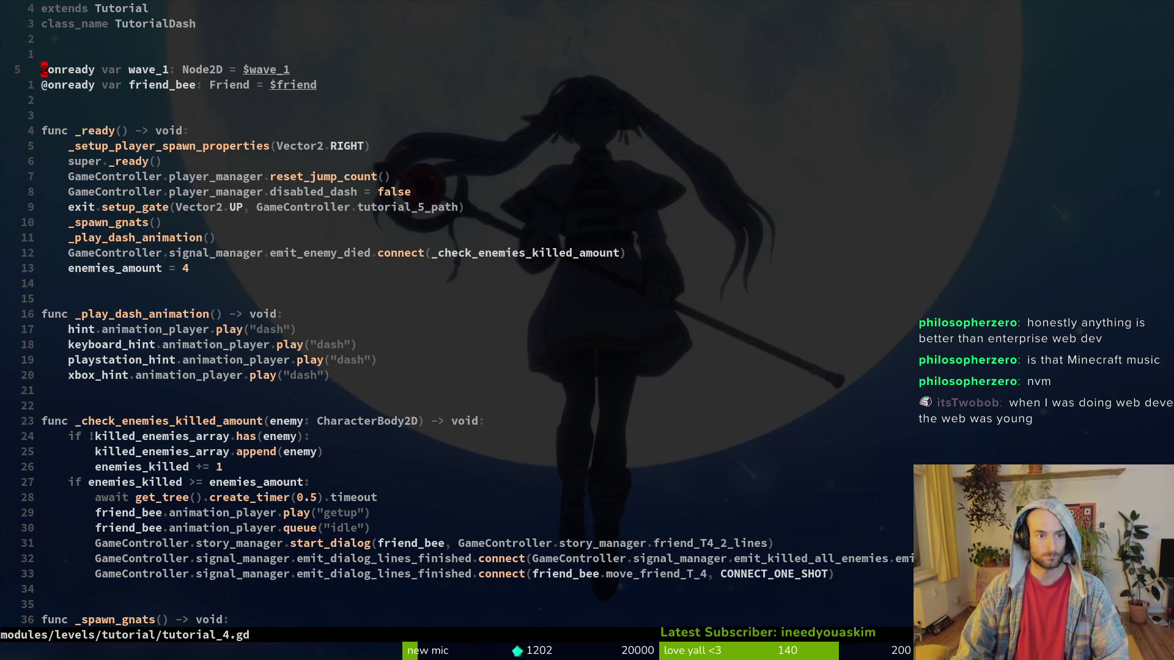
pyautogui.press('y')
pyautogui.press('p')
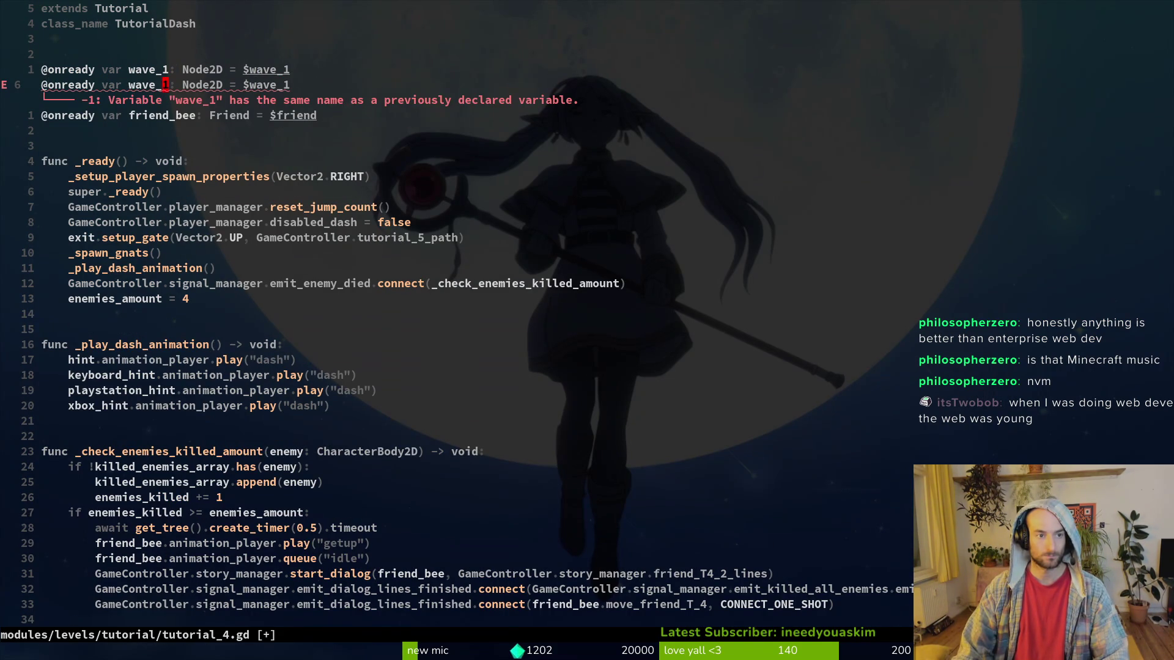
pyautogui.press('r')
pyautogui.press('2')
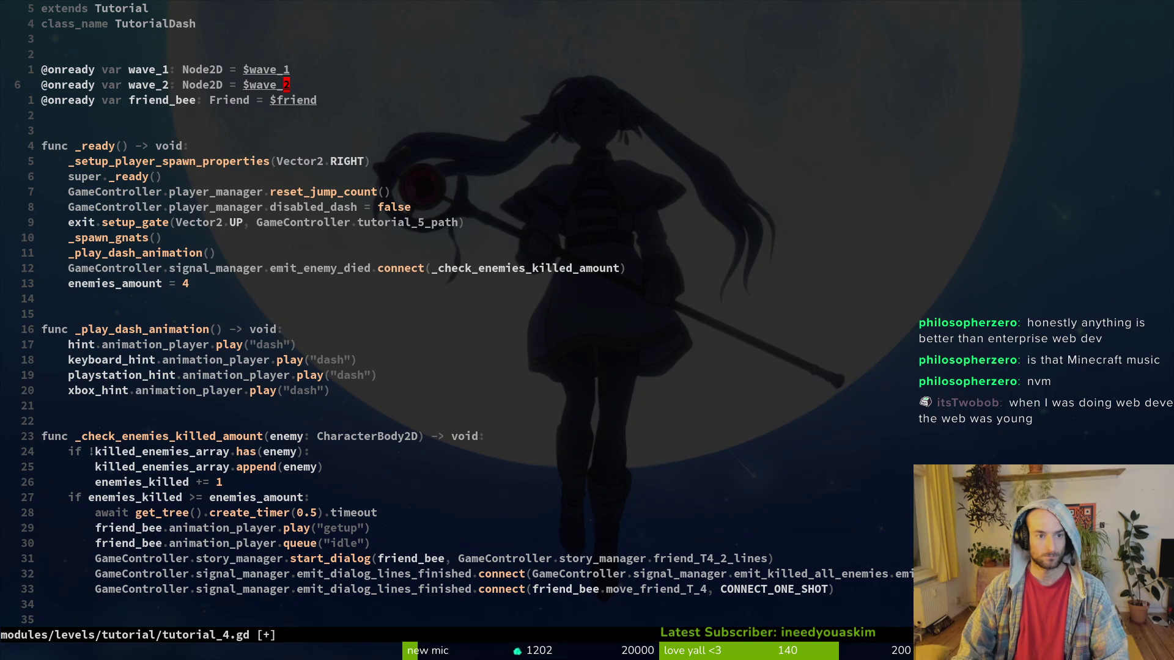
pyautogui.write(':w')
pyautogui.press('Return')
# Make the spawn loop and its spawn call use wave_1, saving the script.
pyautogui.hotkey('ctrl', 'd')
pyautogui.hotkey('ctrl', 'd')
pyautogui.write('kkjciwwave_1')
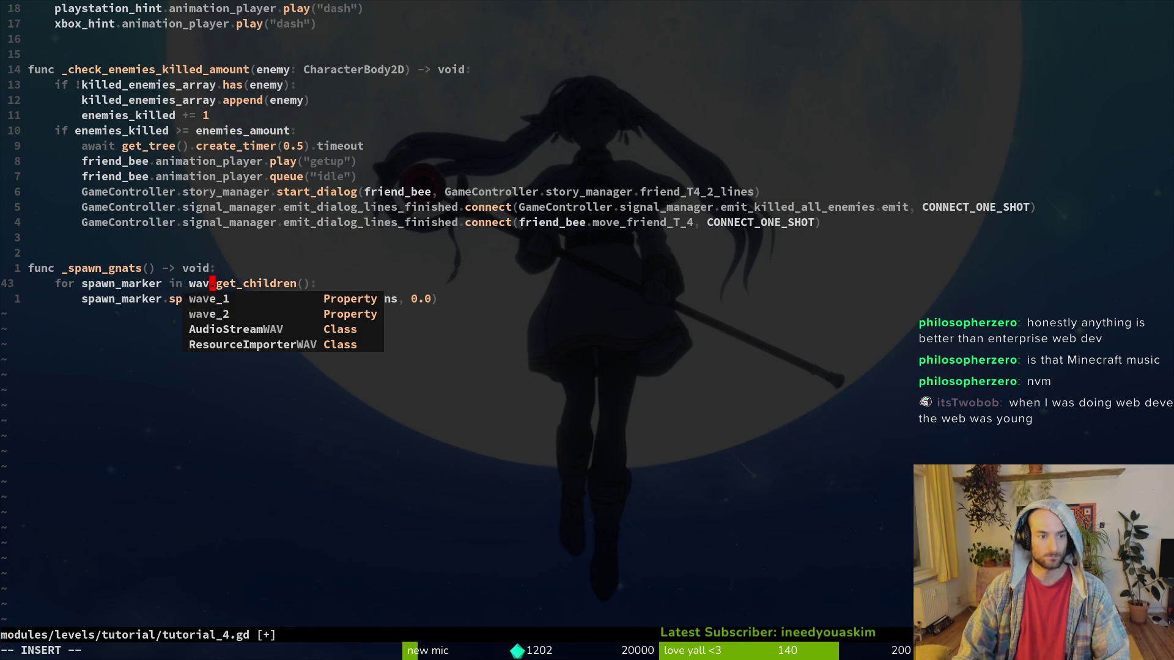
pyautogui.press('Escape')
pyautogui.write(':w')
pyautogui.press('Return')
pyautogui.press('j')
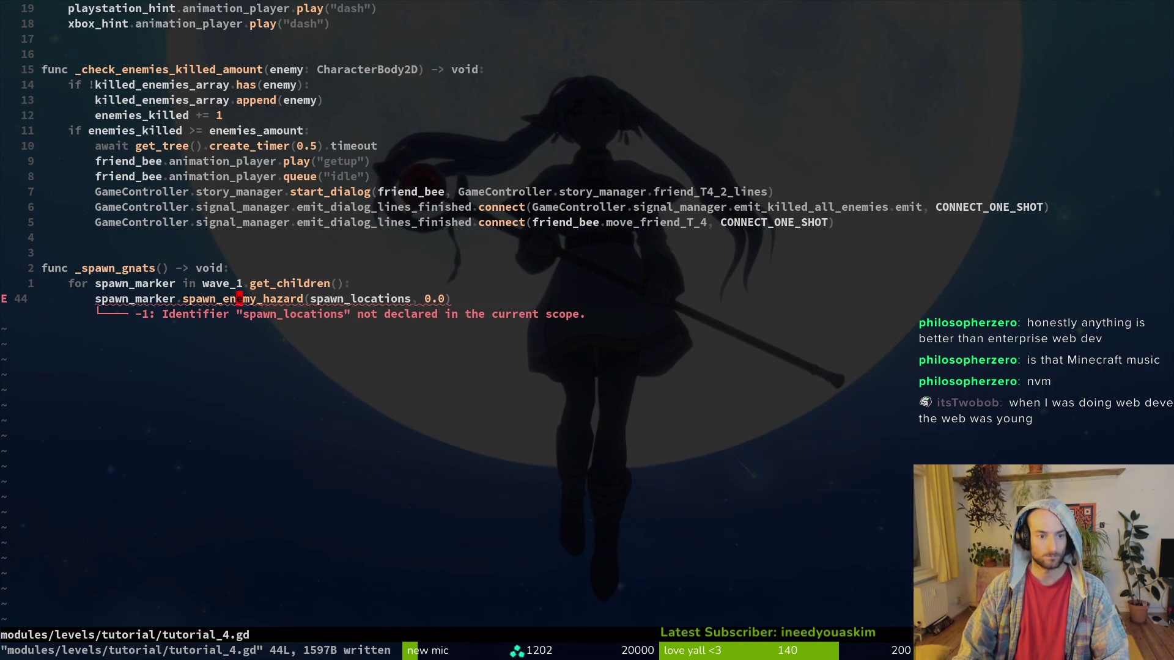
pyautogui.write('bciwwave_1')
pyautogui.press('Escape')
pyautogui.write(':w')
pyautogui.press('Return')
# Rename the _spawn_gnats function to _spawn_wave.
pyautogui.press('k')
pyautogui.press('k')
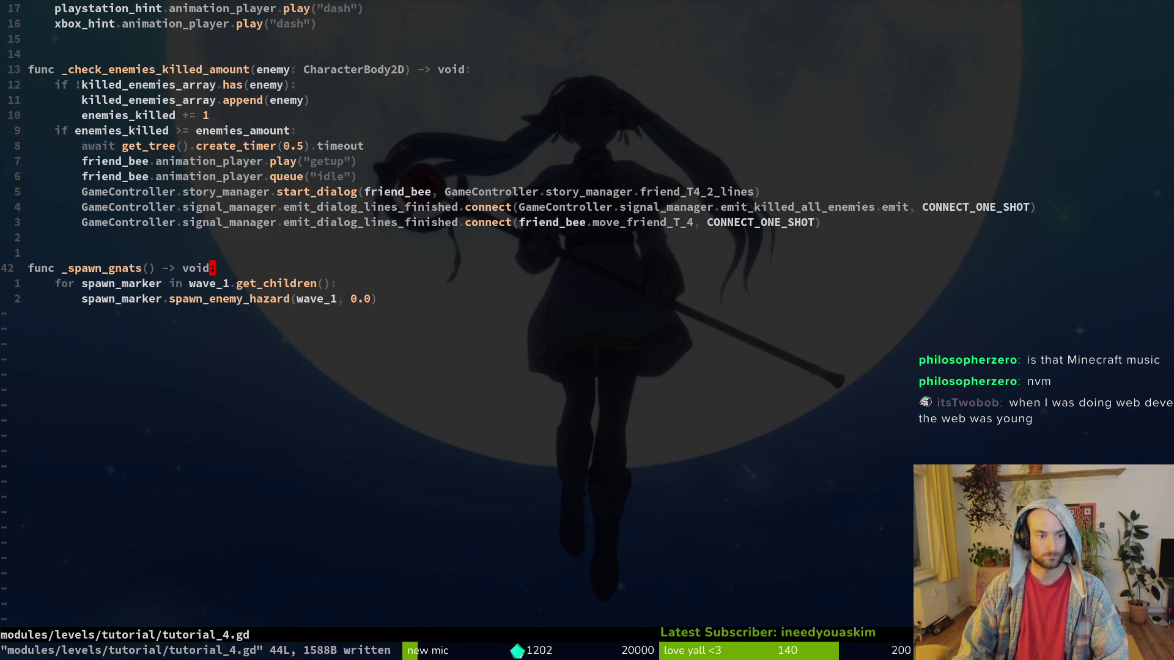
pyautogui.press('b')
pyautogui.write('ciw')
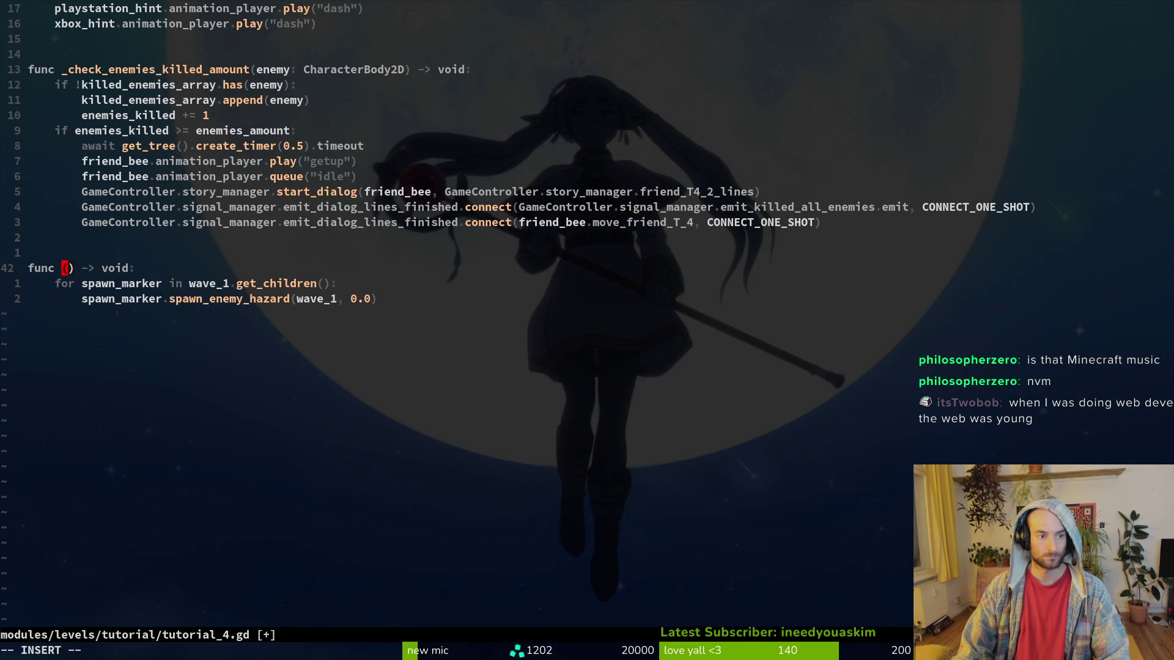
pyautogui.write('_spaw')
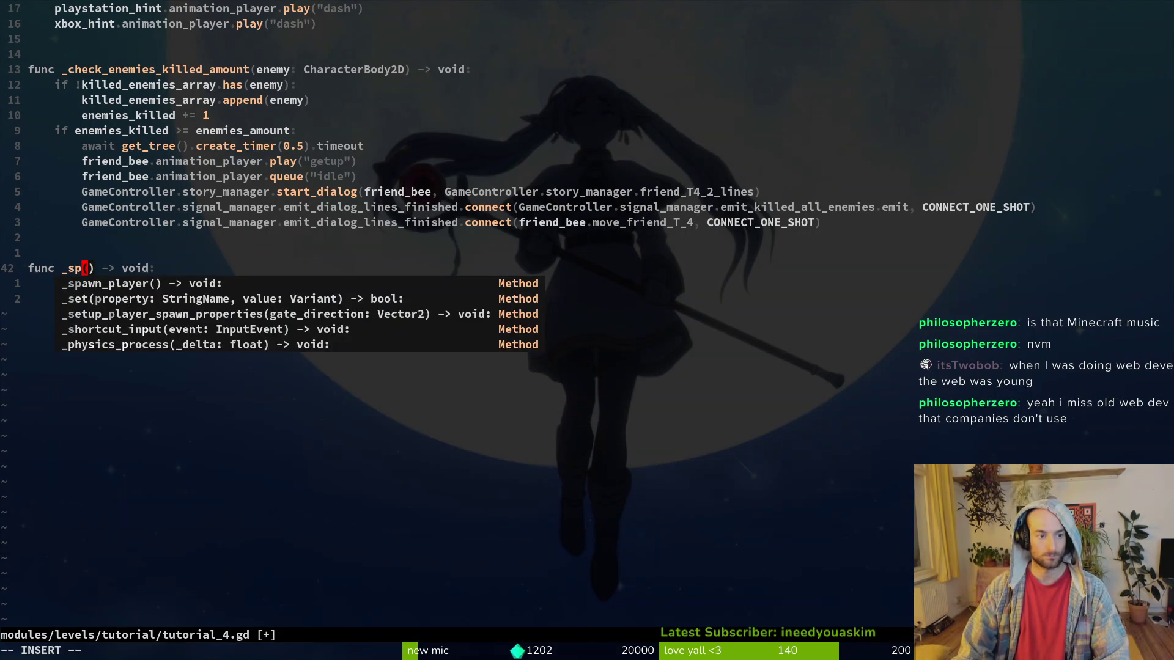
pyautogui.write('n_wave')
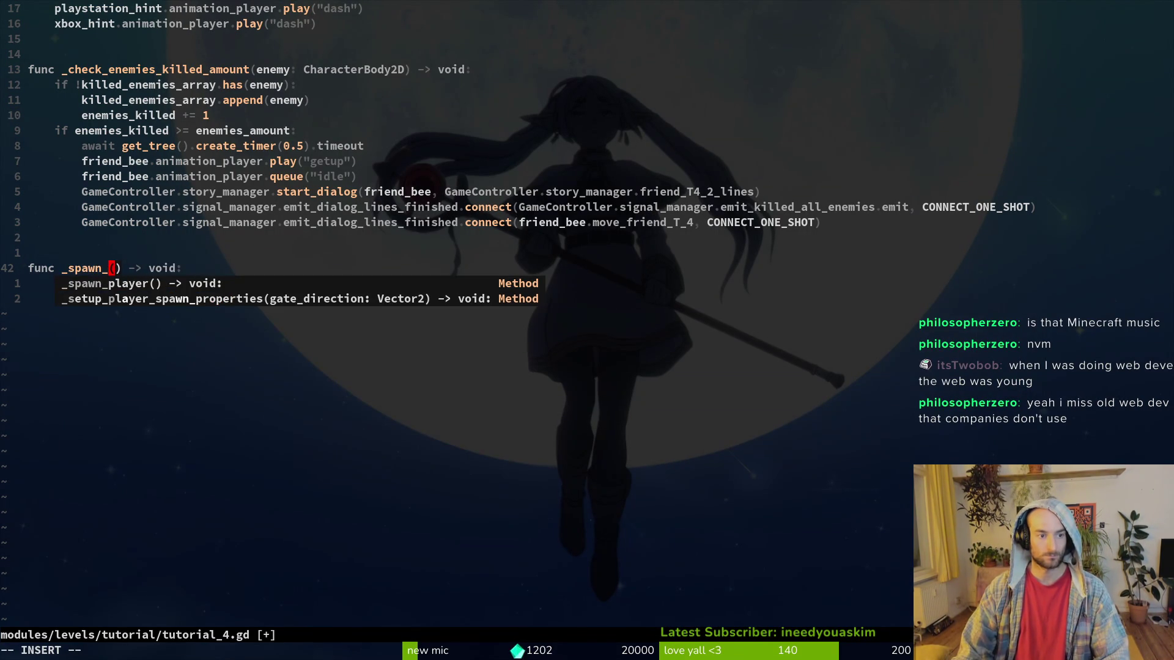
# Add a wave: int parameter and wrap the for loop in if wave == 1, then save.
pyautogui.click(158, 268)
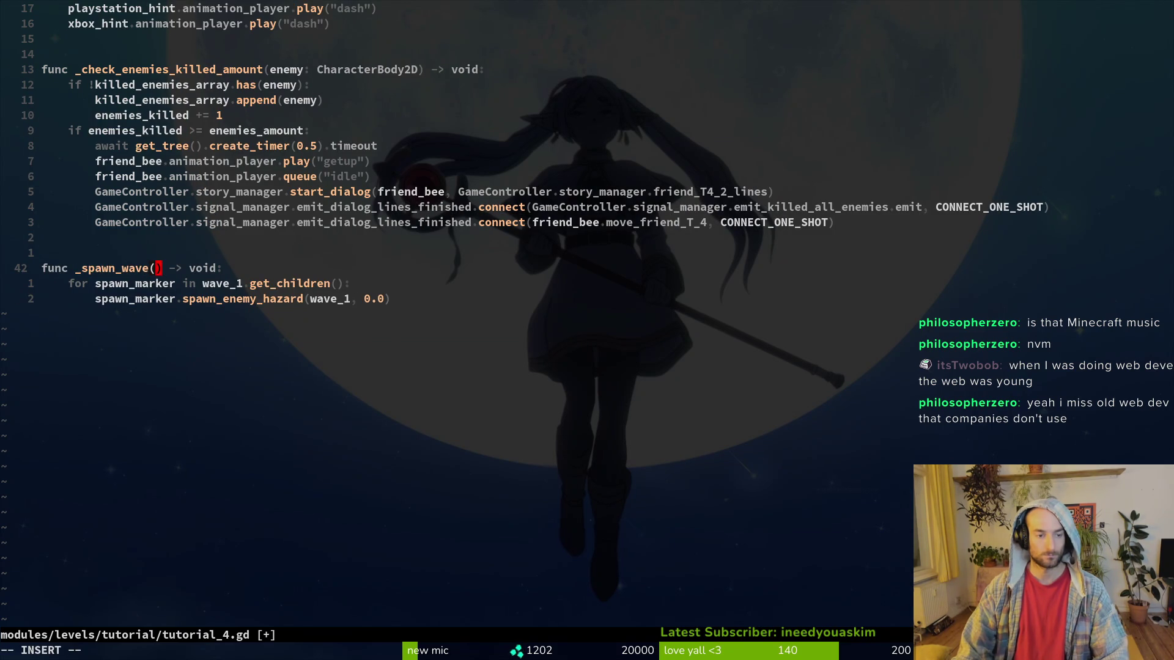
pyautogui.write('wave: In')
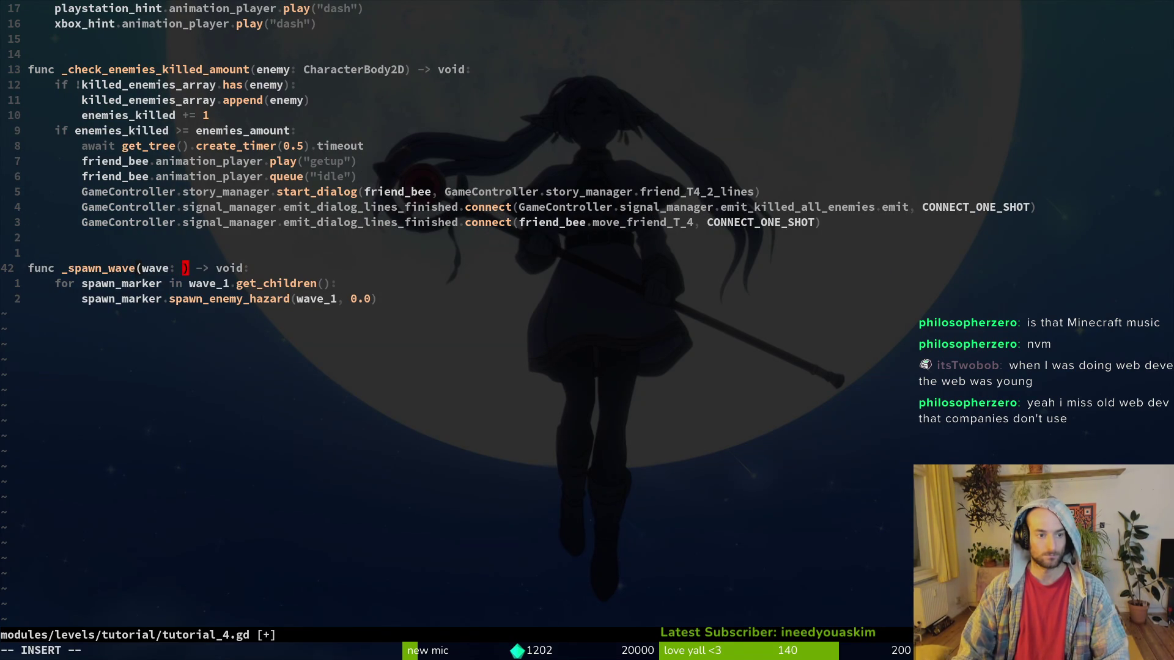
pyautogui.write('t')
pyautogui.press('Escape')
pyautogui.write('o')
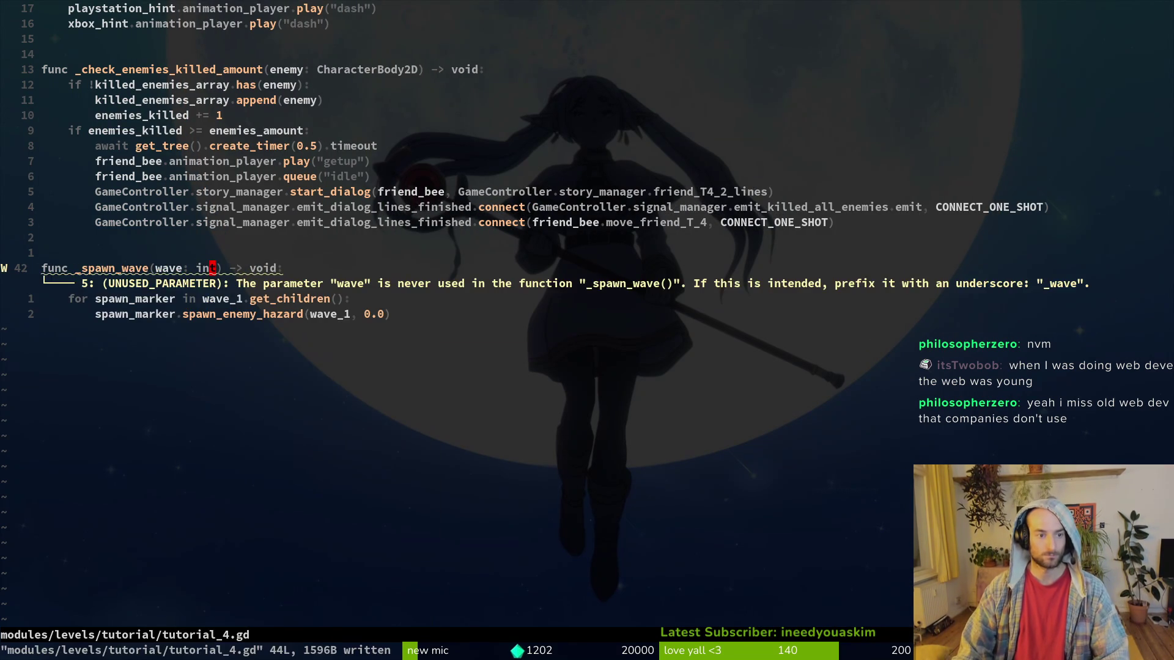
pyautogui.write('if ')
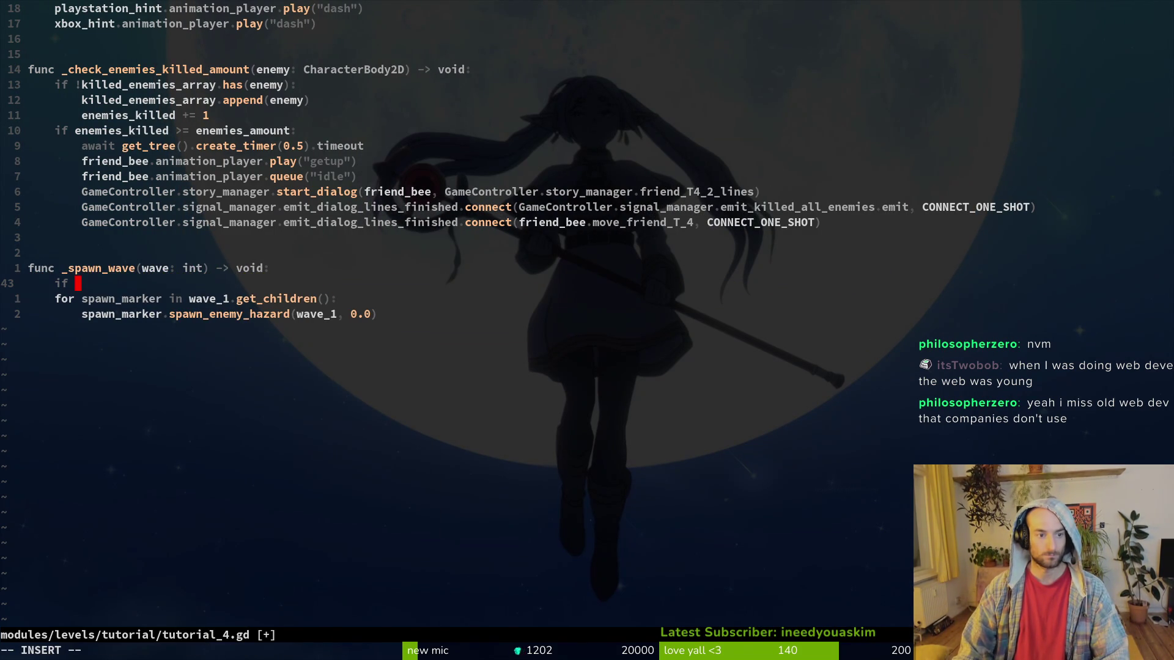
pyautogui.write('wave')
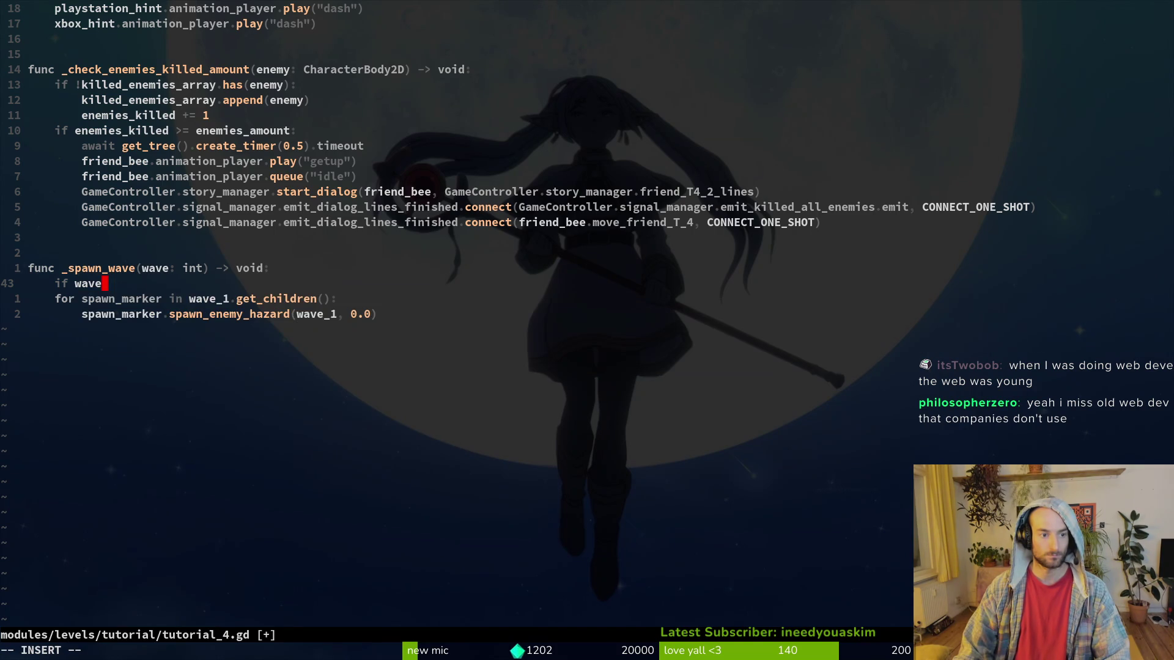
pyautogui.write(' 1:')
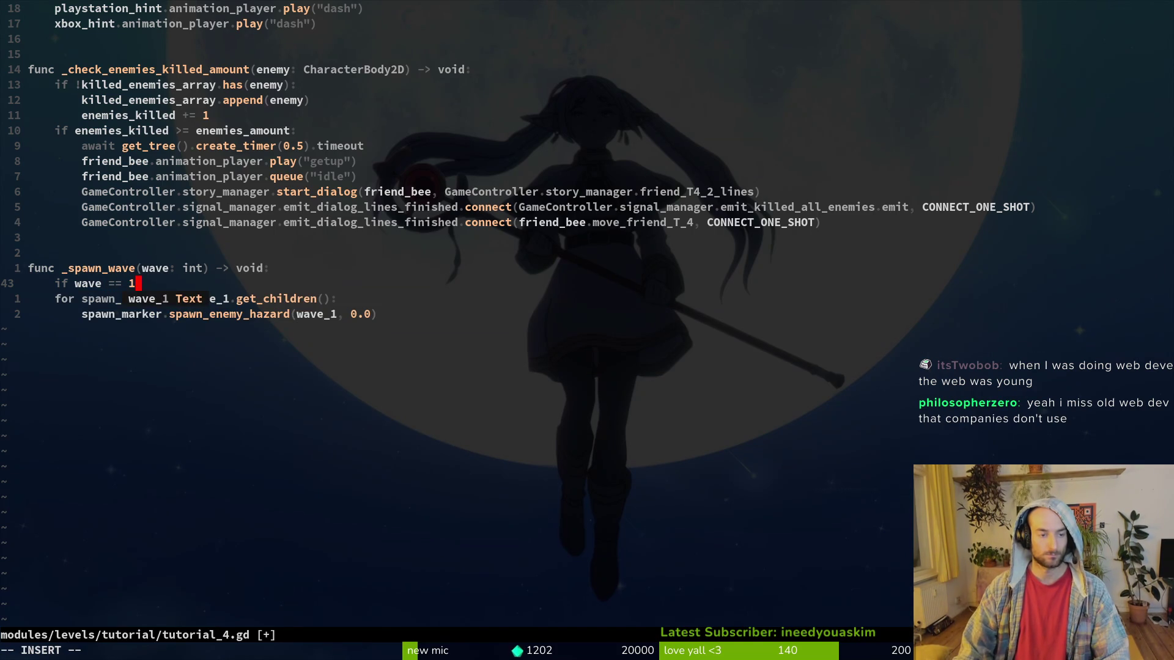
pyautogui.press('Escape')
pyautogui.press('j')
pyautogui.press('V')
pyautogui.press('j')
pyautogui.press('>')
pyautogui.write(':w')
pyautogui.press('Return')
# Add an else: branch containing a copy of the for loop, and save.
pyautogui.write('o')
pyautogui.write('lif wave')
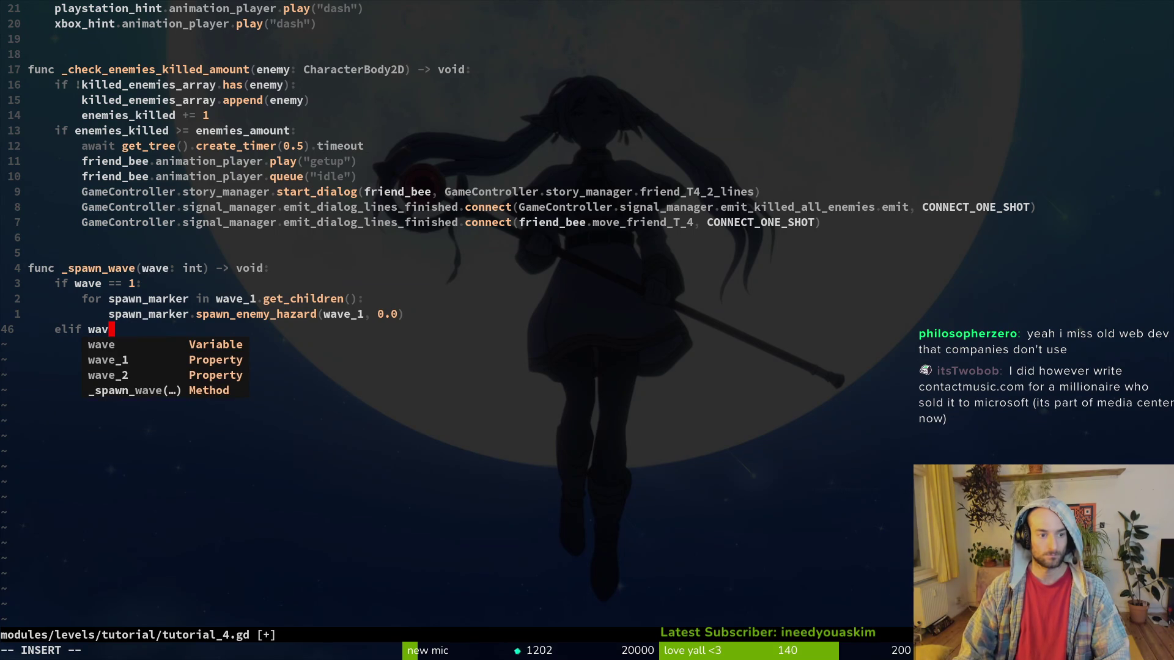
pyautogui.press('BackSpace')
pyautogui.press('BackSpace')
pyautogui.press('BackSpace')
pyautogui.write('se')
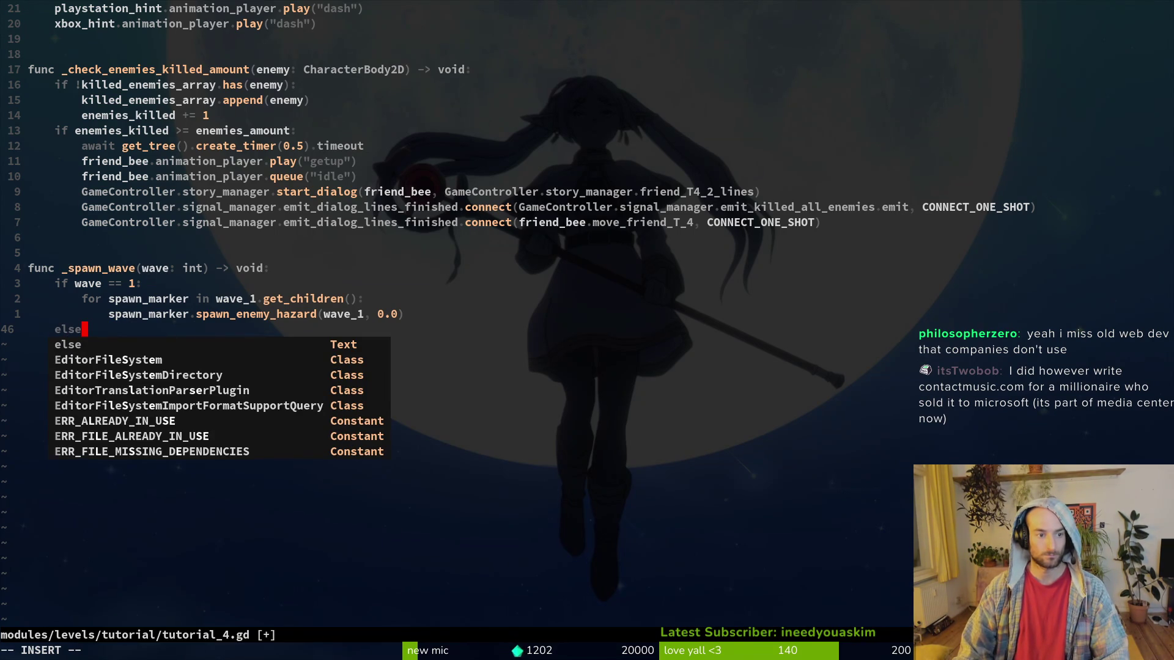
pyautogui.press('Escape')
pyautogui.press('k')
pyautogui.press('V')
pyautogui.press('k')
pyautogui.press('y')
pyautogui.press('j')
pyautogui.press('j')
pyautogui.write('pa:')
pyautogui.press('Escape')
pyautogui.write(':w')
pyautogui.press('Return')
# Point the copied loop and its spawn call at wave_2, and save.
pyautogui.press('j')
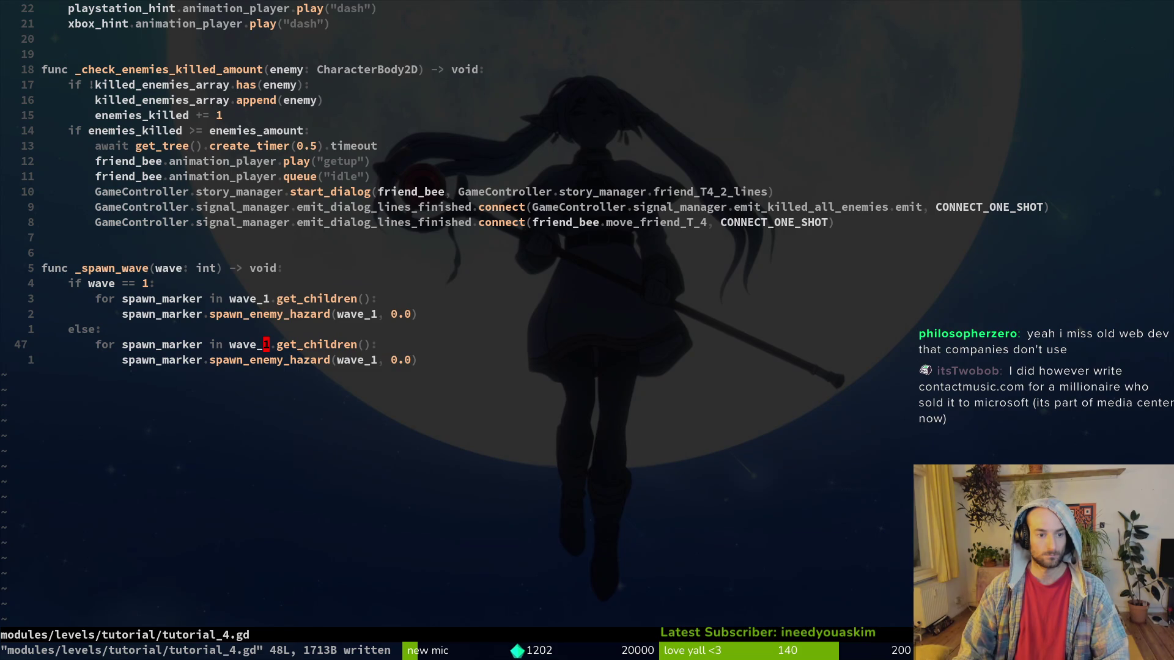
pyautogui.write('2')
pyautogui.press('j')
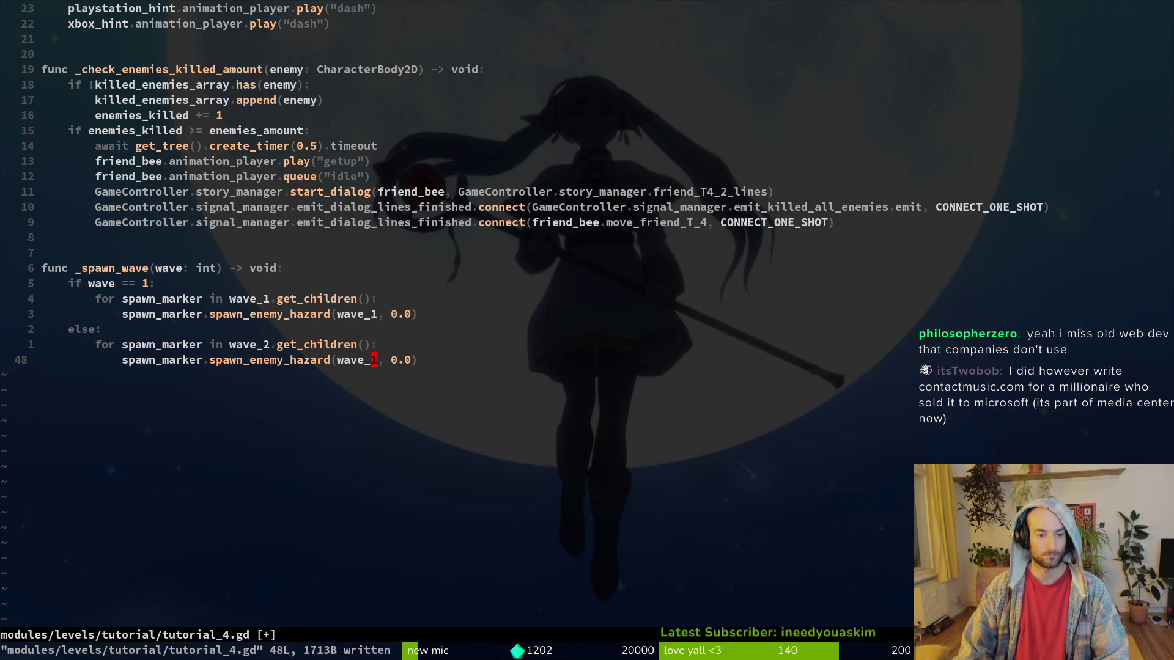
pyautogui.write(':w')
pyautogui.press('Return')
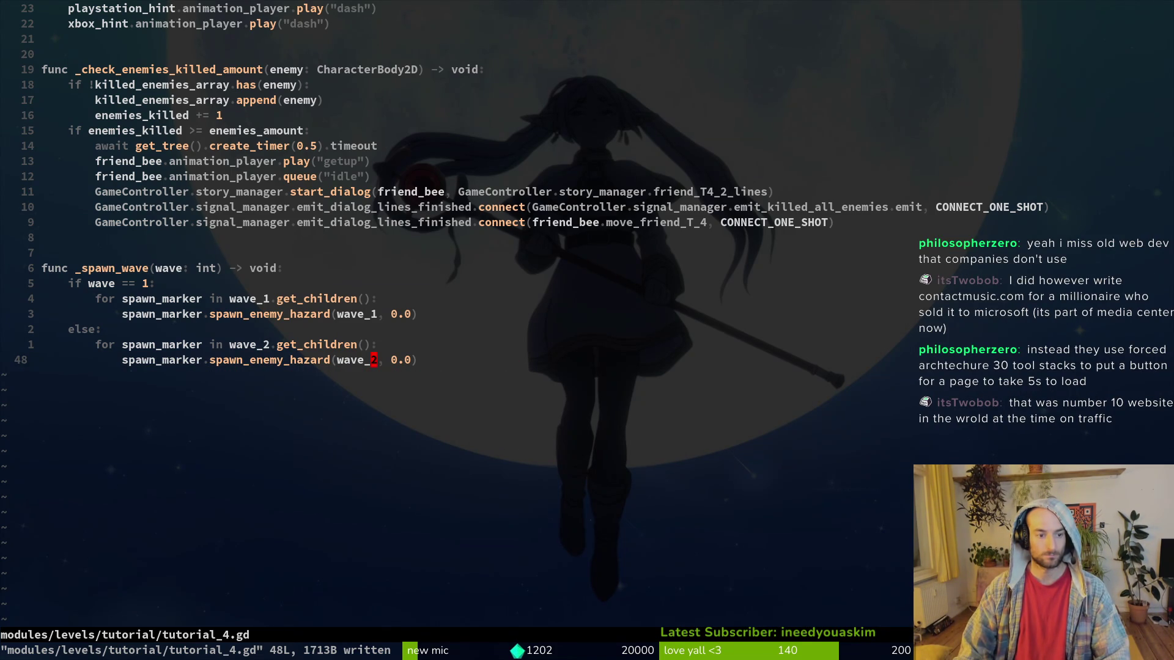
pyautogui.hotkey('ctrl', 'u')
pyautogui.click(373, 99)
pyautogui.scroll(1, 373, 100)
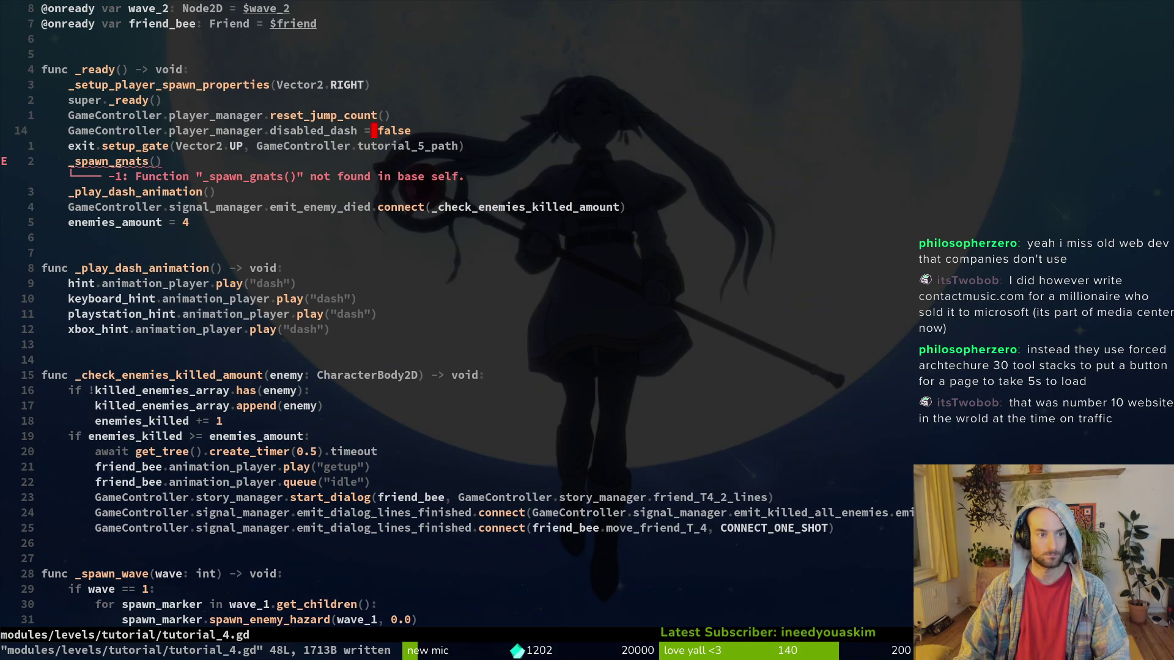
# Replace the _spawn_gnats call in _ready with _spawn_wave(1) and save.
pyautogui.press('j')
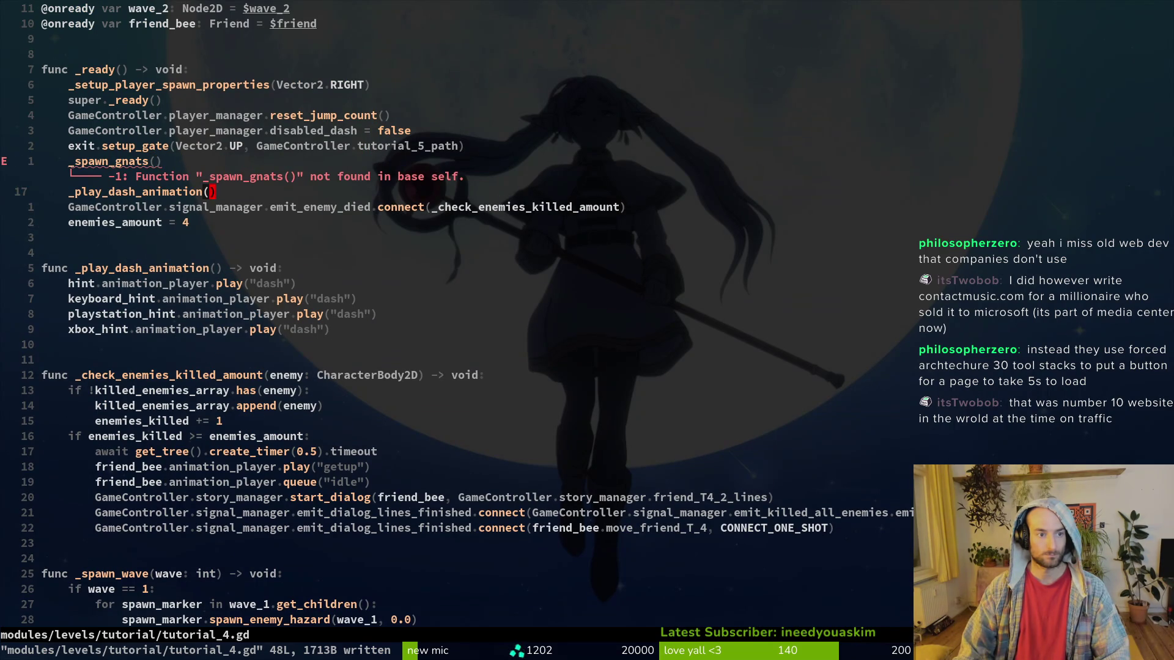
pyautogui.write('ciwspawave')
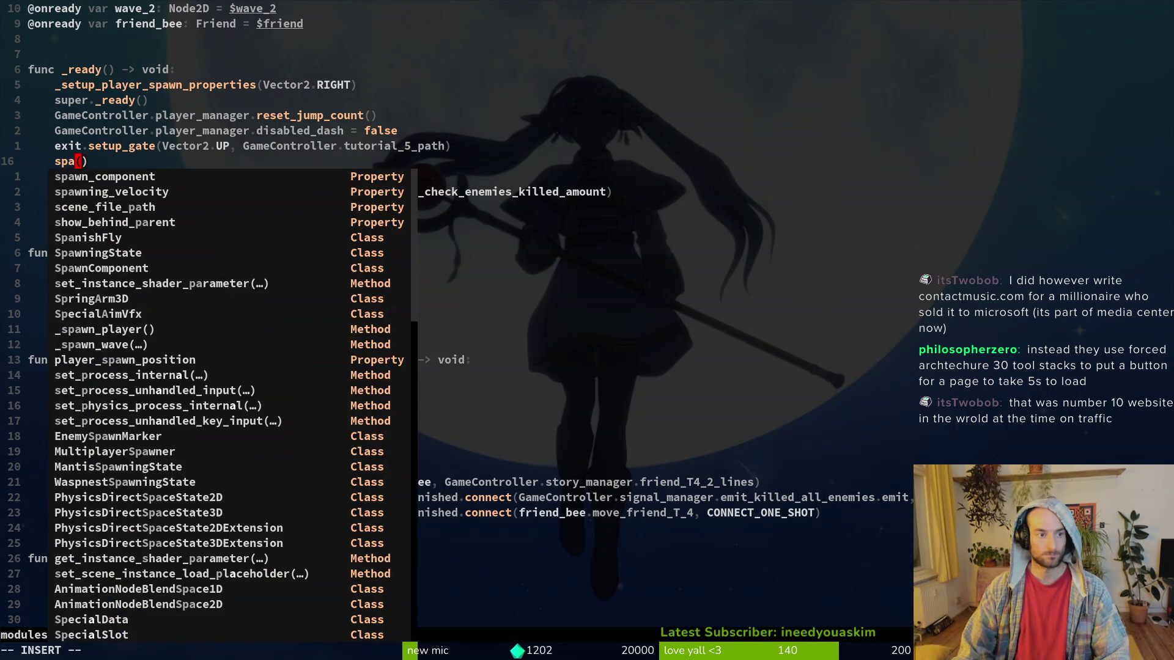
pyautogui.press('Return')
pyautogui.write('1')
pyautogui.press('Escape')
pyautogui.write(':w')
pyautogui.press('Return')
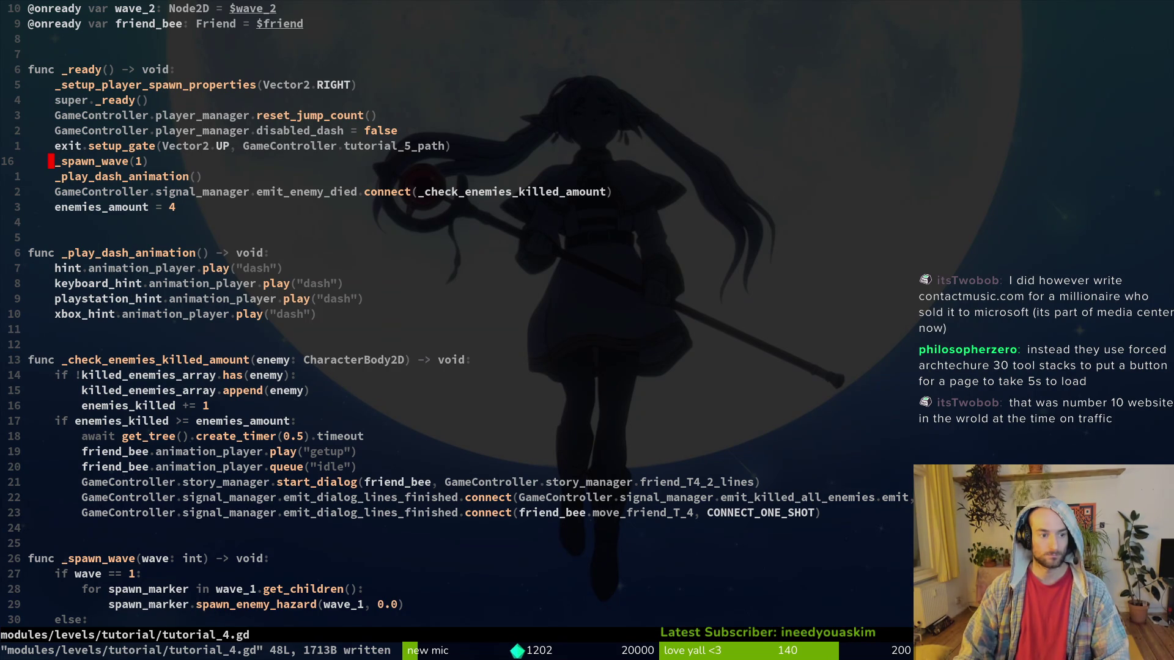
# Copy the _spawn_wave(1) call into _check_enemies_killed_amount, indent it, and save.
pyautogui.press('y')
pyautogui.press('y')
pyautogui.press('1')
pyautogui.press('7')
pyautogui.press('j')
pyautogui.press('p')
pyautogui.hotkey('shift', 'v')
pyautogui.press('>')
pyautogui.write(':w')
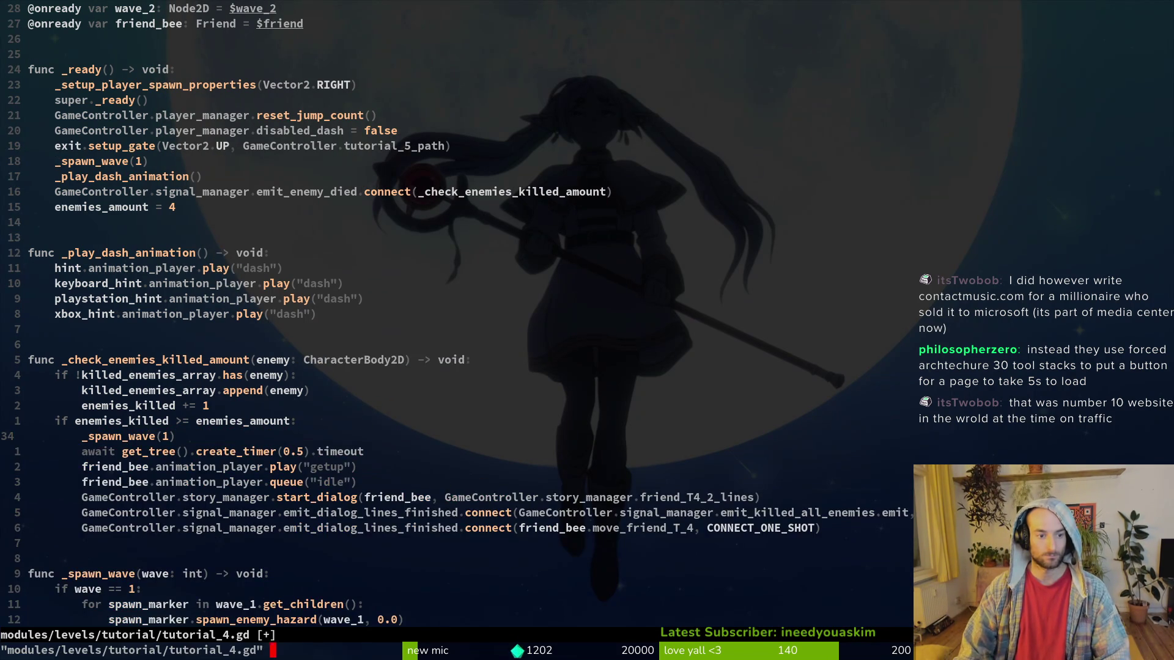
pyautogui.press('Return')
# Move the pasted call above the enemies_amount check and change it to _spawn_wave(2).
pyautogui.press('d')
pyautogui.press('d')
pyautogui.press('k')
pyautogui.hotkey('shift', 'p')
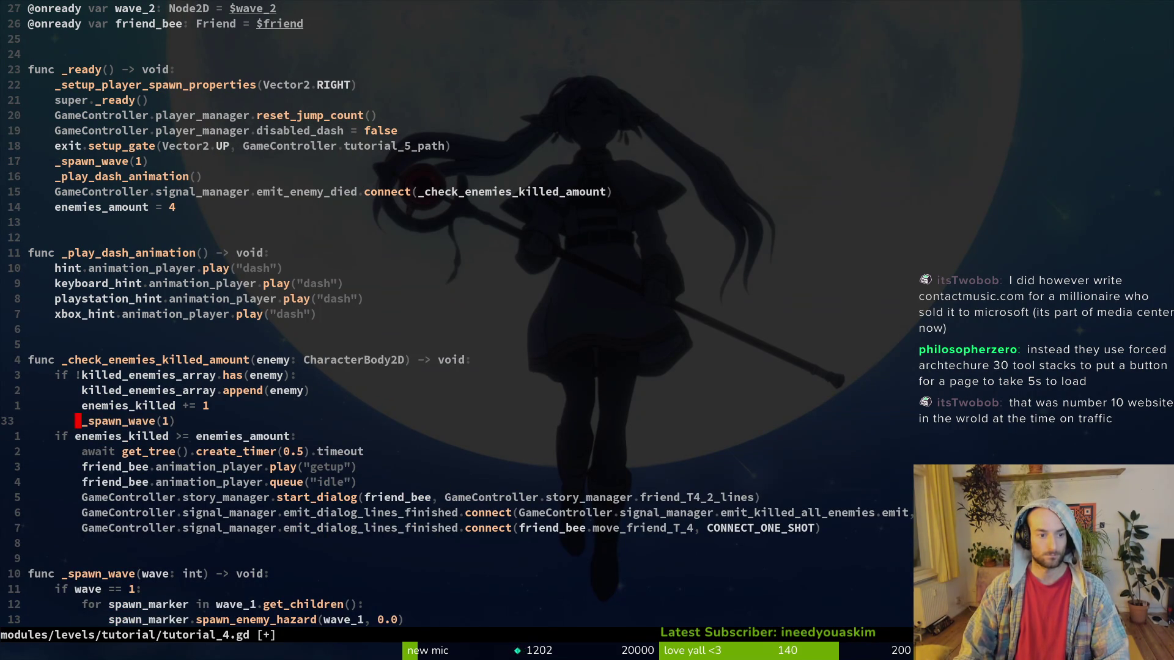
pyautogui.press('r')
pyautogui.press('2')
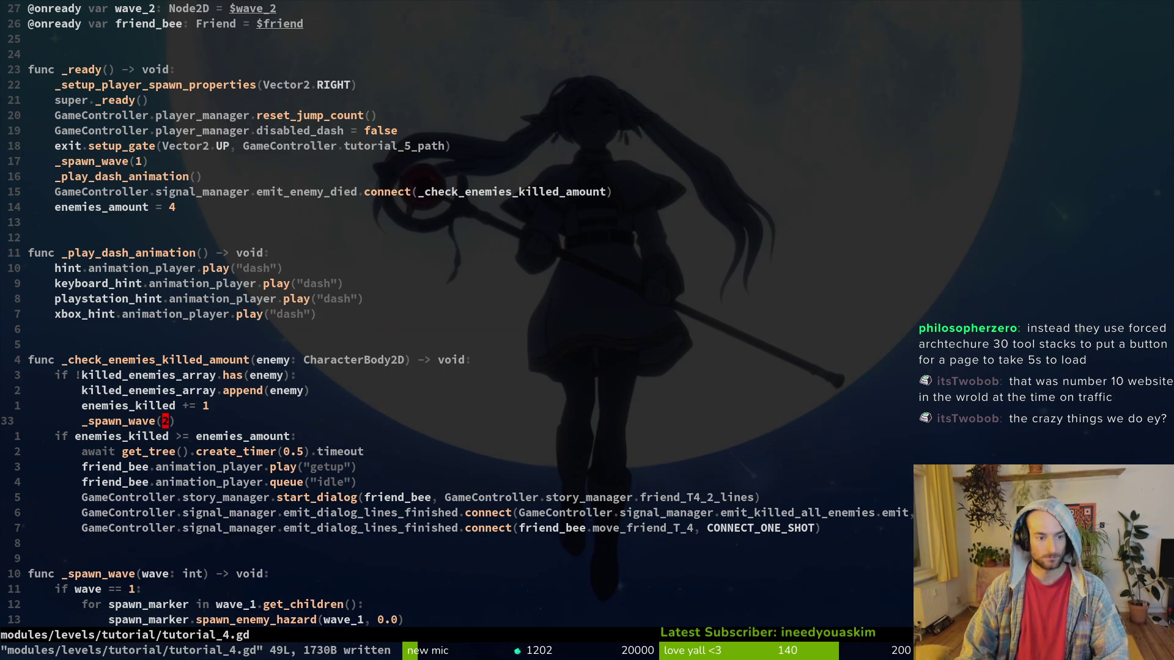
# Duplicate the enemies_killed check line and change the copy to `if enemies_killed == 1:`.
pyautogui.press('j')
pyautogui.press('^')
pyautogui.press('y')
pyautogui.press('y')
pyautogui.press('p')
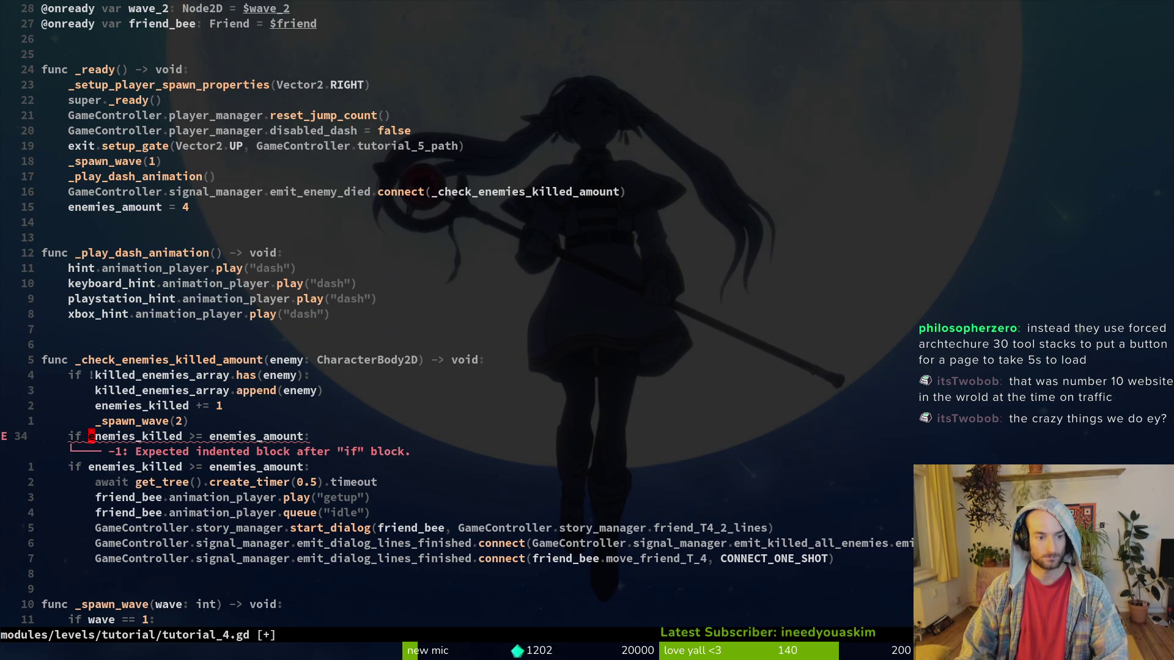
pyautogui.press('h')
pyautogui.press('s')
pyautogui.press('Delete')
pyautogui.press('Escape')
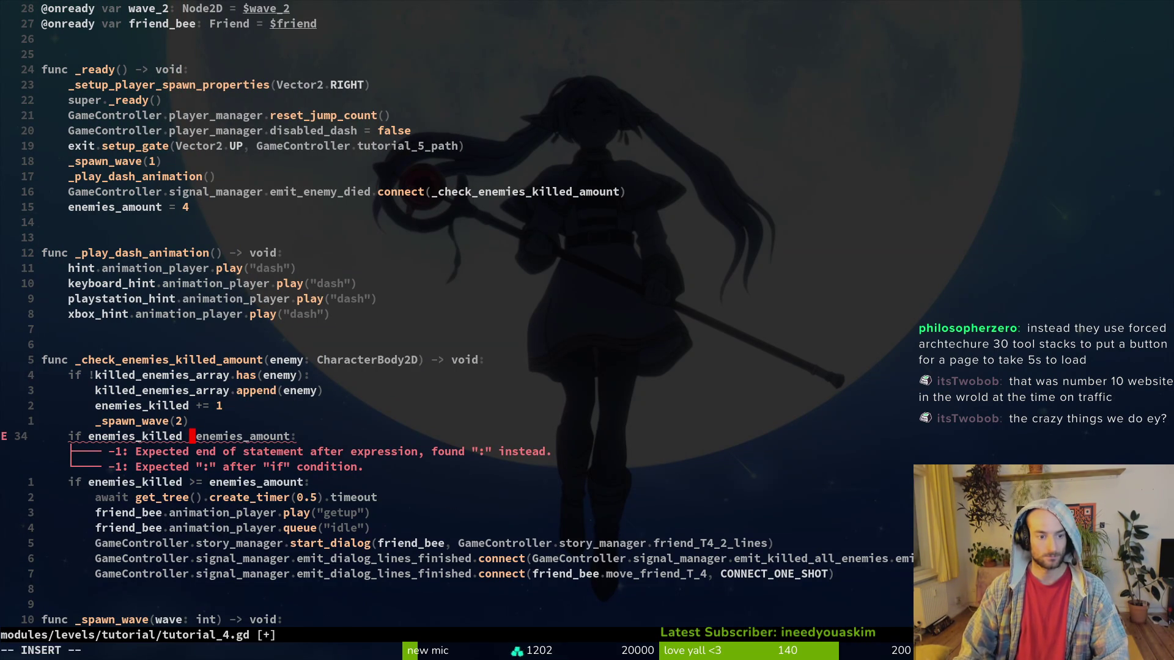
pyautogui.write('a==')
pyautogui.hotkey('shift', 'c')
pyautogui.write('1:')
pyautogui.press('Escape')
# Move the new condition above _spawn_wave(2), indent the call under it, and save.
pyautogui.press('k')
pyautogui.hotkey('shift', 'v')
pyautogui.hotkey('shift', 'j')
pyautogui.write(':w')
pyautogui.press('Return')
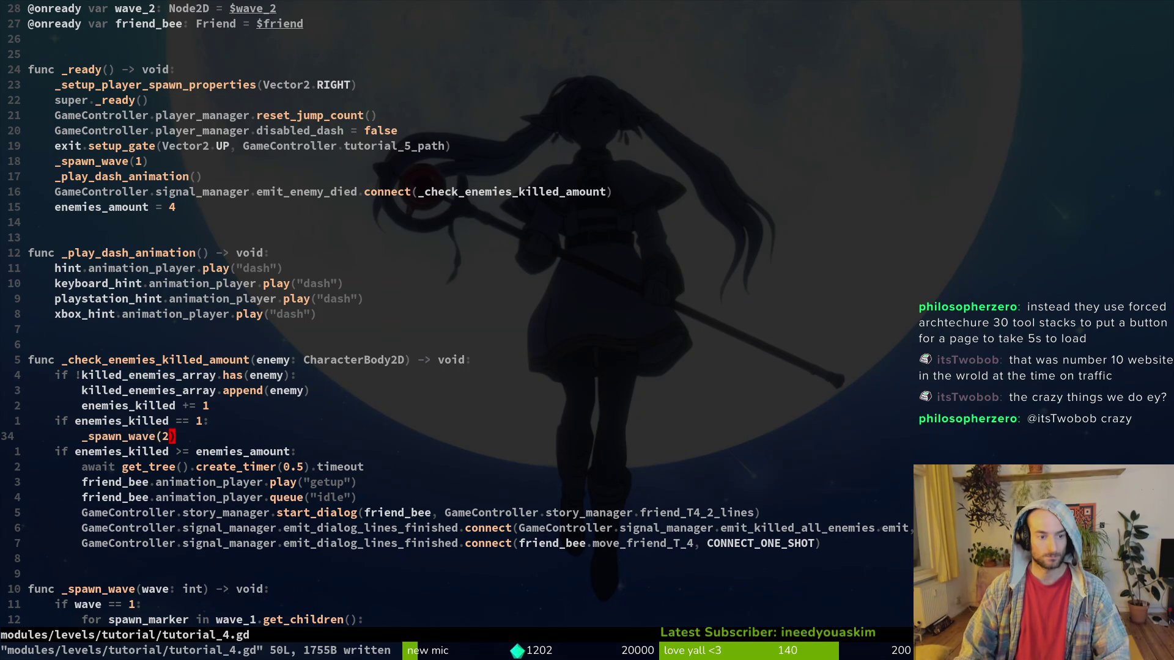
# Review the timer code and the kill-check function in tutorial_4.gd.
pyautogui.press('j')
pyautogui.press('j')
pyautogui.press('j')
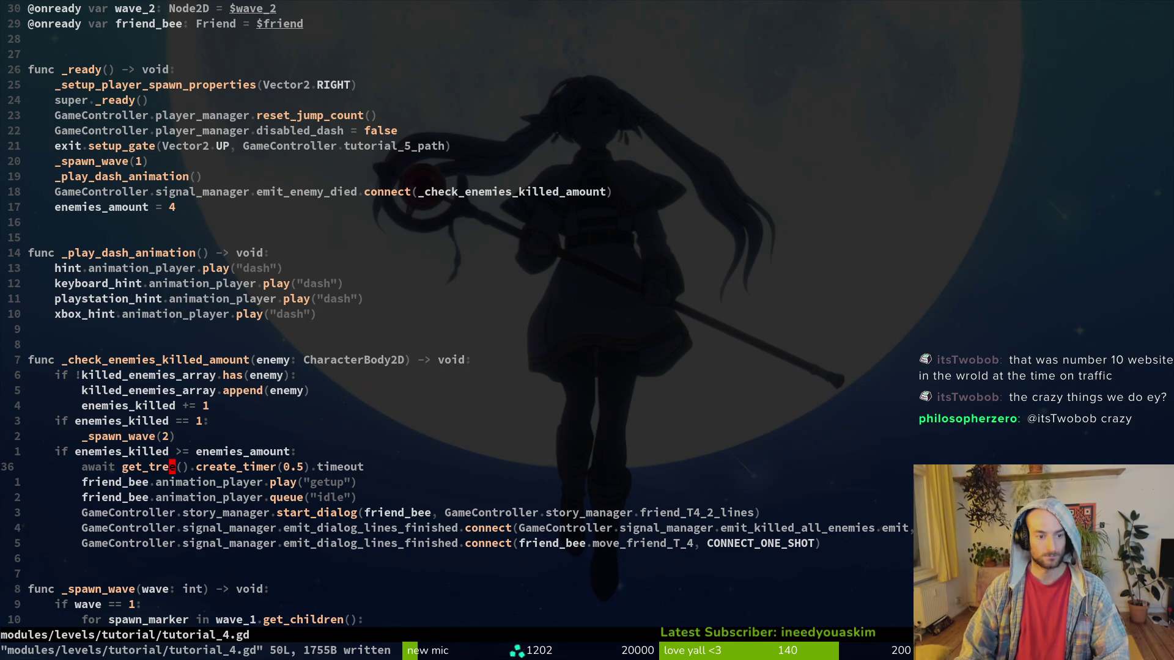
pyautogui.press('k')
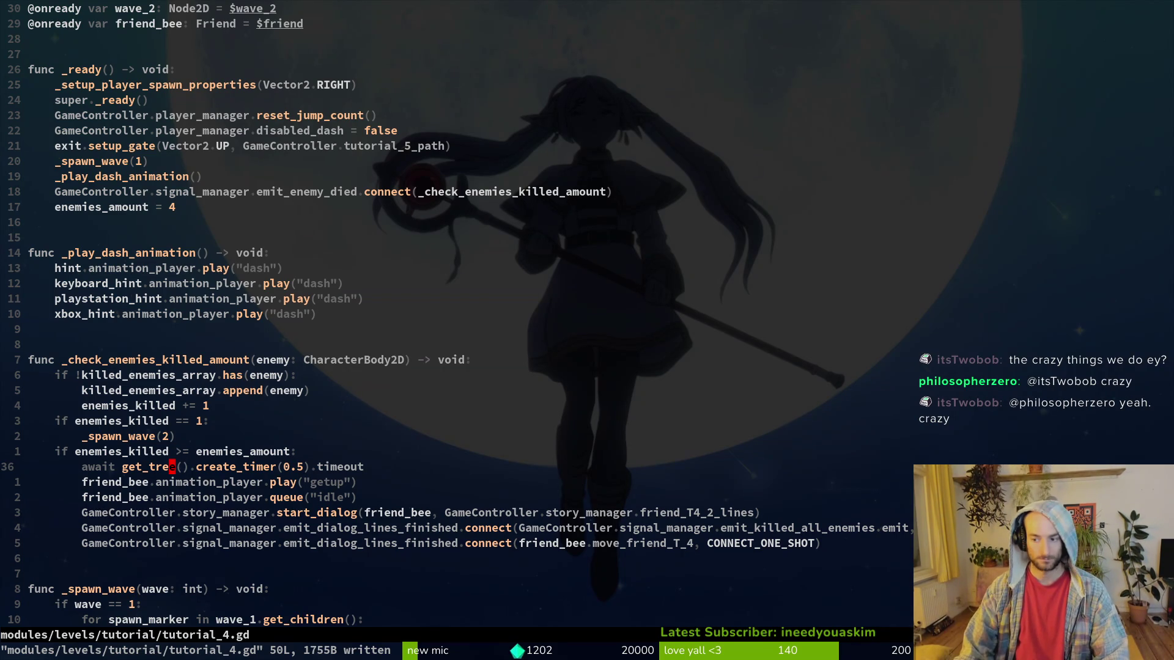
pyautogui.press('k')
pyautogui.press('k')
pyautogui.press('k')
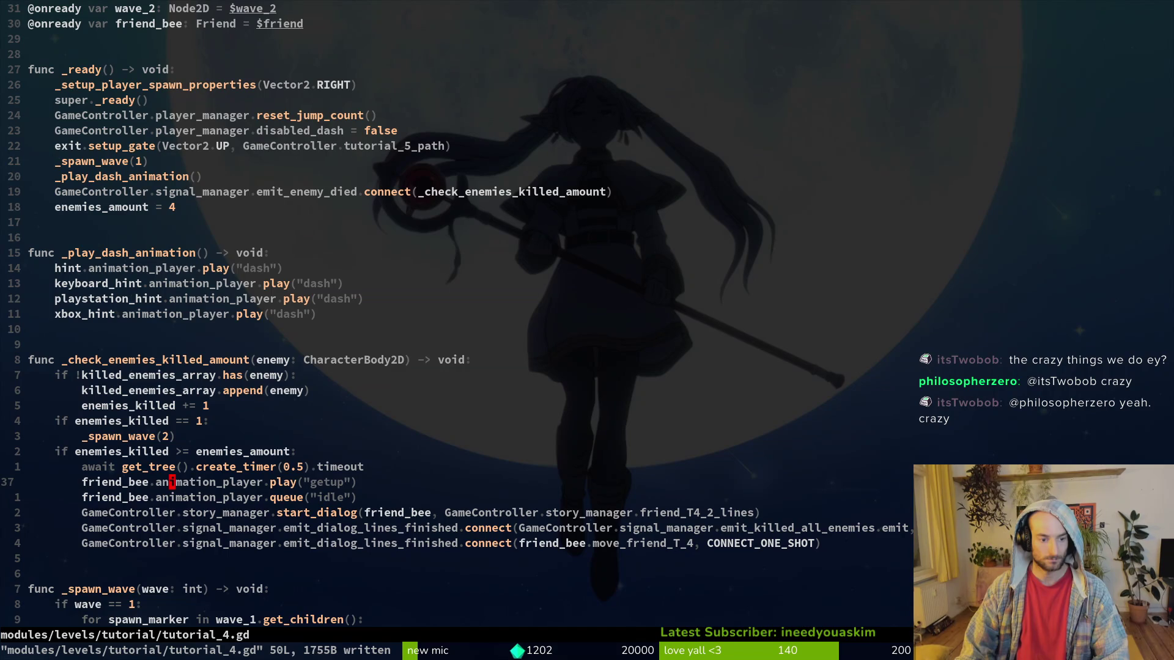
pyautogui.hotkey('ctrl', 'u')
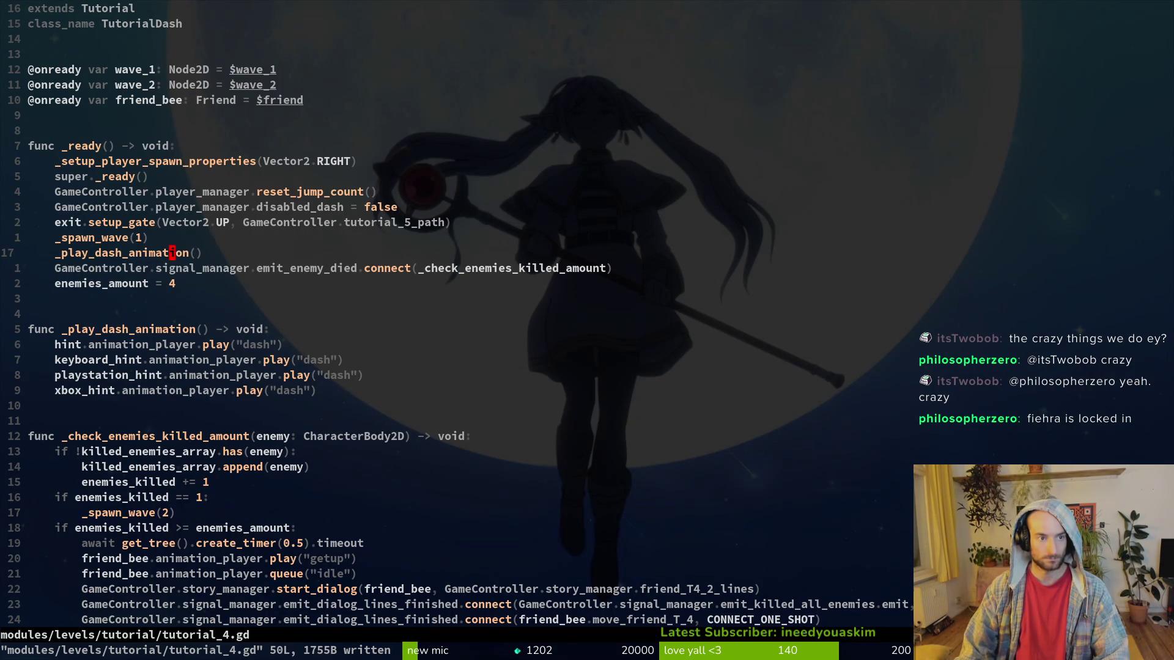
pyautogui.hotkey('ctrl', 'd')
# Run the game and load level 2-4 from the debug level select to test the waves.
pyautogui.hotkey('alt', 'Tab')
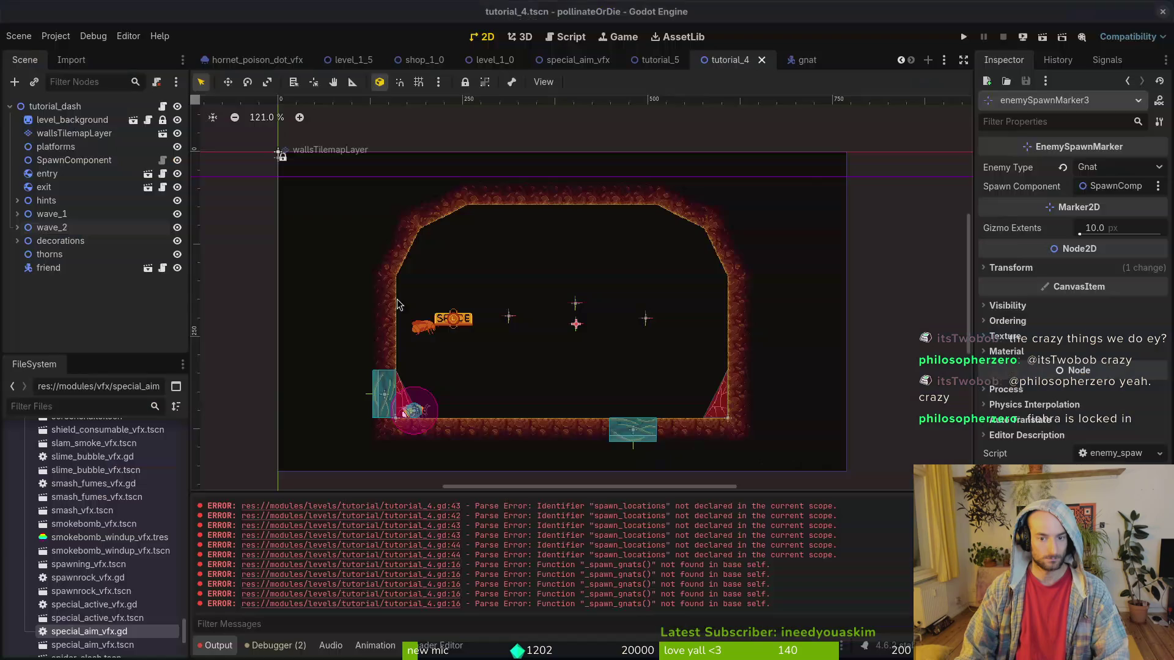
pyautogui.press('F6')
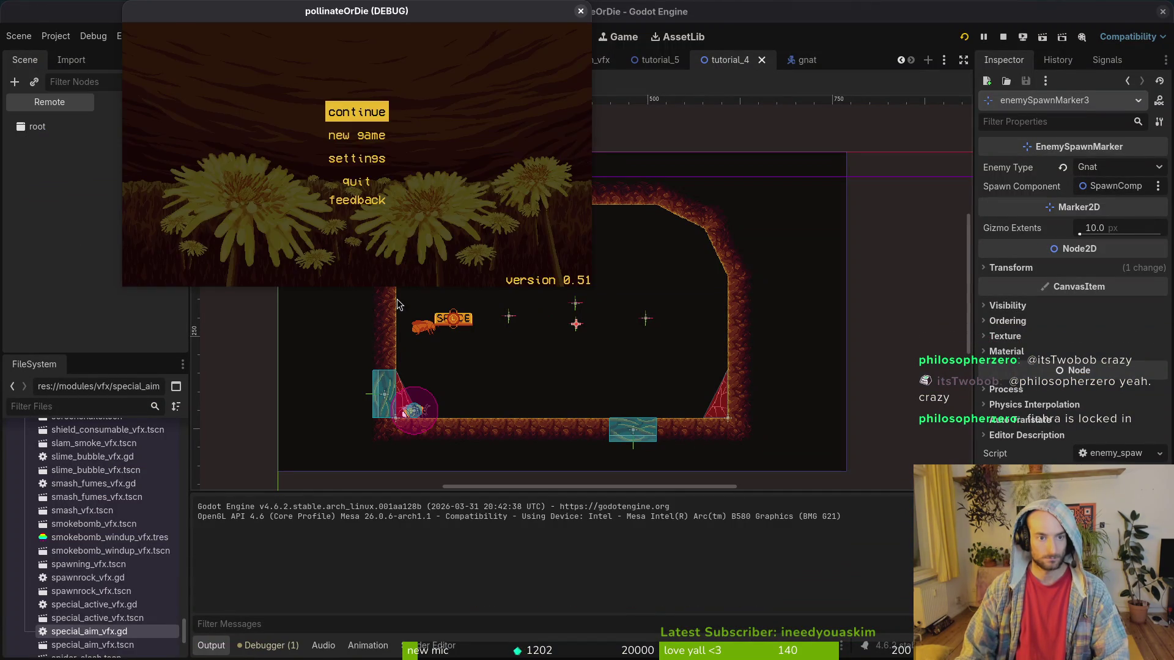
pyautogui.press('Escape')
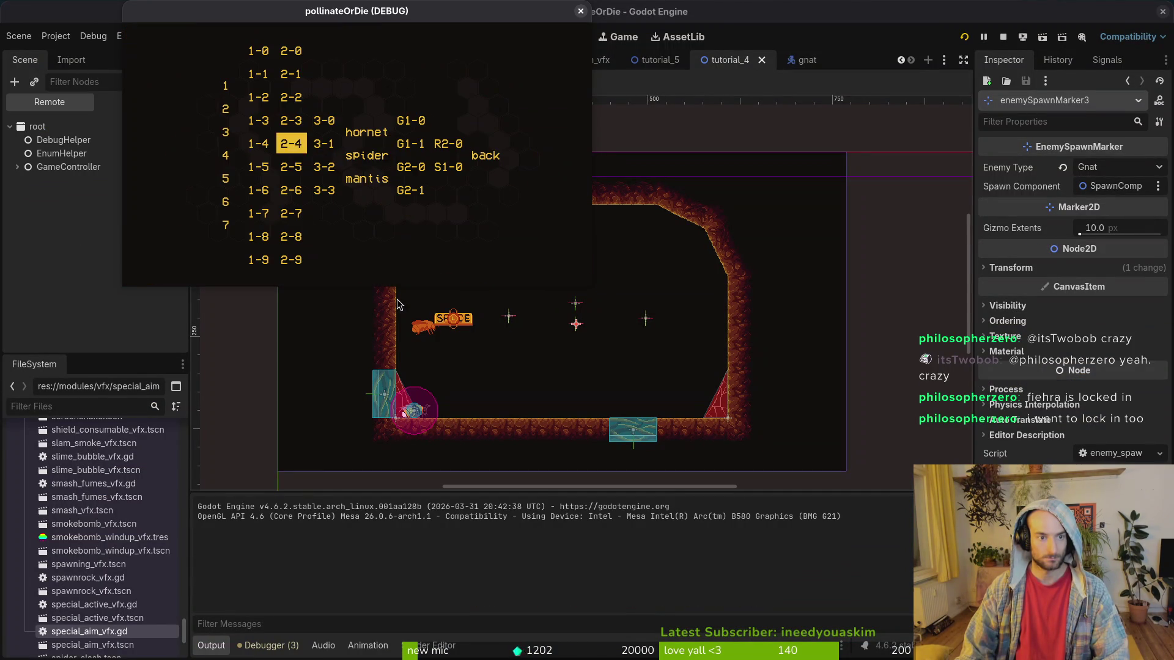
pyautogui.press('Return')
pyautogui.press('space')
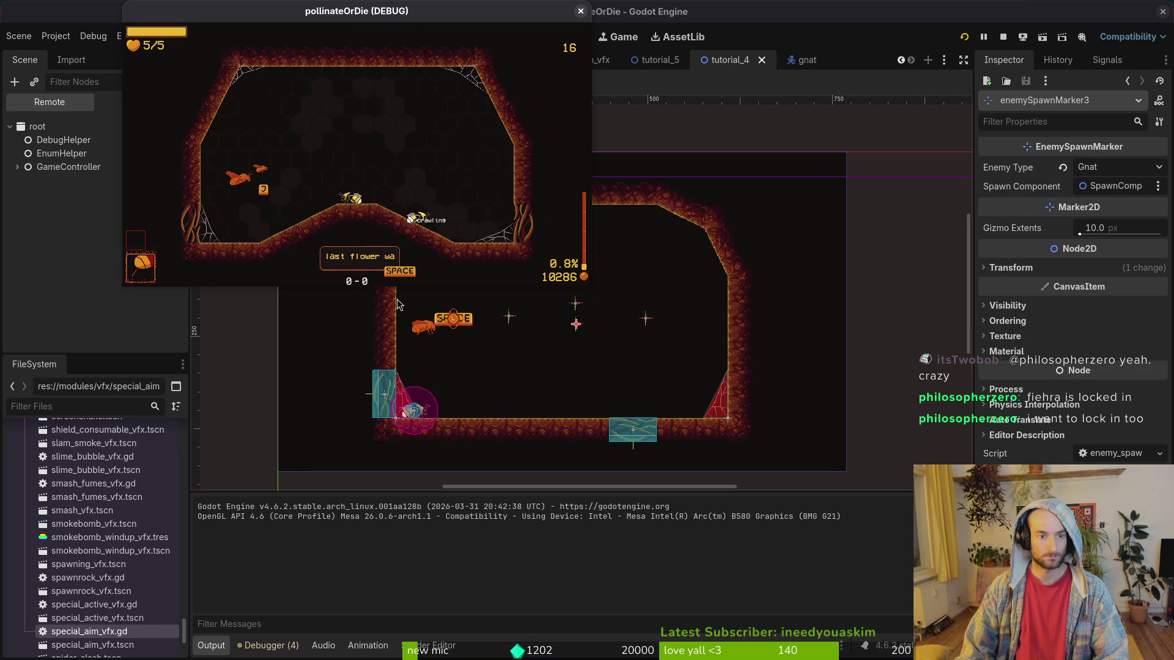
pyautogui.press('space')
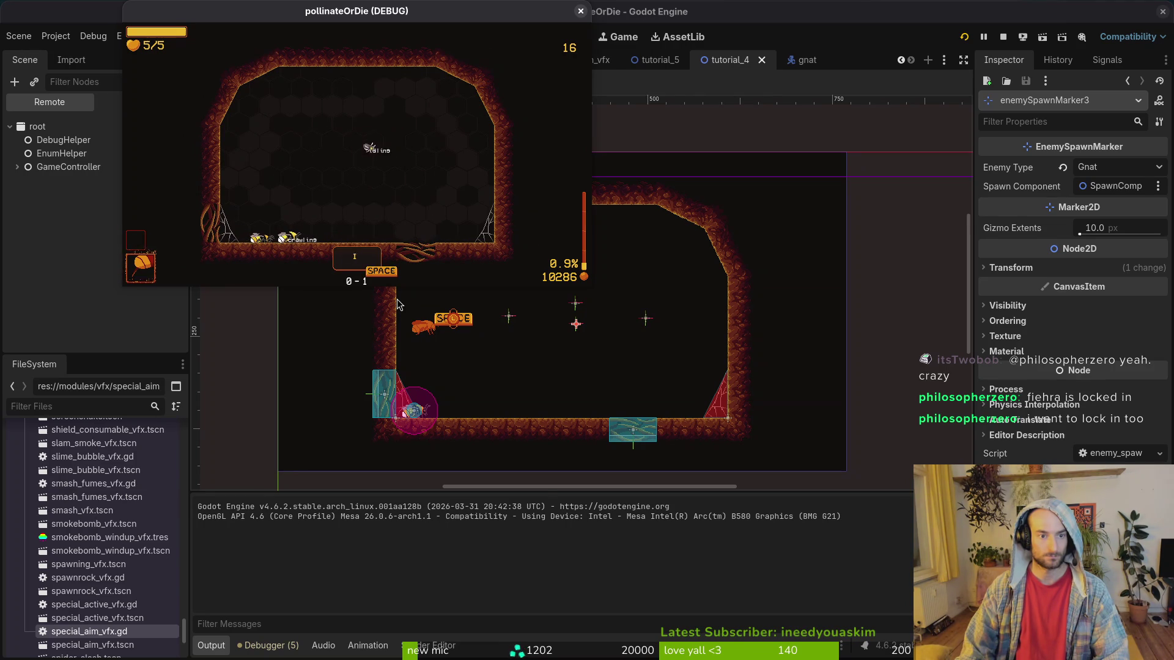
pyautogui.press('space')
pyautogui.press('space')
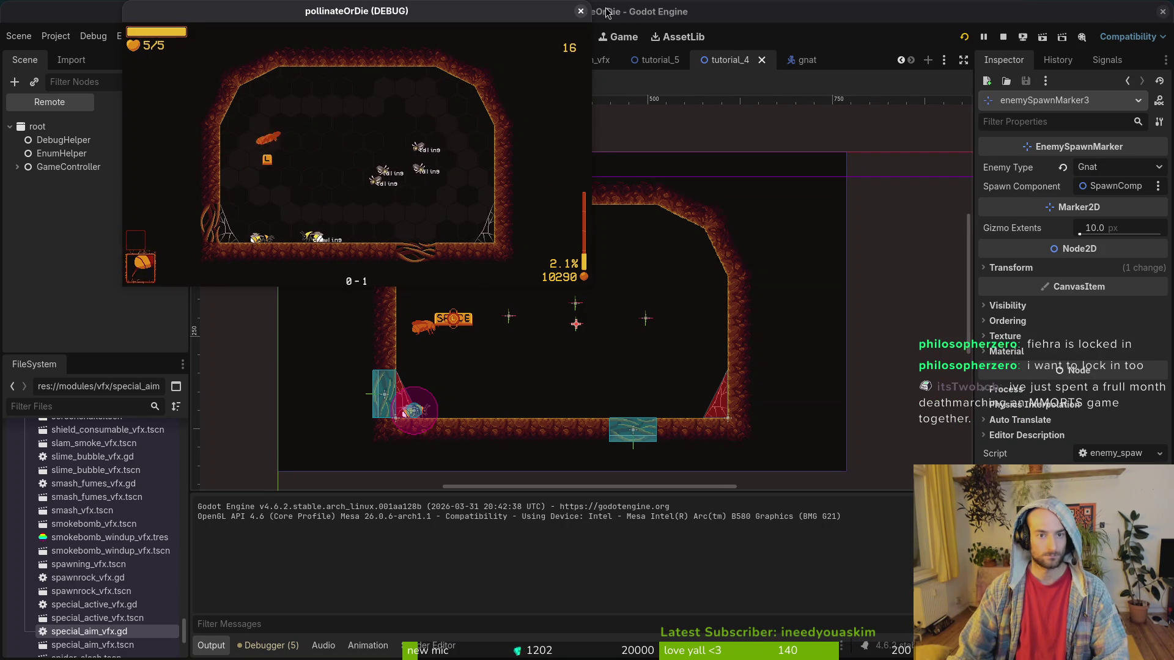
# Close the running game and return to tutorial_4.gd at the _spawn_wave(2) call.
pyautogui.press('F8')
pyautogui.hotkey('alt', 'Tab')
pyautogui.press('k')
pyautogui.press('k')
pyautogui.press('k')
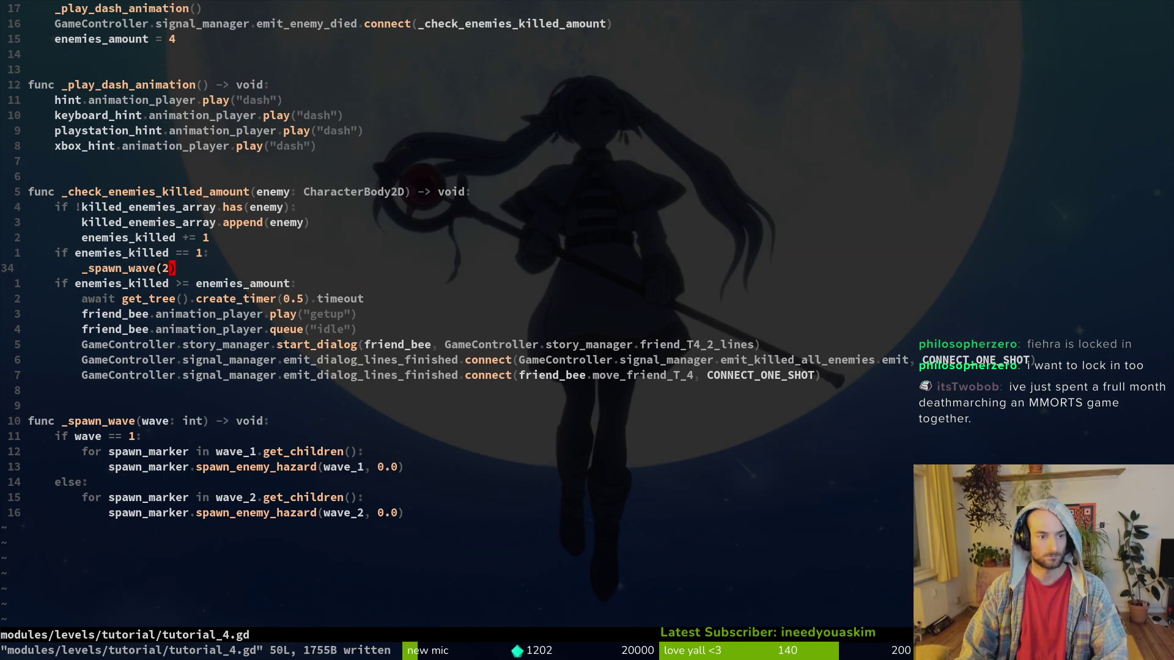
# Jump between the _ready function and the _spawn_wave(2) call in tutorial_4.gd.
pyautogui.press('2')
pyautogui.press('0')
pyautogui.press('k')
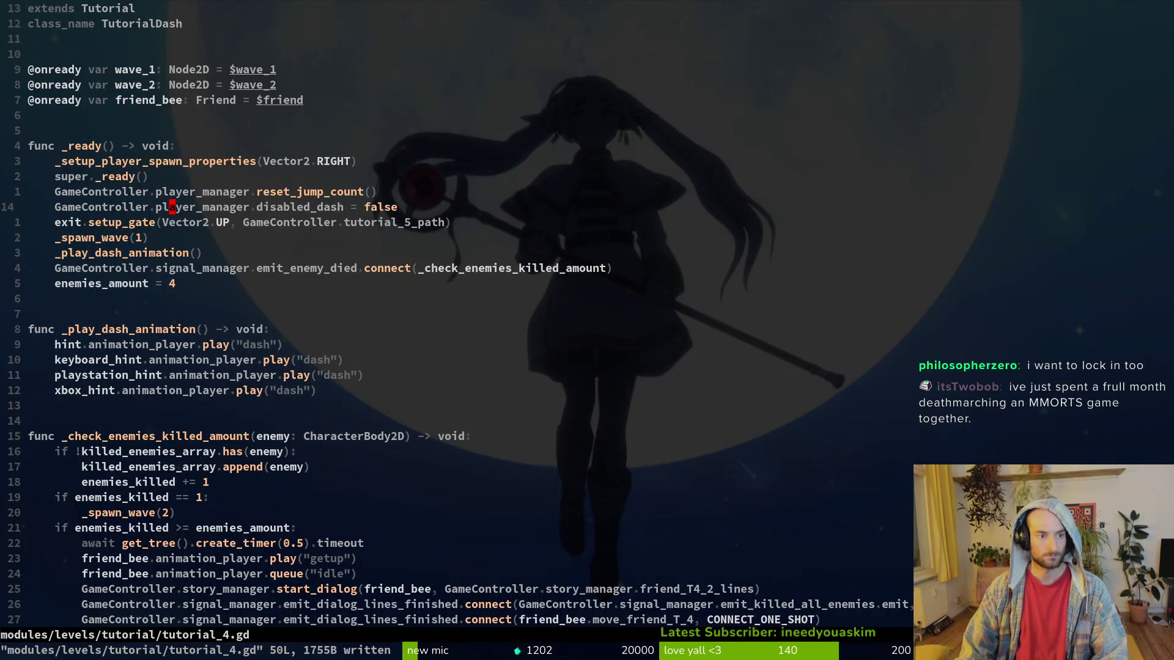
pyautogui.press('2')
pyautogui.press('0')
pyautogui.press('j')
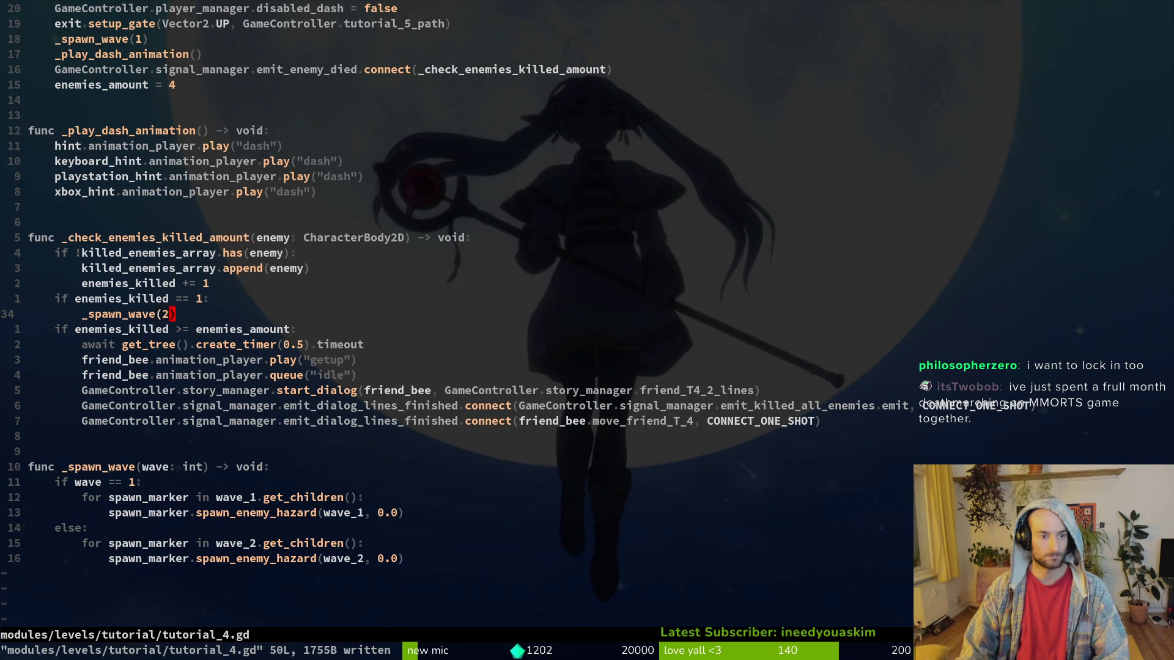
# Expand wave_2 in the Scene dock to check its three gnat spawn markers, then compare with the script.
pyautogui.hotkey('alt', 'Tab')
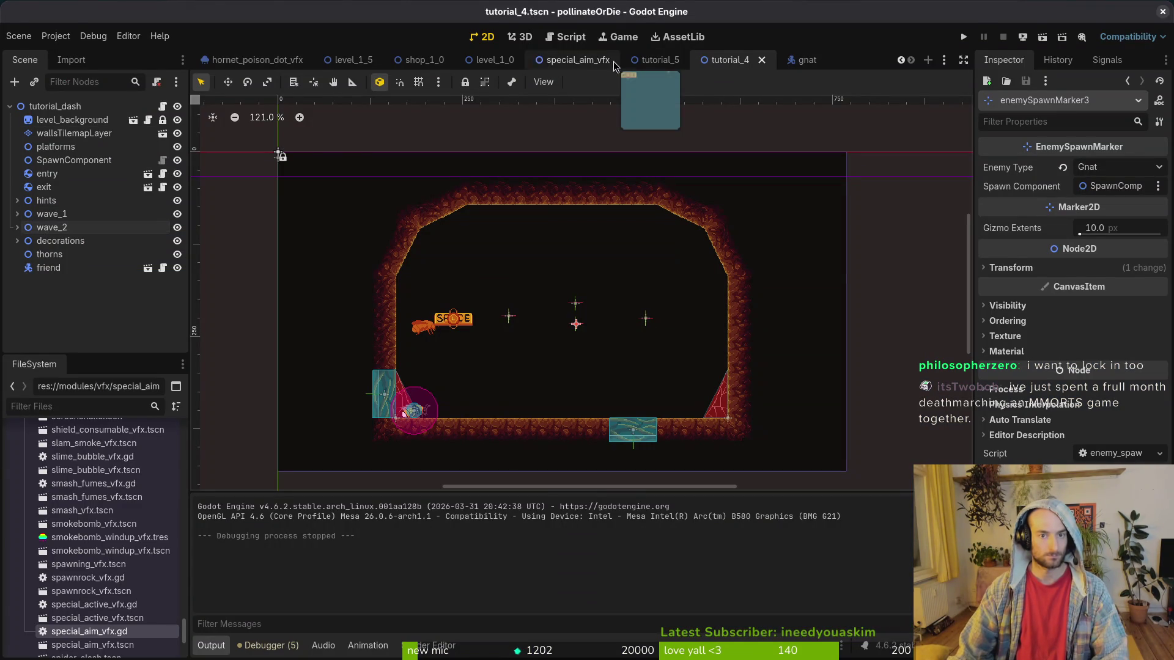
pyautogui.click(17, 228)
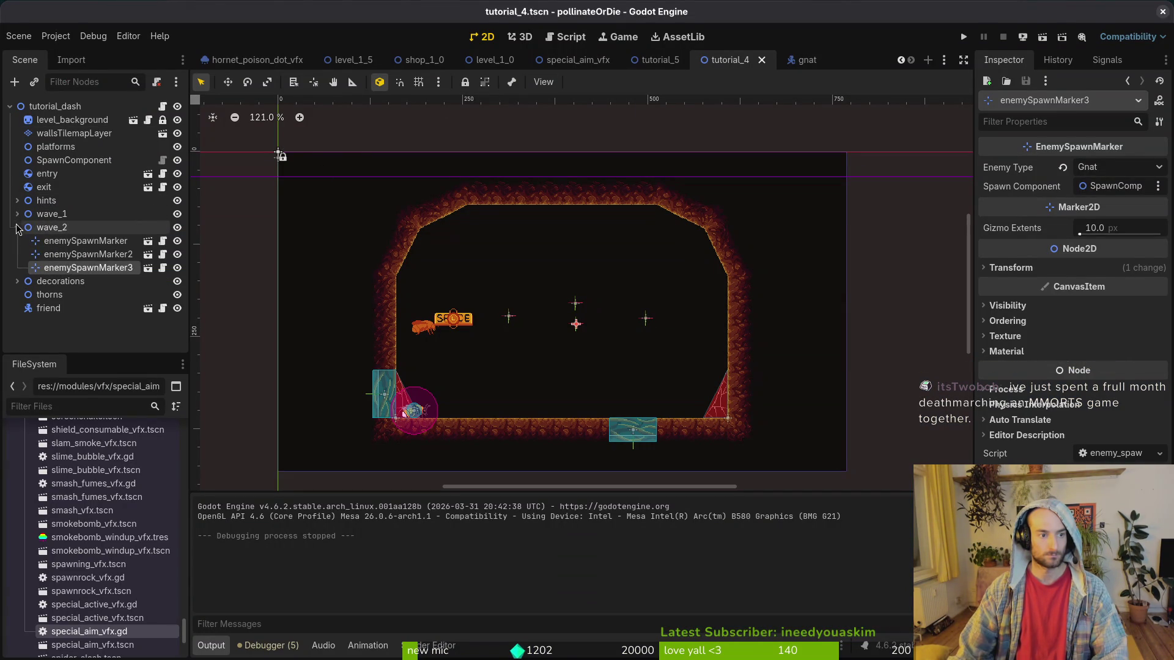
pyautogui.hotkey('alt', 'Tab')
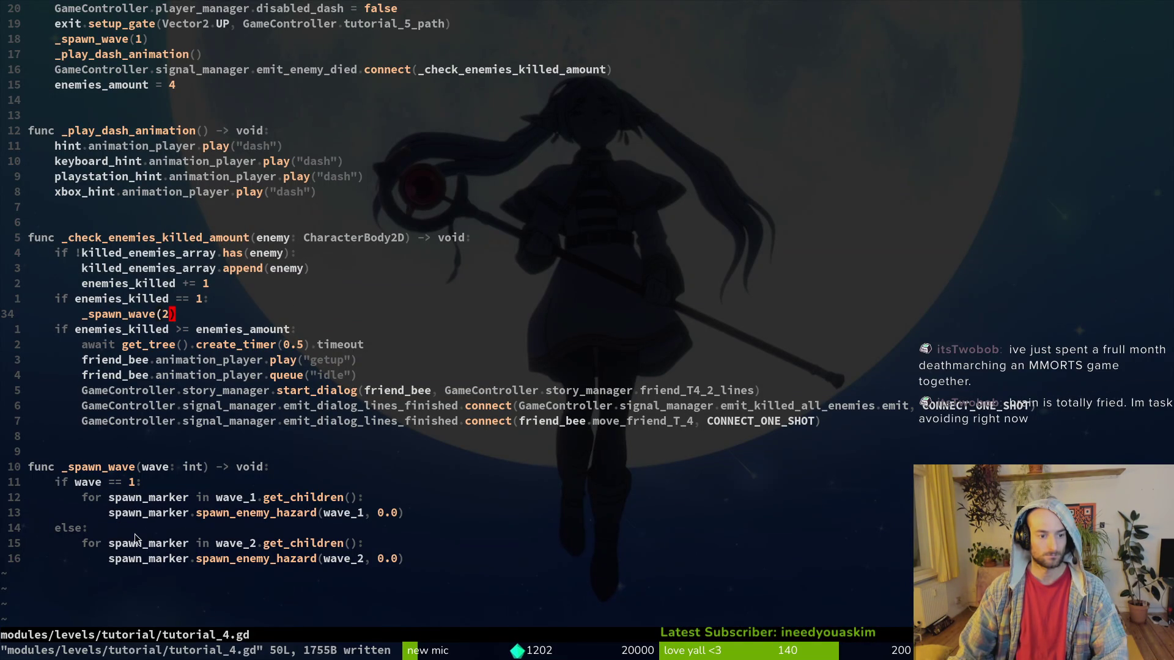
pyautogui.scroll(5, 226, 483)
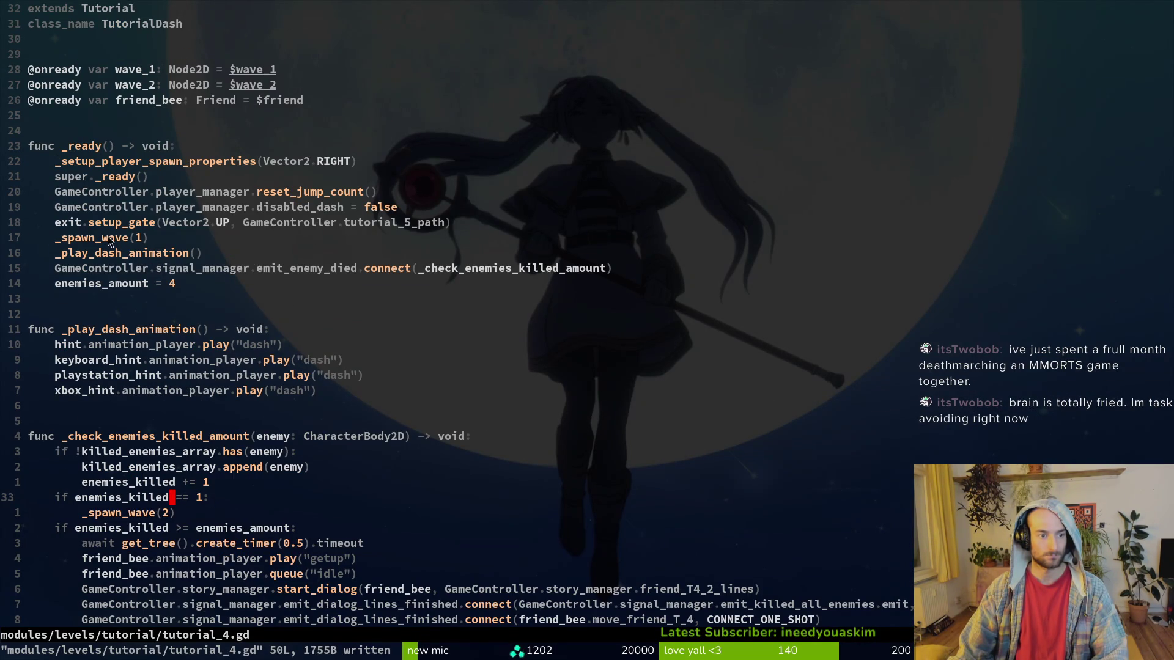
pyautogui.scroll(-4, 196, 467)
pyautogui.hotkey('alt', 'Tab')
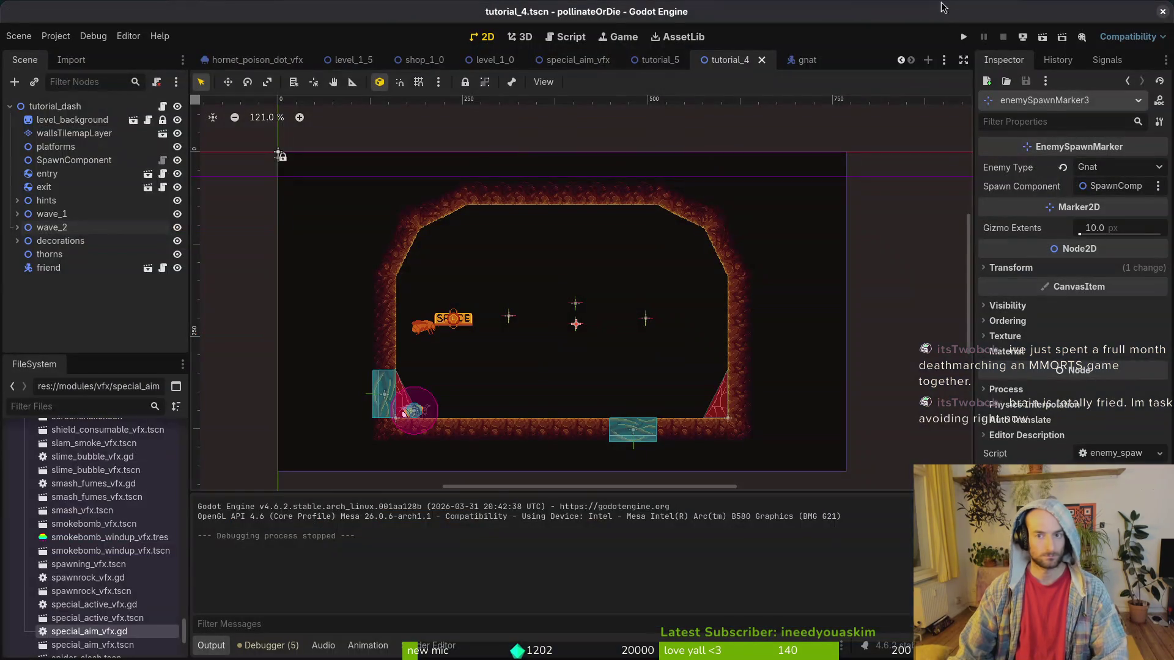
# Run the project and load level 1-4 from the debug level select.
pyautogui.click(959, 39)
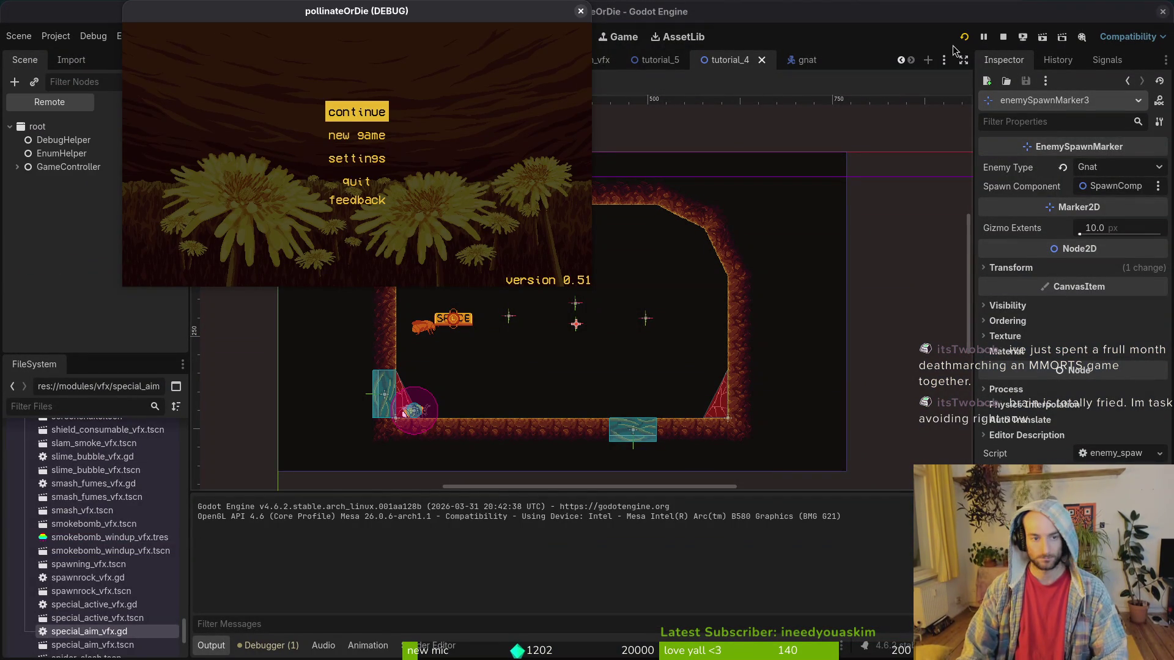
pyautogui.press('Return')
pyautogui.press('Escape')
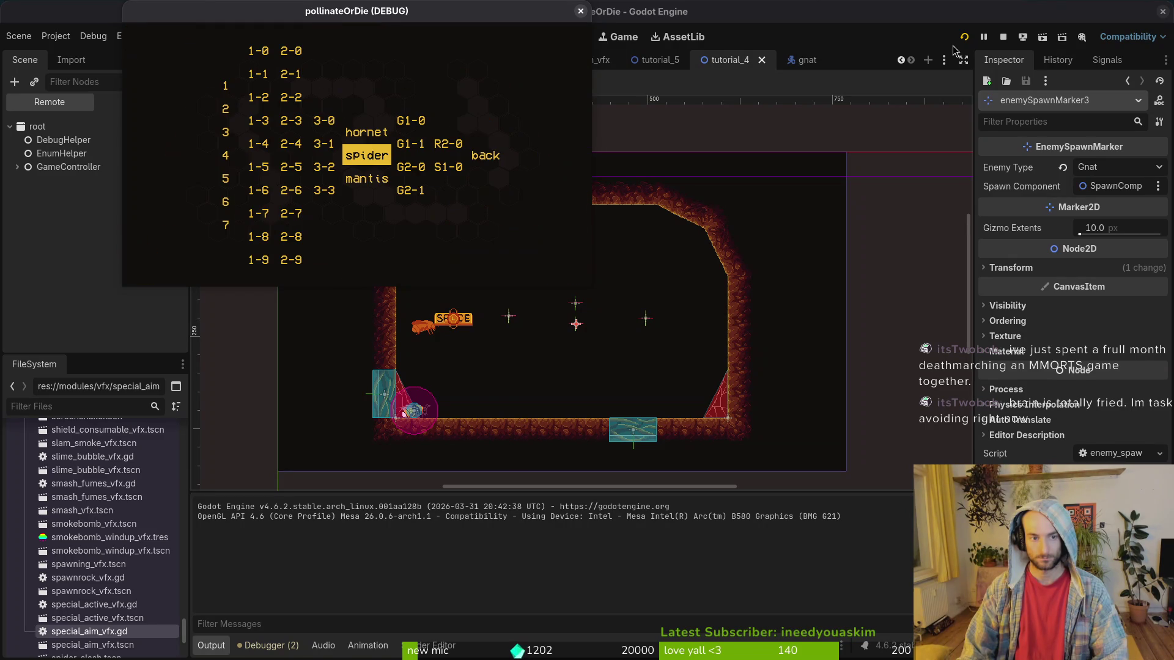
pyautogui.press('Left')
pyautogui.press('Left')
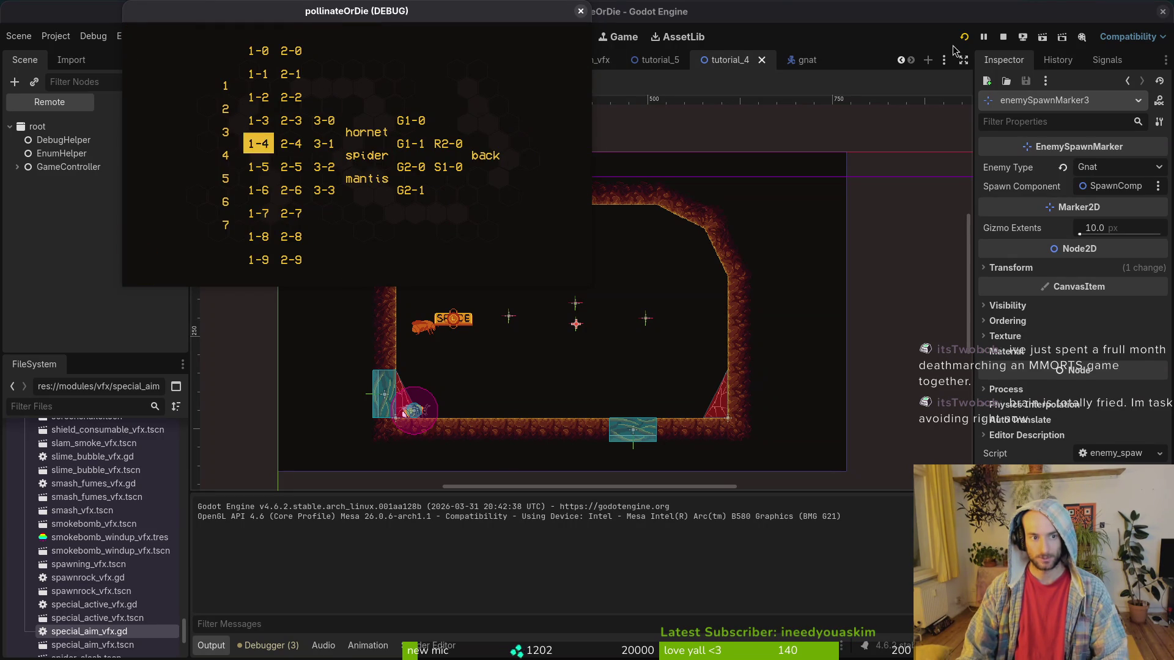
pyautogui.press('Return')
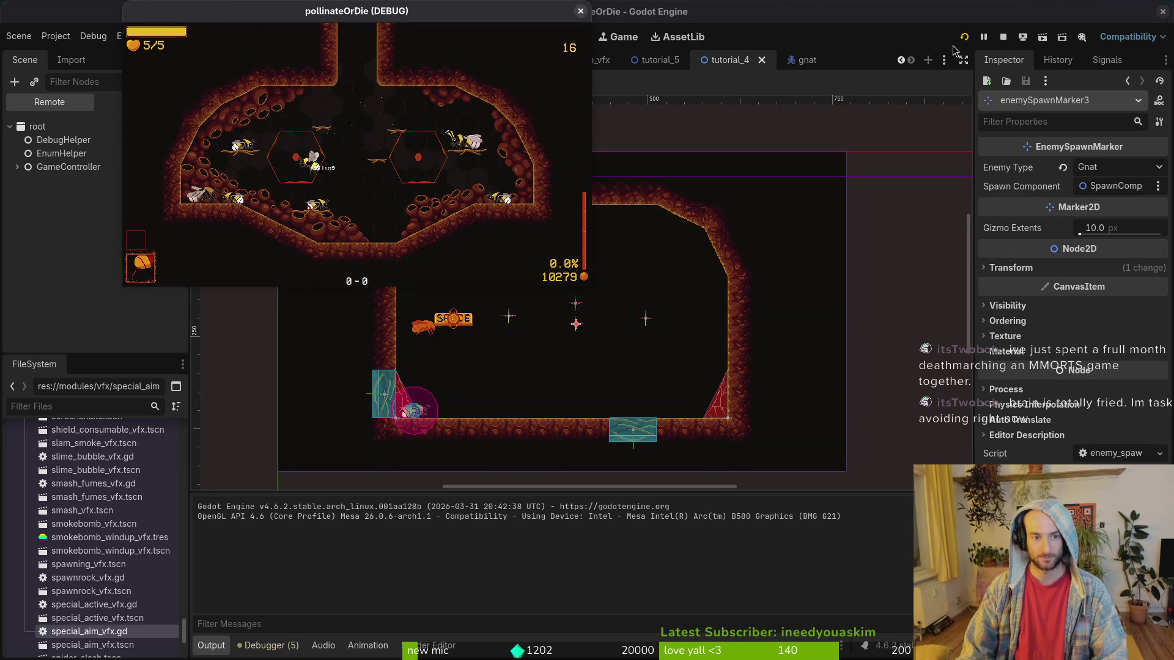
# Switch to the level 4 tutorial, play through its dialogue, then close the game.
pyautogui.press('Escape')
pyautogui.press('Left')
pyautogui.press('Down')
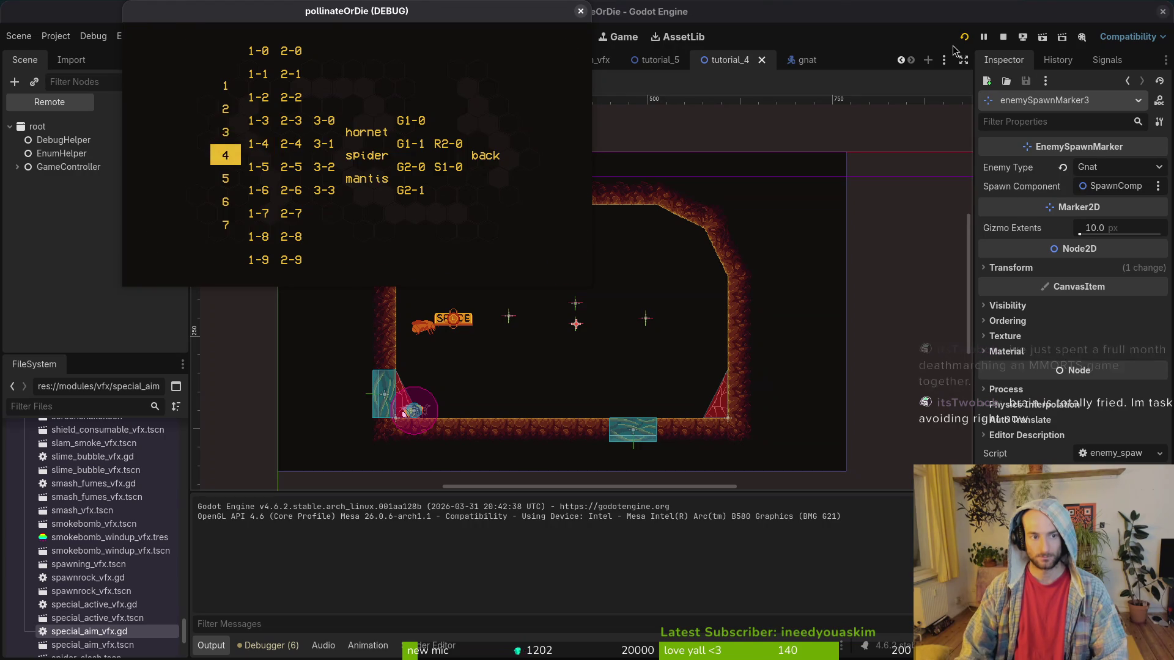
pyautogui.press('Return')
pyautogui.press('space')
pyautogui.press('space')
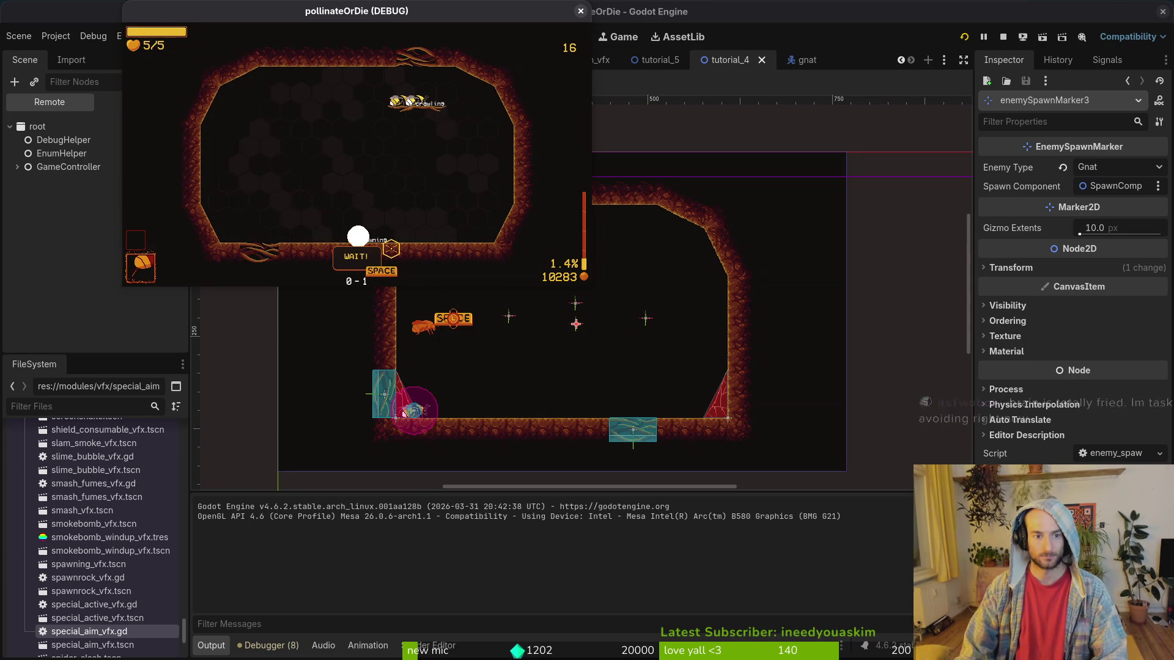
pyautogui.press('F8')
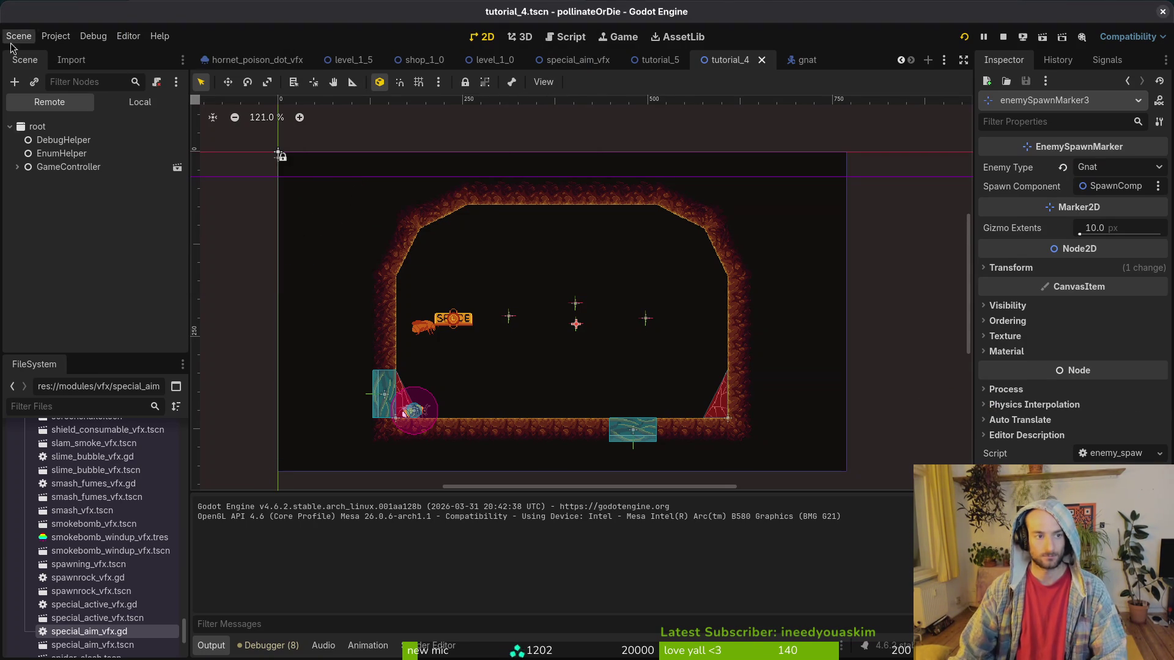
# In tutorial_5's local tree, set the wave_1 spawn marker's Enemy Type to Snail.
pyautogui.click(657, 60)
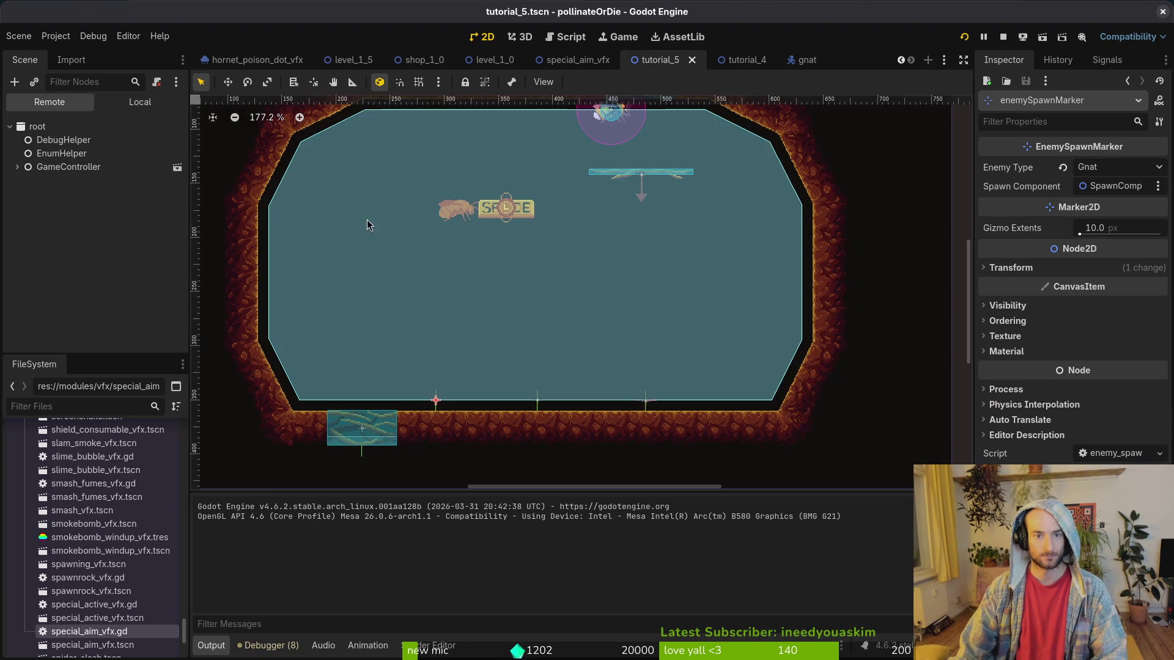
pyautogui.click(121, 101)
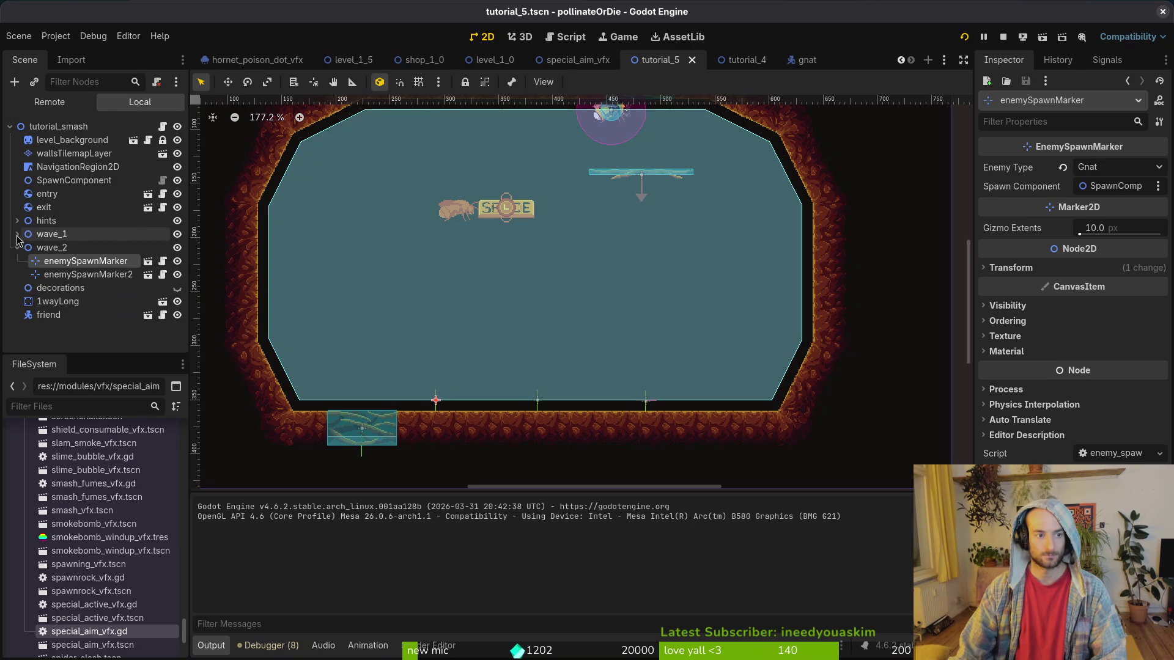
pyautogui.click(17, 234)
pyautogui.click(82, 248)
pyautogui.click(1117, 187)
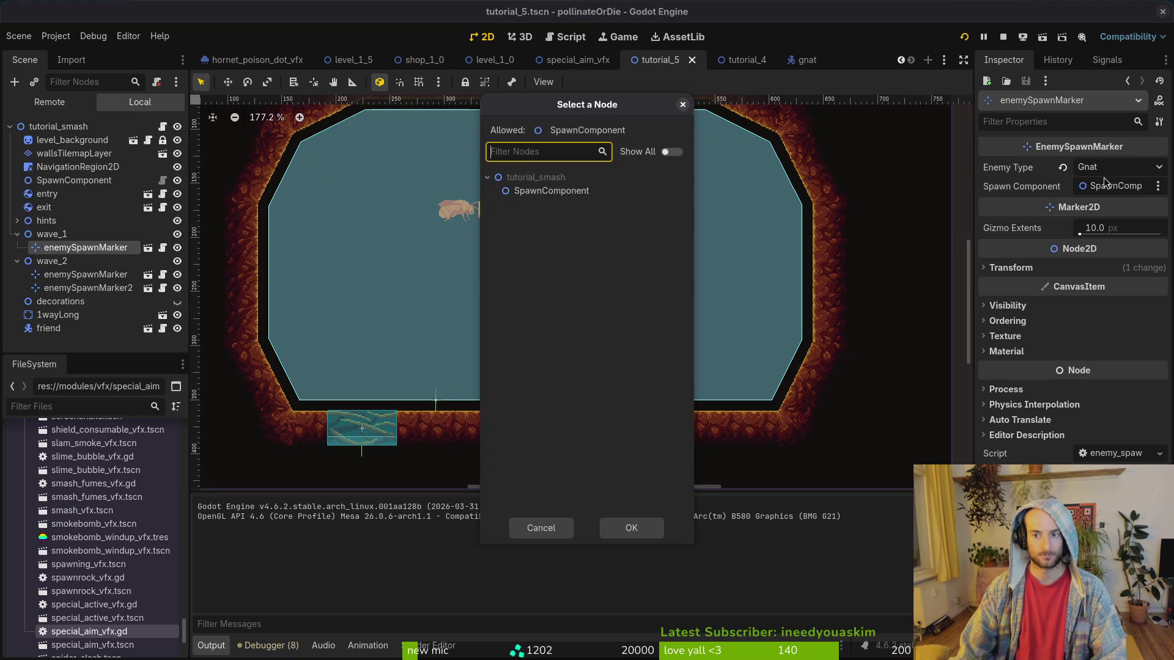
pyautogui.press('Escape')
pyautogui.click(1118, 172)
pyautogui.click(1083, 357)
# Set both wave_2 spawn markers to Snail, save tutorial_5, and run the game.
pyautogui.click(86, 274)
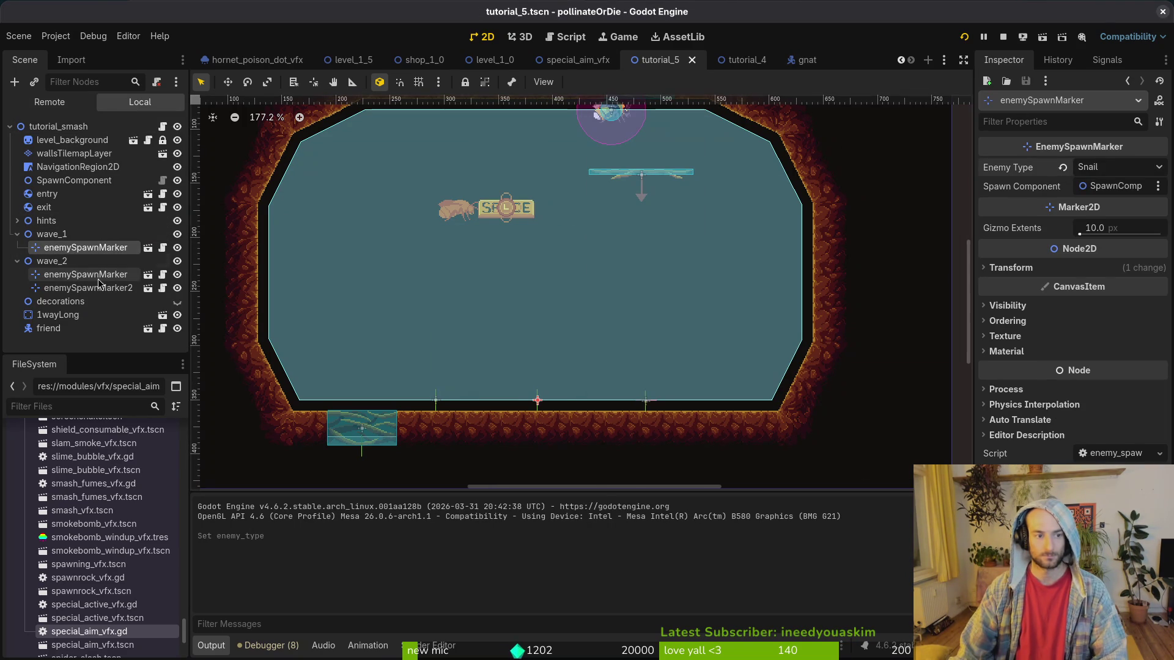
pyautogui.click(1099, 168)
pyautogui.click(1082, 357)
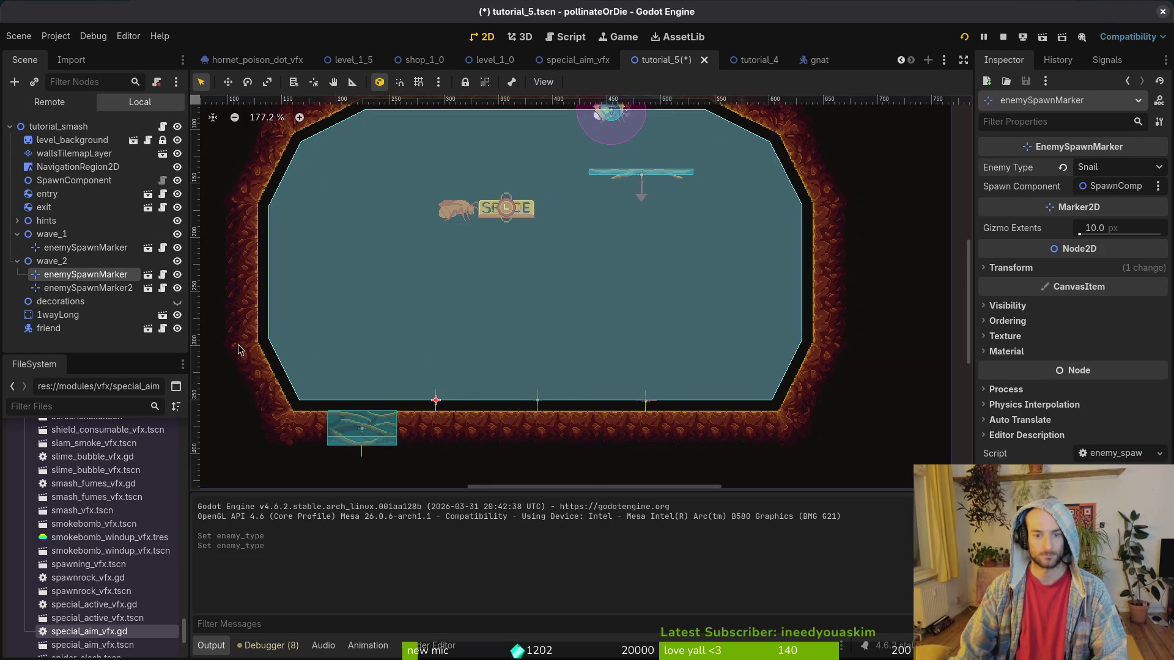
pyautogui.click(88, 288)
pyautogui.click(1118, 167)
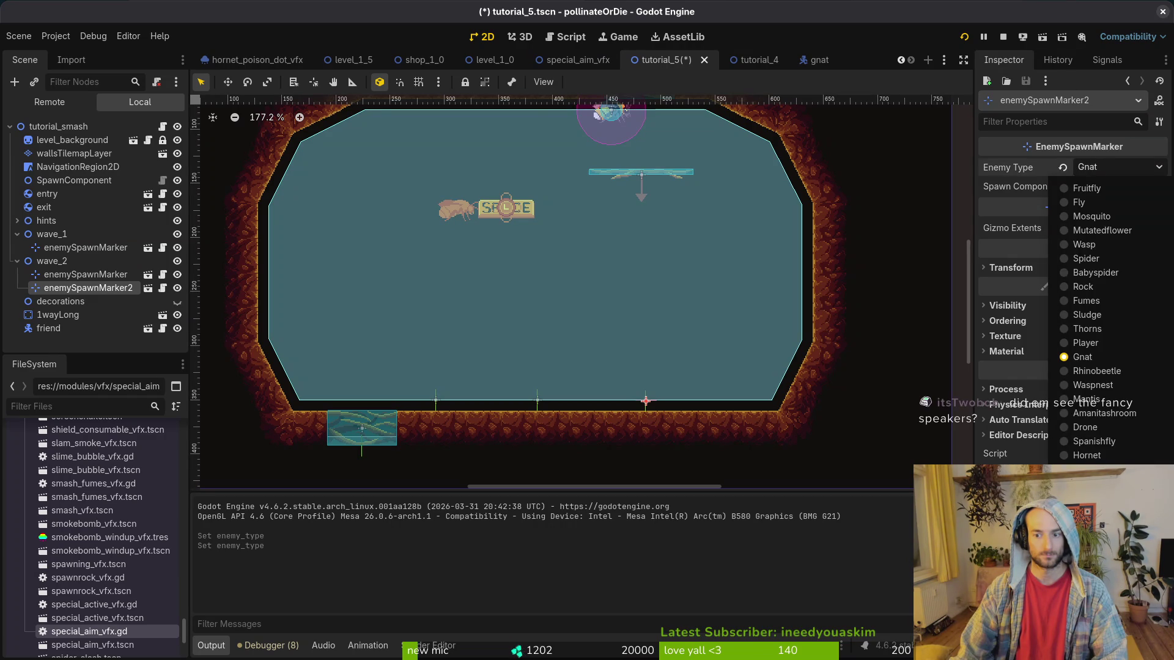
pyautogui.click(1083, 357)
pyautogui.hotkey('ctrl', 's')
pyautogui.click(963, 37)
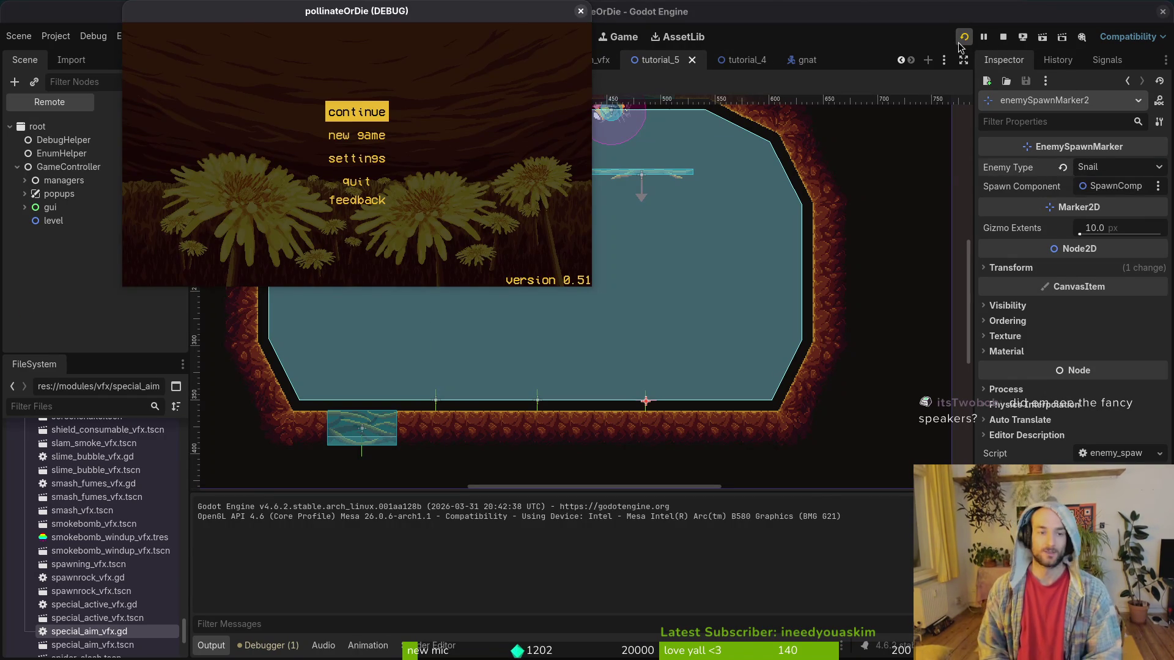
# Start the game maximized and load level 4 from the debug level select.
pyautogui.press('Return')
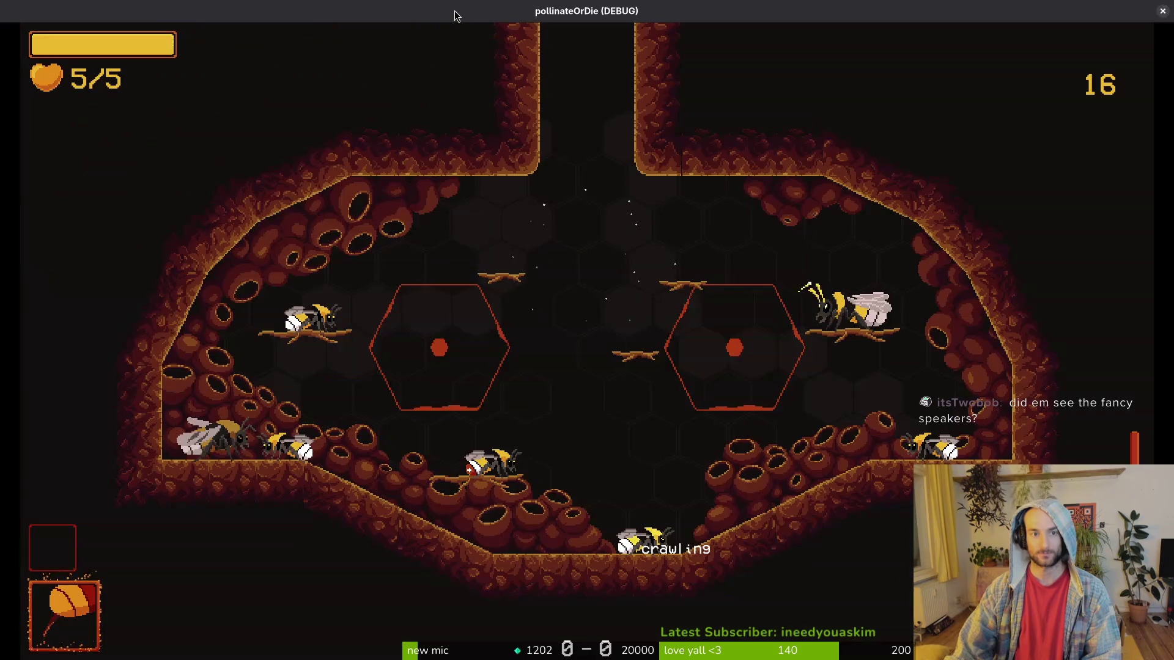
pyautogui.doubleClick(456, 13)
pyautogui.press('Left')
pyautogui.press('Left')
pyautogui.press('Left')
pyautogui.press('Left')
pyautogui.press('Left')
pyautogui.press('Down')
pyautogui.press('Return')
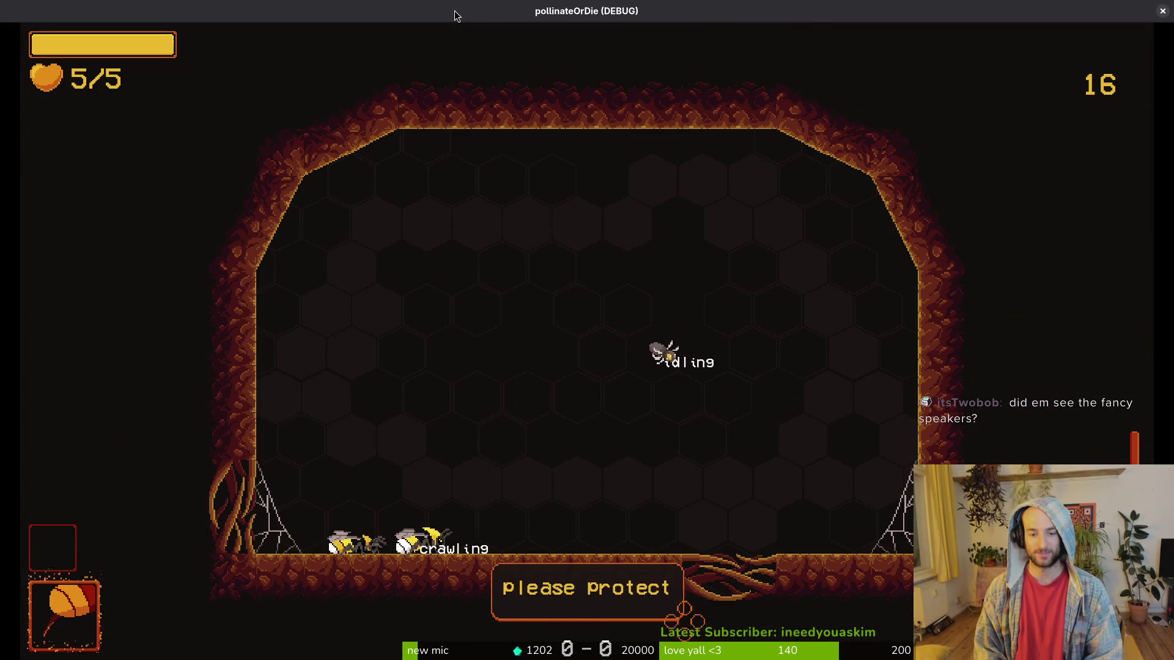
# Dash-slash the centre enemy and its spiders, then drop through the gap to the next room.
pyautogui.press('Up')
pyautogui.press('shift')
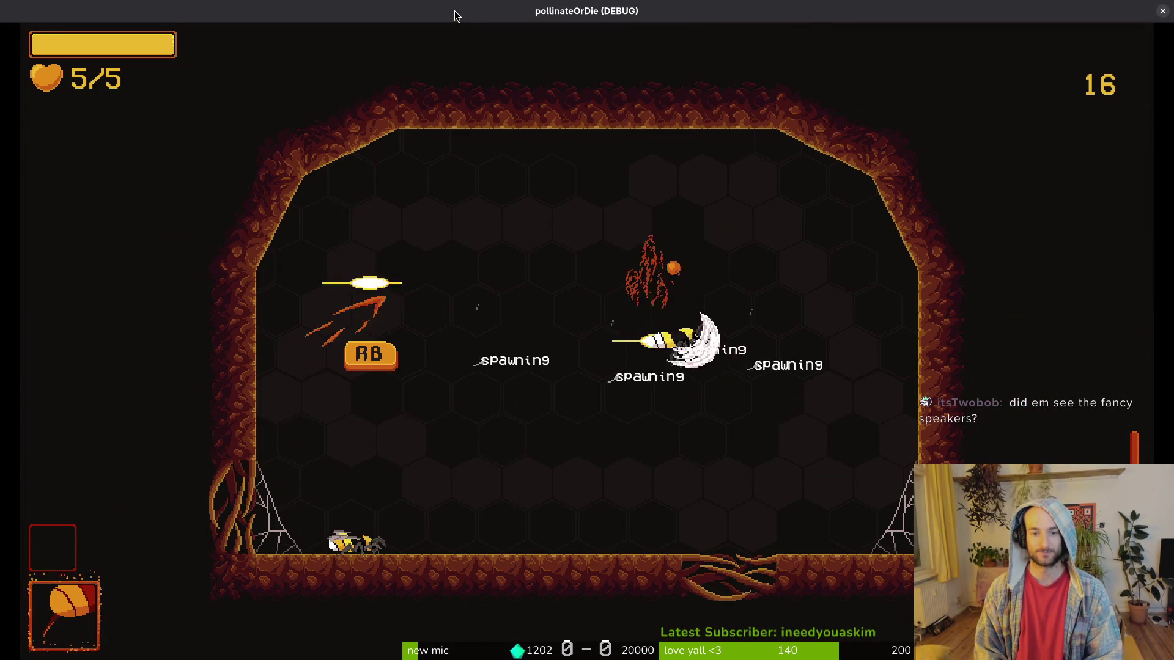
pyautogui.press('shift')
pyautogui.press('shift')
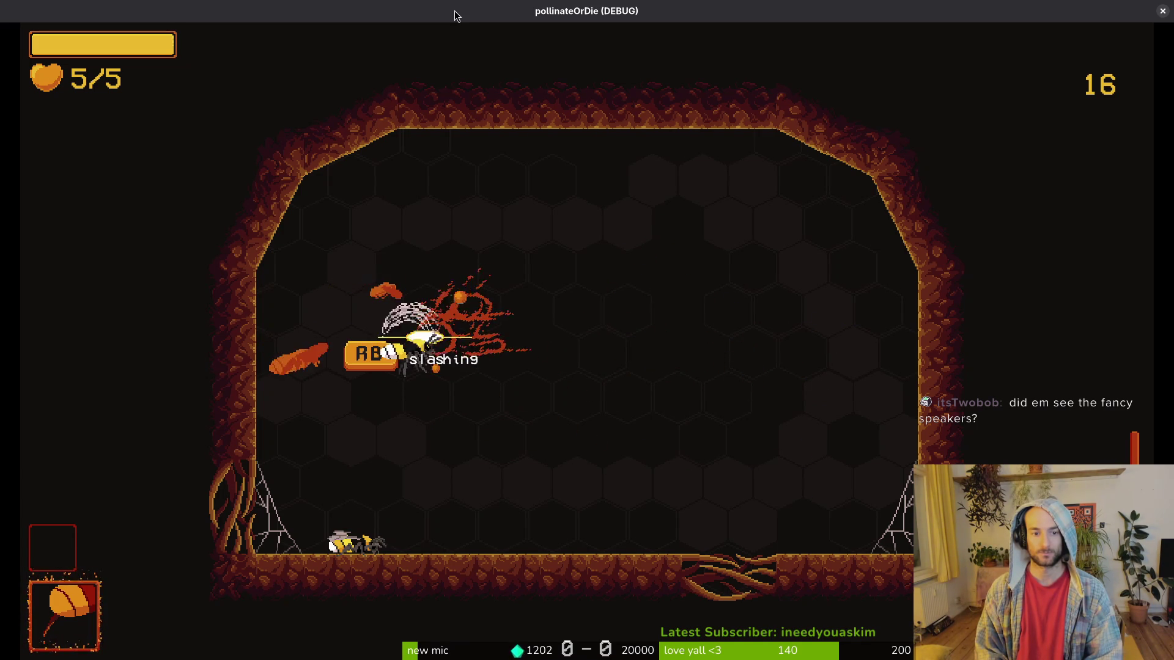
pyautogui.press('Right')
pyautogui.press('Up')
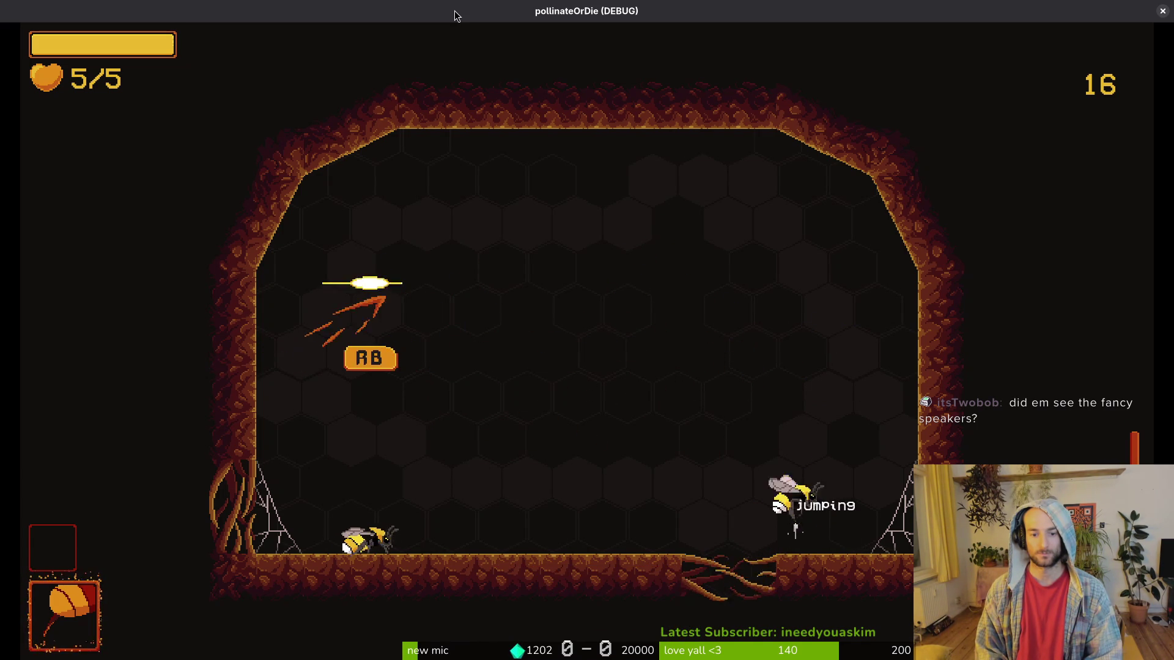
pyautogui.press('Left')
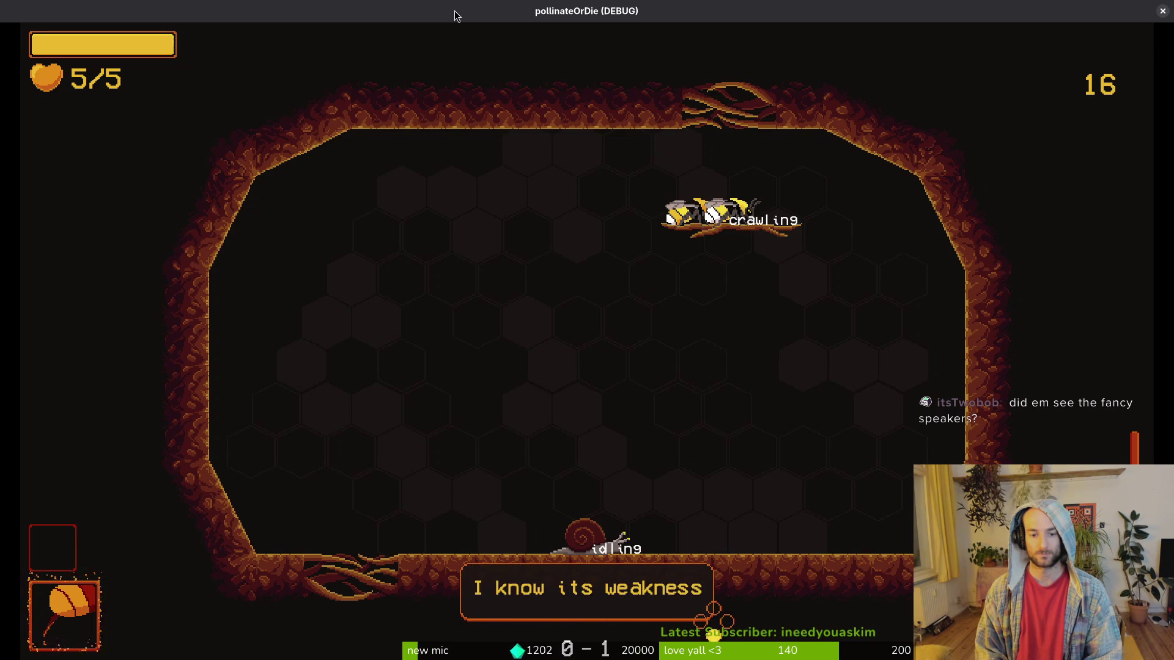
# Fight the Snail through the dialogue, then close the game and return to the code editor.
pyautogui.press('space')
pyautogui.press('s')
pyautogui.press('space')
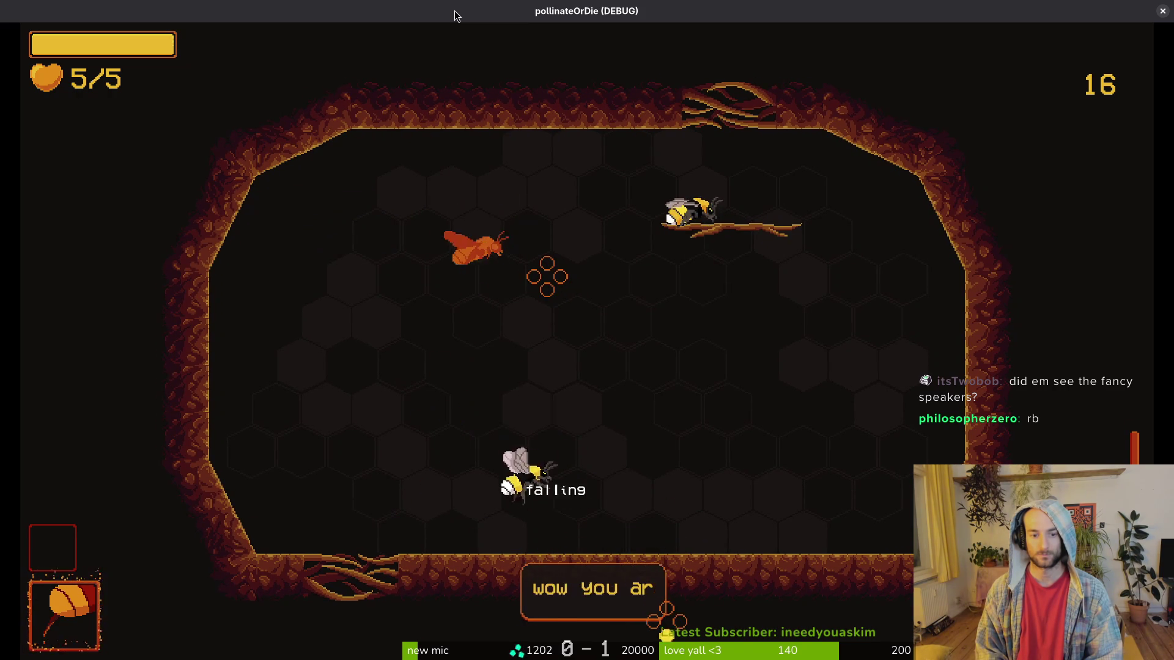
pyautogui.press('space')
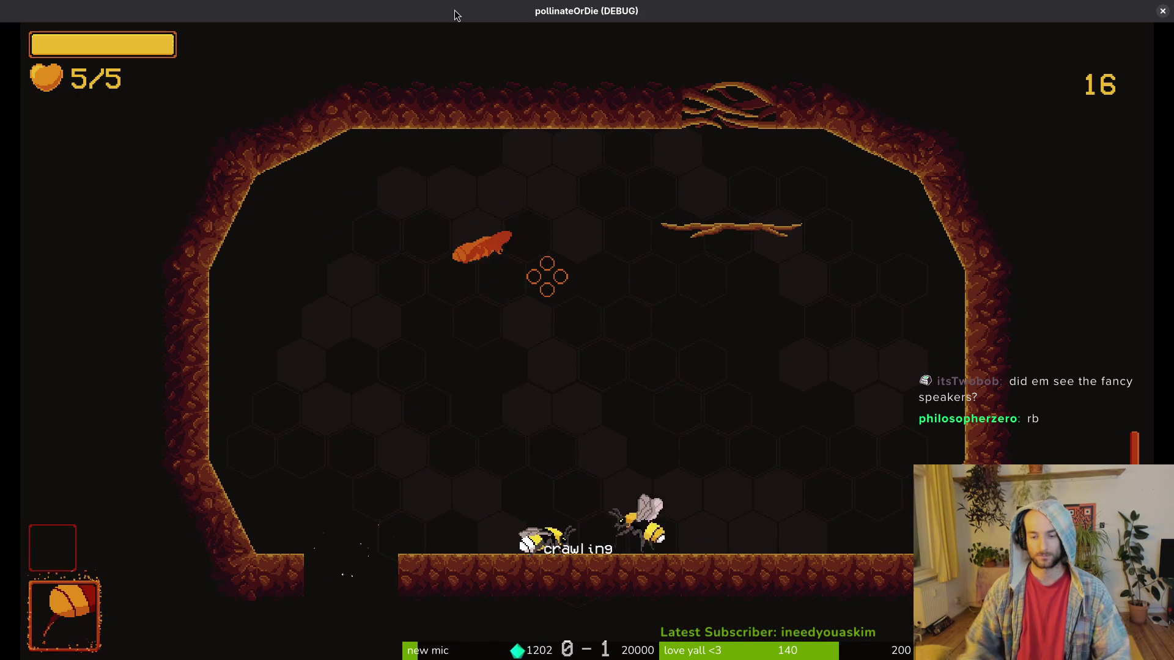
pyautogui.click(1162, 12)
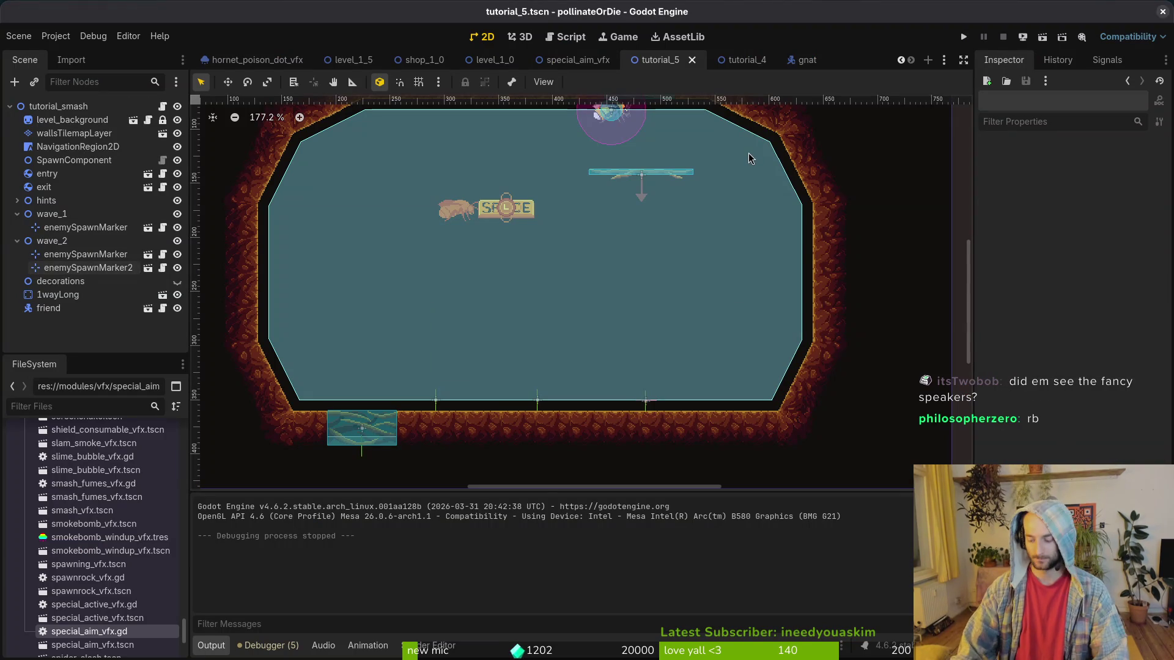
pyautogui.hotkey('alt', 'Tab')
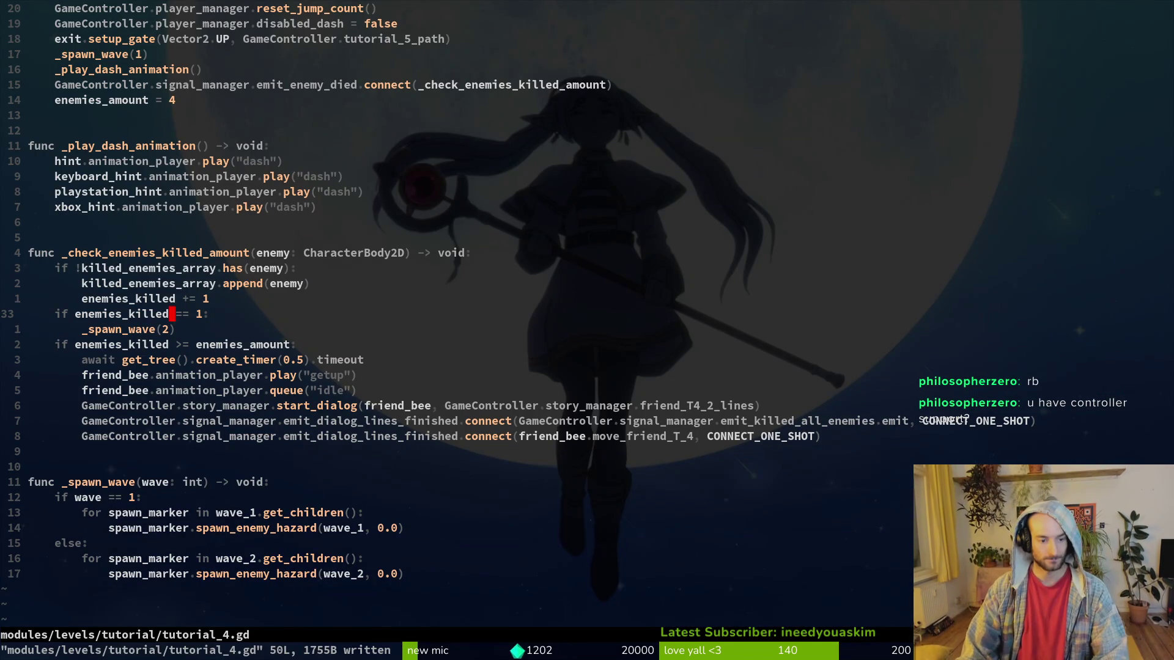
# Open the tutorial.gd base script via file search and go to its end.
pyautogui.press('space')
pyautogui.press('f')
pyautogui.press('f')
pyautogui.write('tut')
pyautogui.press('Return')
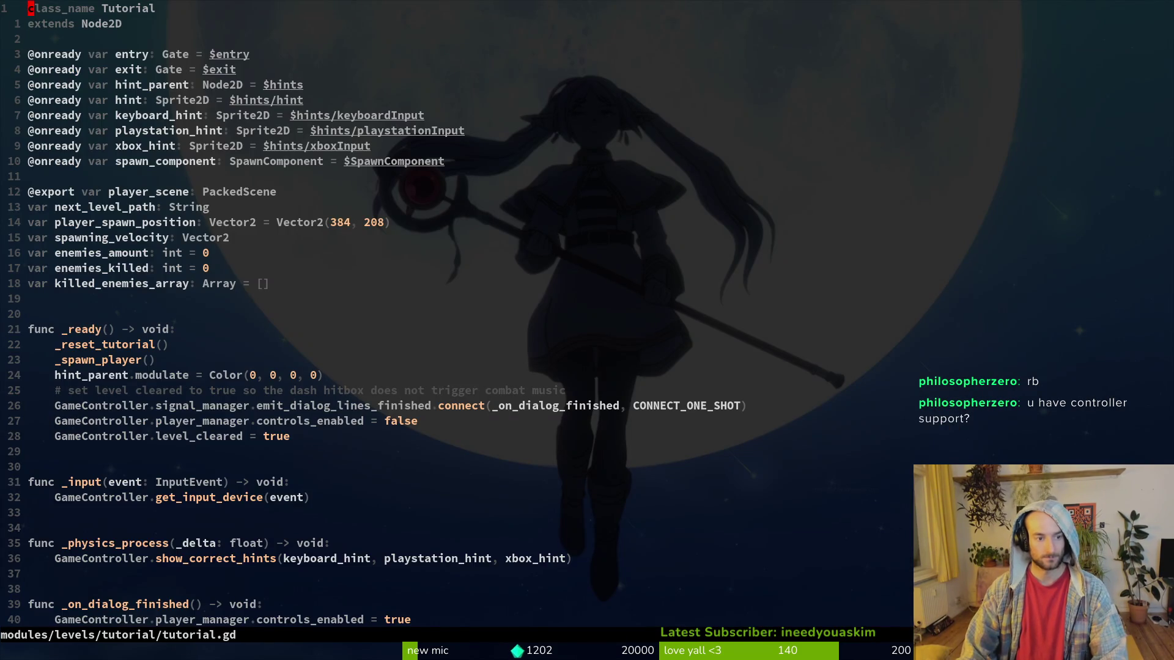
pyautogui.press('G')
# Cut _spawn_wave from tutorial_4.gd, paste into tutorial.gd, then undo both and save.
pyautogui.hotkey('ctrl', '6')
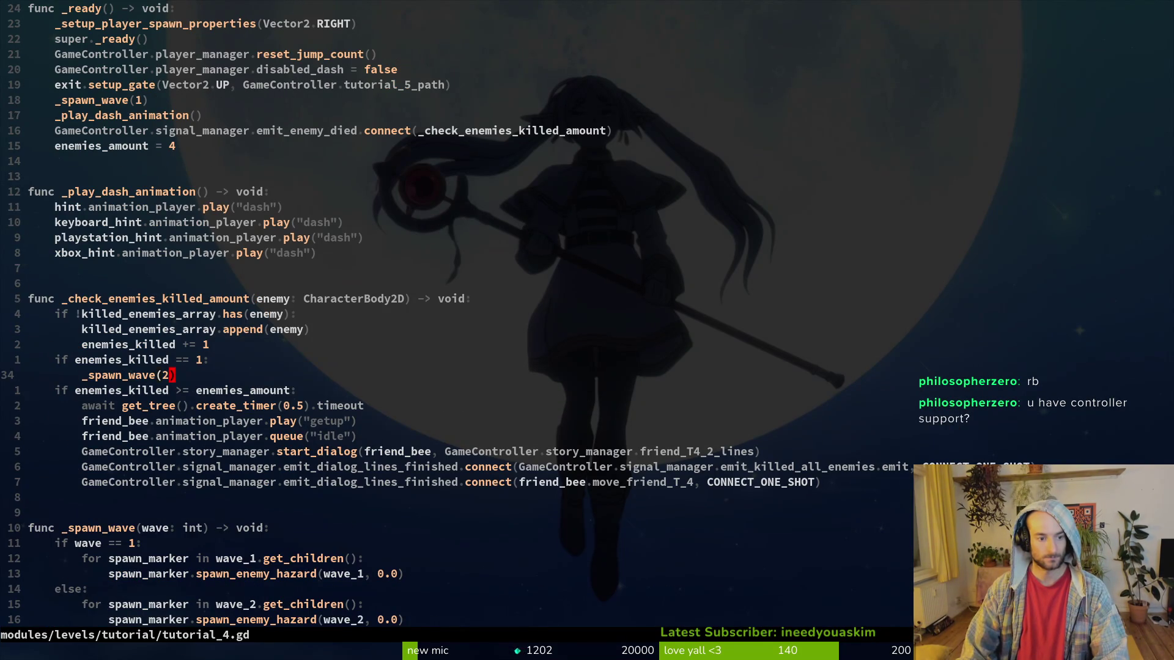
pyautogui.write('jVGd')
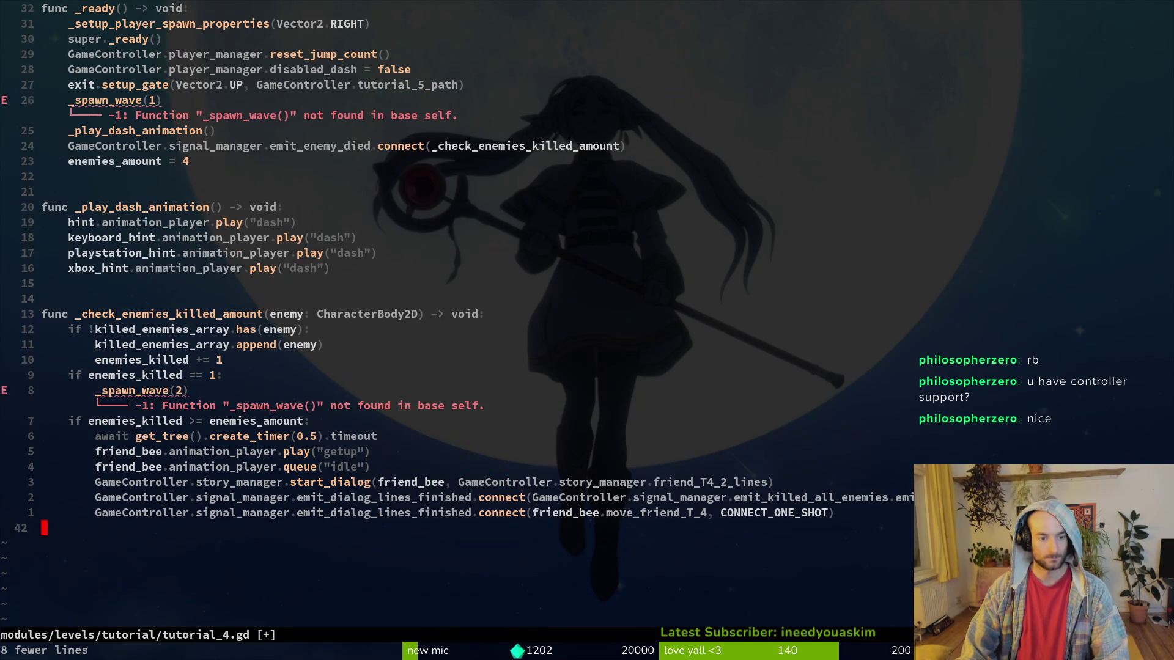
pyautogui.write(':w')
pyautogui.press('Return')
pyautogui.hotkey('ctrl', '6')
pyautogui.press('p')
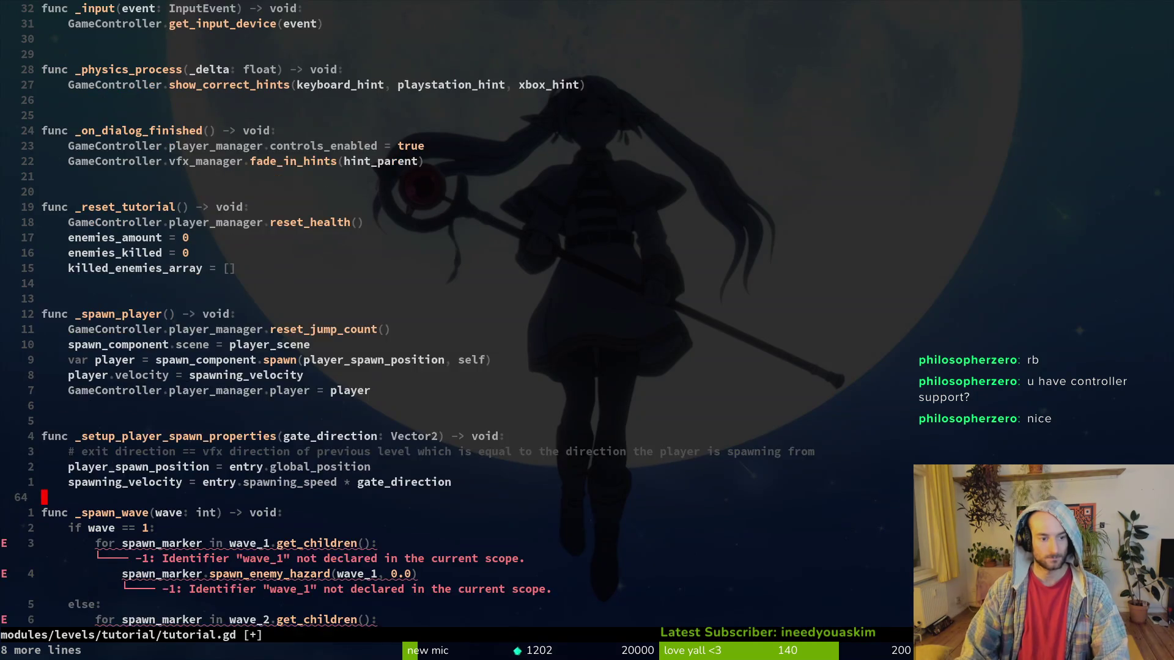
pyautogui.press('u')
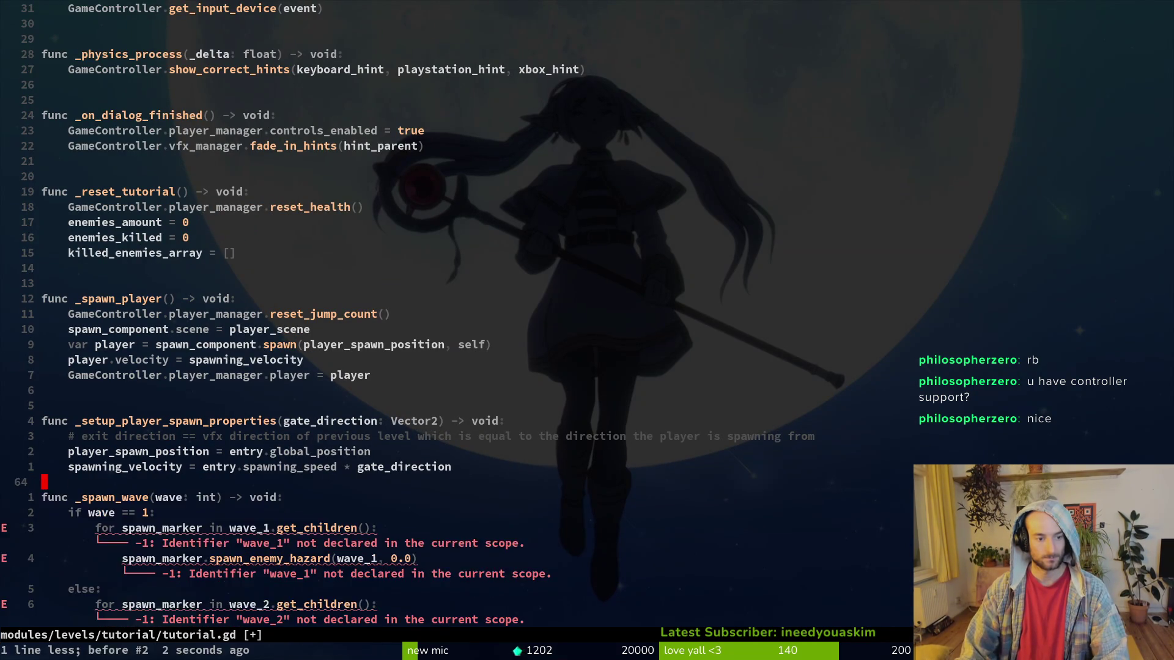
pyautogui.hotkey('ctrl', '6')
pyautogui.write('u:w')
pyautogui.press('Return')
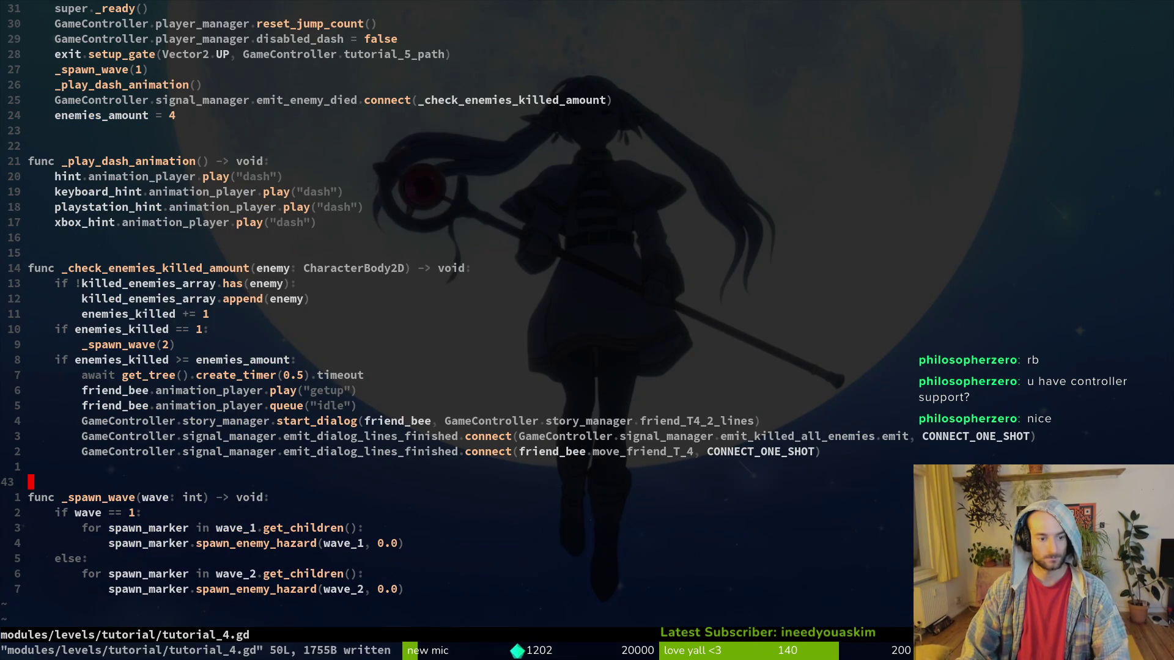
# Open tutorial_5.gd by searching project files for 'tut5'.
pyautogui.press('space')
pyautogui.press('f')
pyautogui.press('f')
pyautogui.write('tut5')
pyautogui.press('Return')
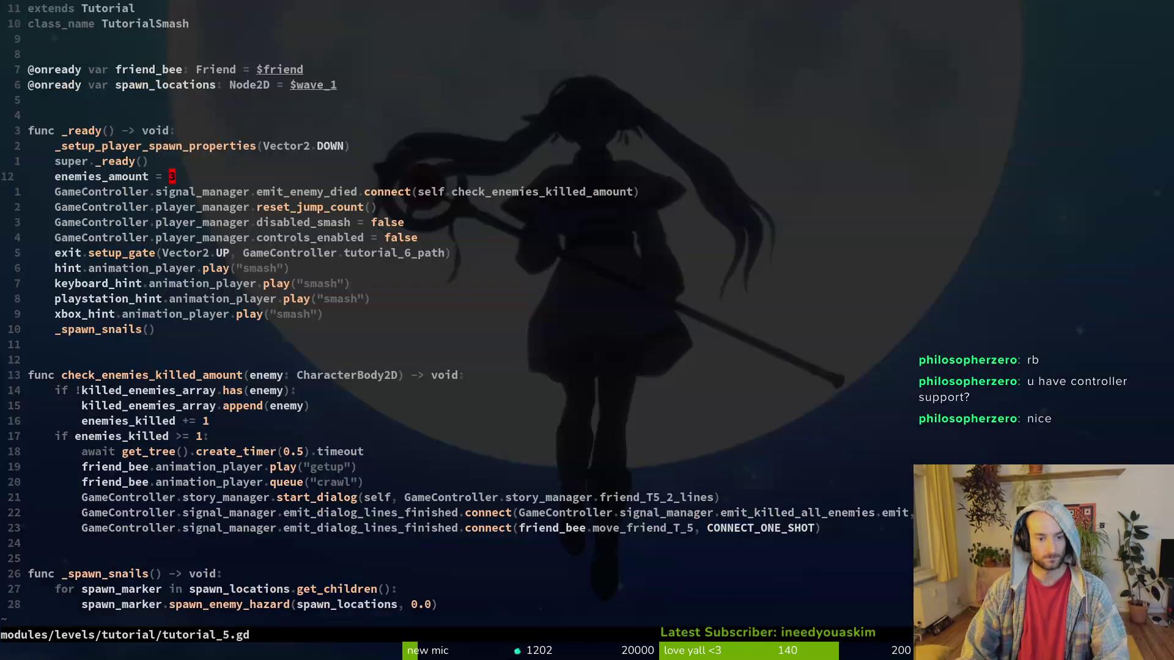
# Paste the _spawn_wave function at the end of tutorial_5.gd, delete the old _spawn_snails lines, and save.
pyautogui.hotkey('shift', 'g')
pyautogui.press('p')
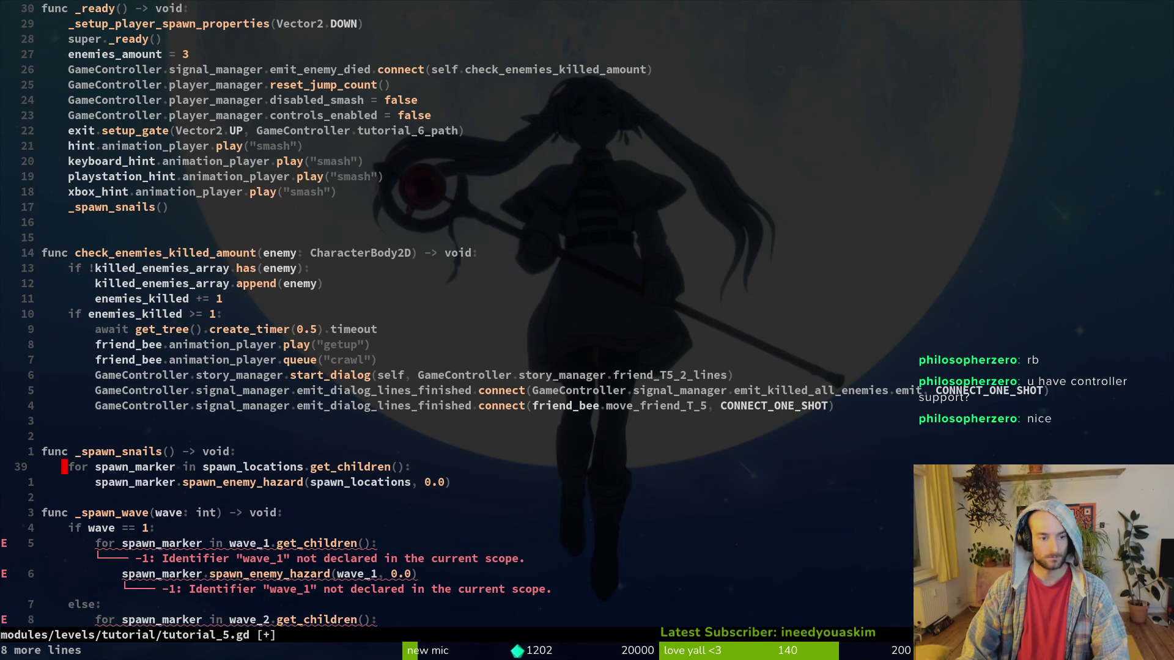
pyautogui.press('d')
pyautogui.press('d')
pyautogui.press('d')
pyautogui.press('d')
pyautogui.press('k')
pyautogui.press('d')
pyautogui.press('d')
pyautogui.press('d')
pyautogui.press('d')
pyautogui.write(':w')
pyautogui.press('Return')
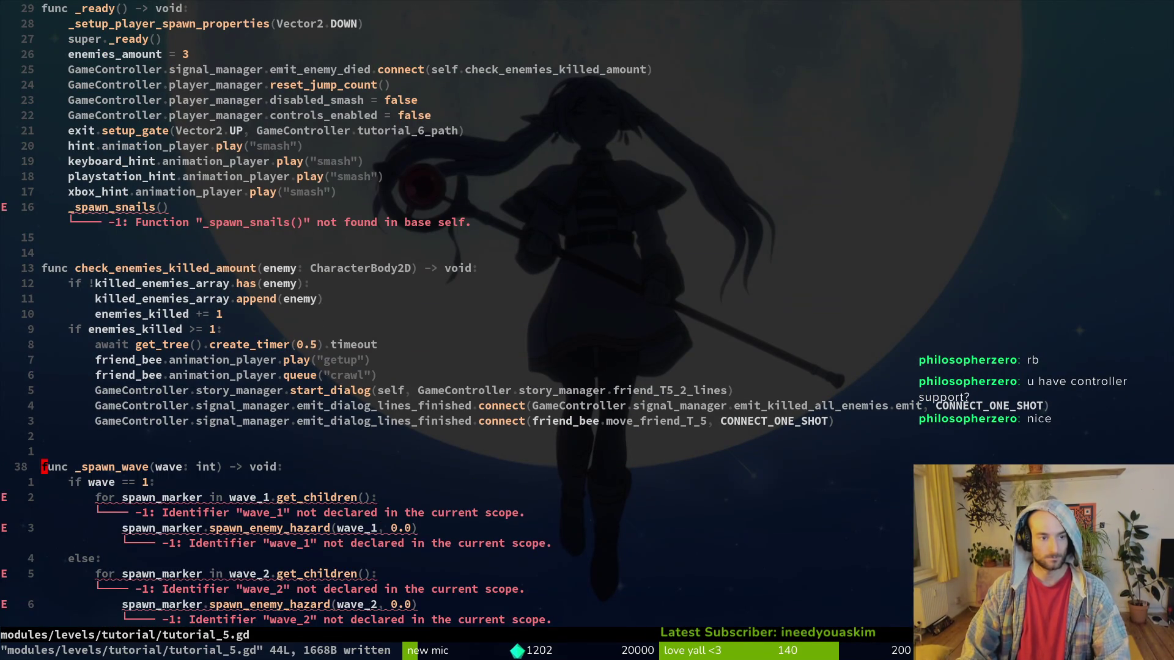
# Change the spawn call to _spawn_wave(1) and save tutorial_5.gd.
pyautogui.write('16k')
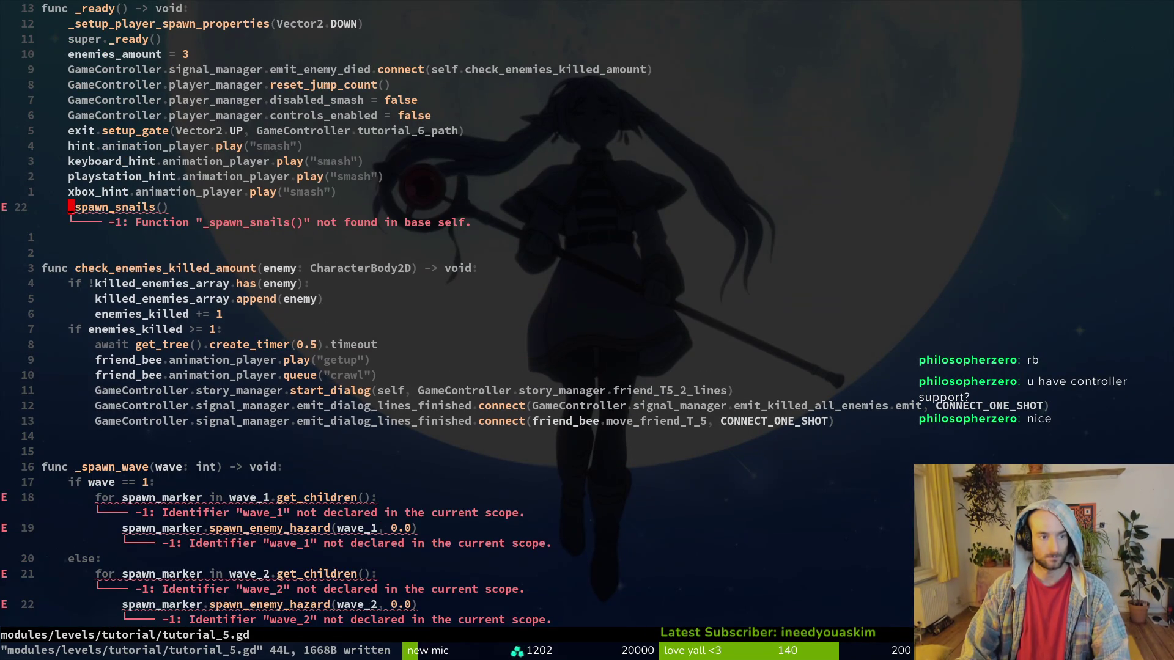
pyautogui.write('cw_spawn_wave("')
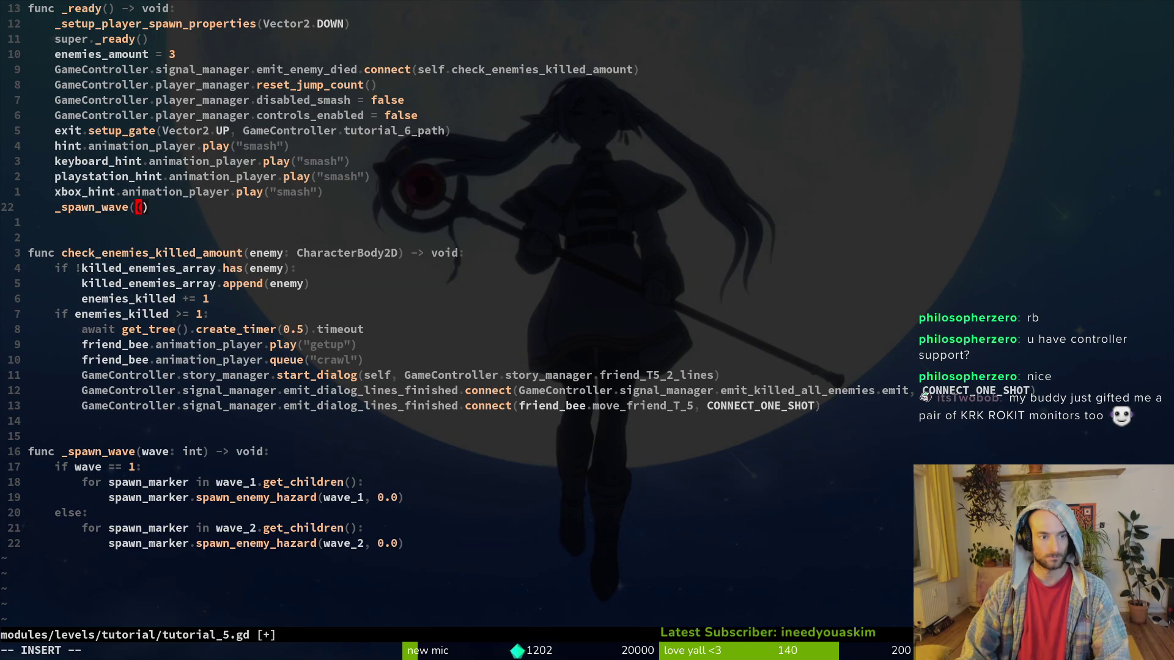
pyautogui.press('Escape')
pyautogui.write(':w')
pyautogui.press('Return')
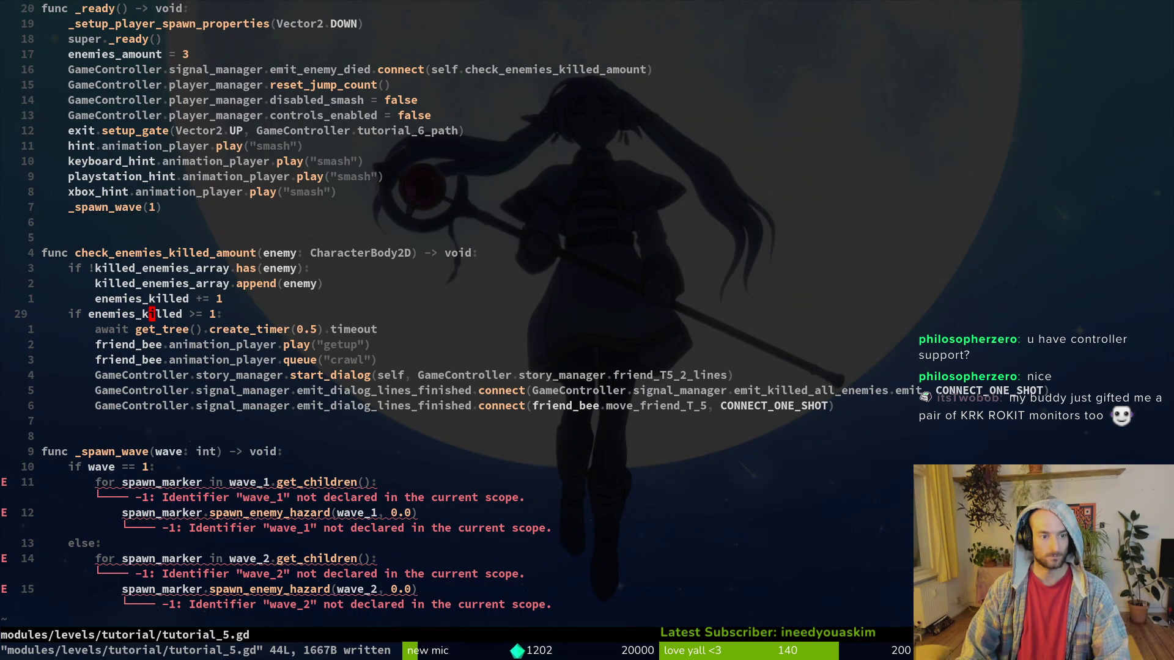
# Make the kill check compare enemies_killed >= enemies_amount and save.
pyautogui.hotkey('shift', 'o')
pyautogui.press('Escape')
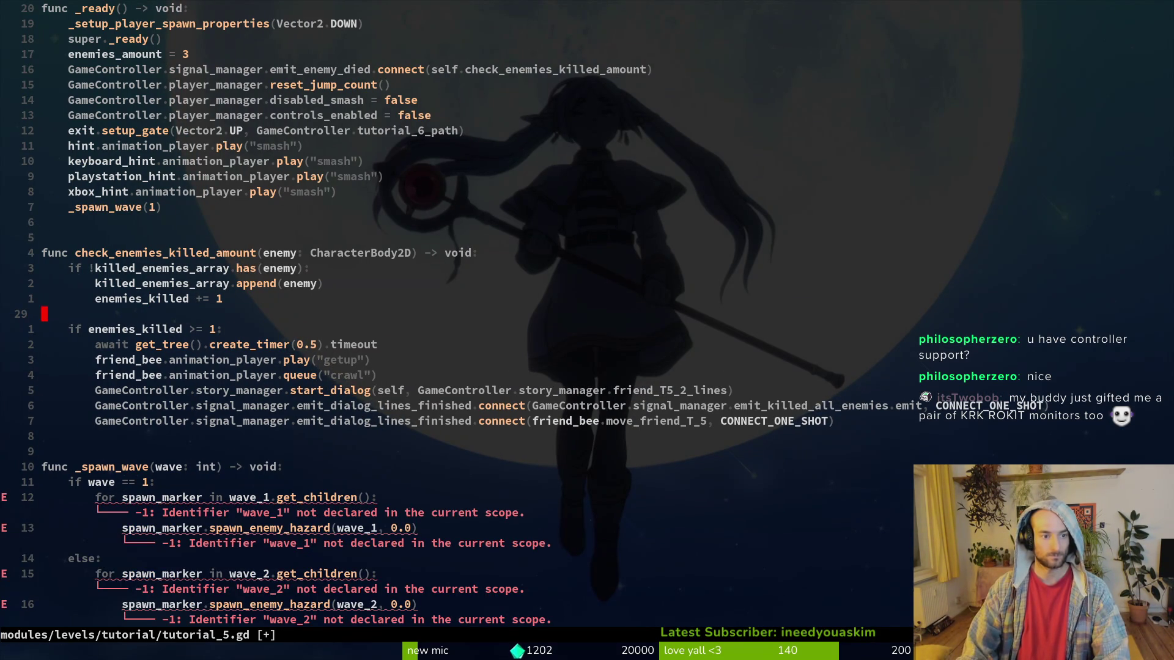
pyautogui.write('s_kill')
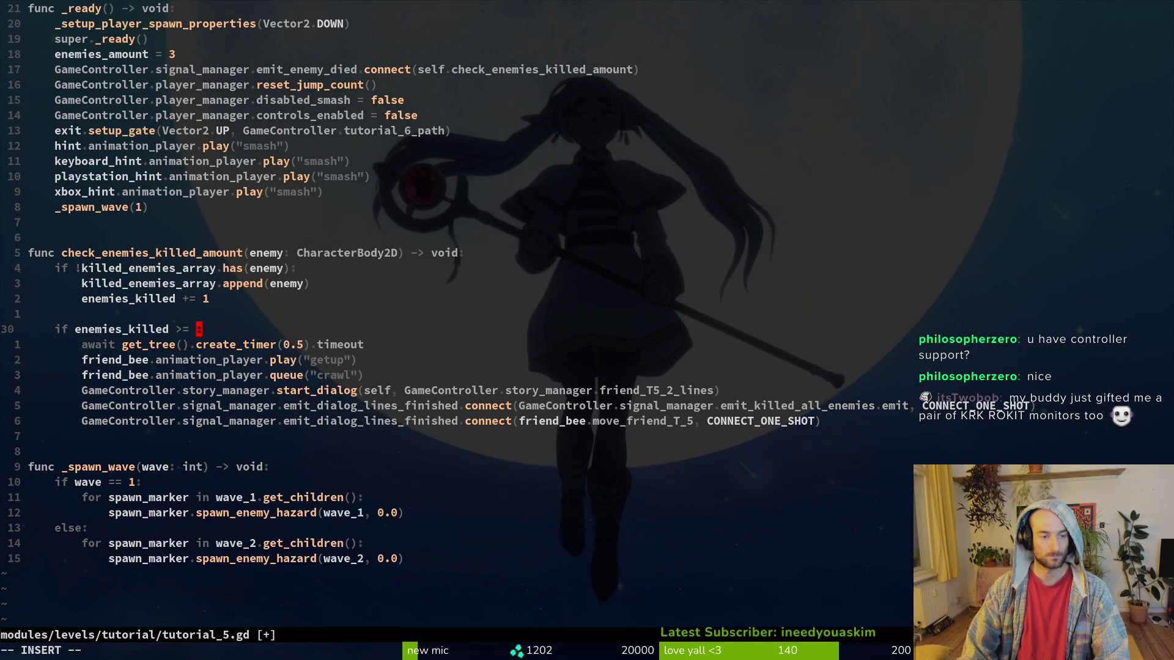
pyautogui.write('ed >= enemies_amount')
pyautogui.press('Escape')
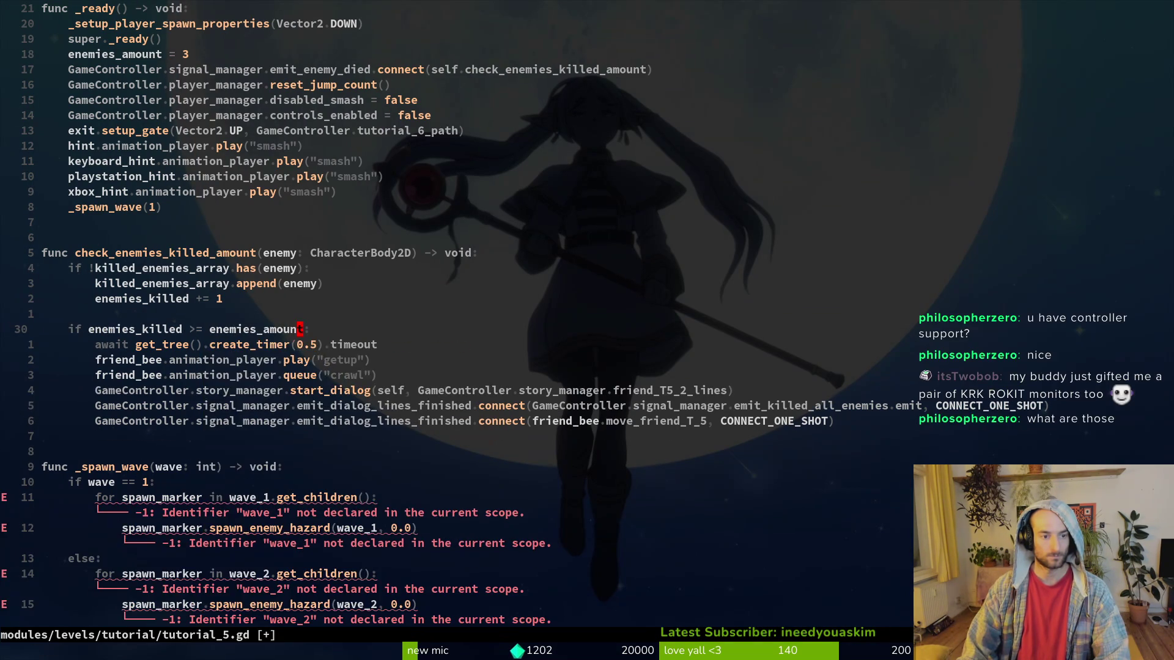
pyautogui.write(':w')
pyautogui.press('Return')
# Using tutorial_4.gd as reference, duplicate the kill check and turn the second copy into an elif.
pyautogui.hotkey('ctrl', '6')
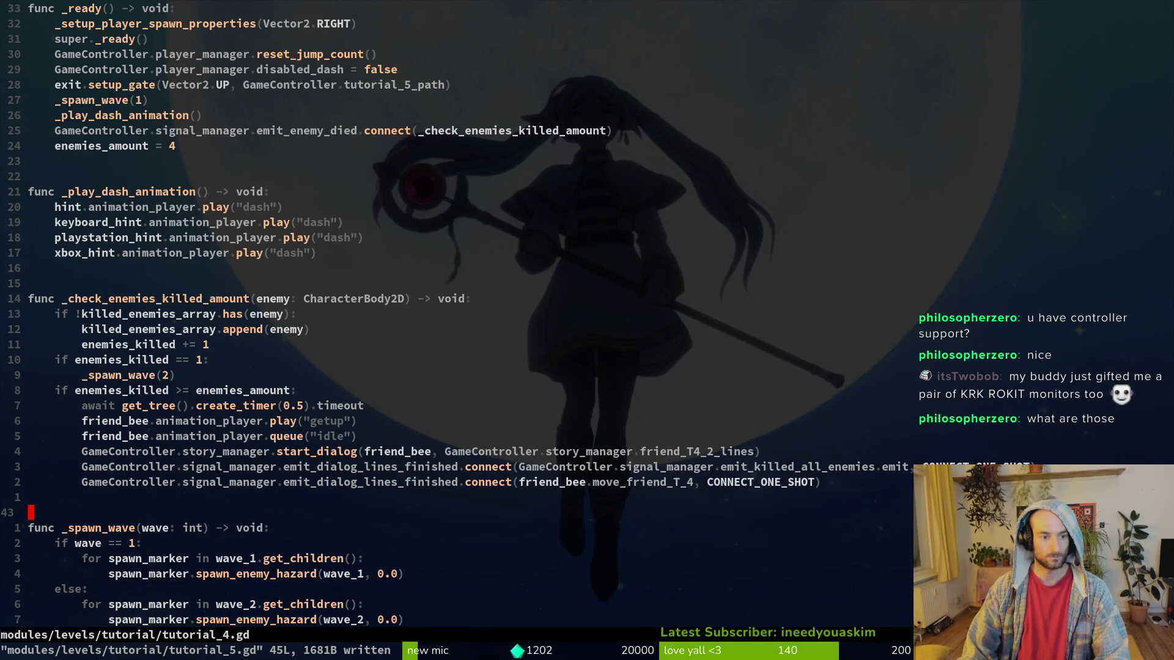
pyautogui.hotkey('ctrl', '6')
pyautogui.press('j')
pyautogui.press('y')
pyautogui.press('y')
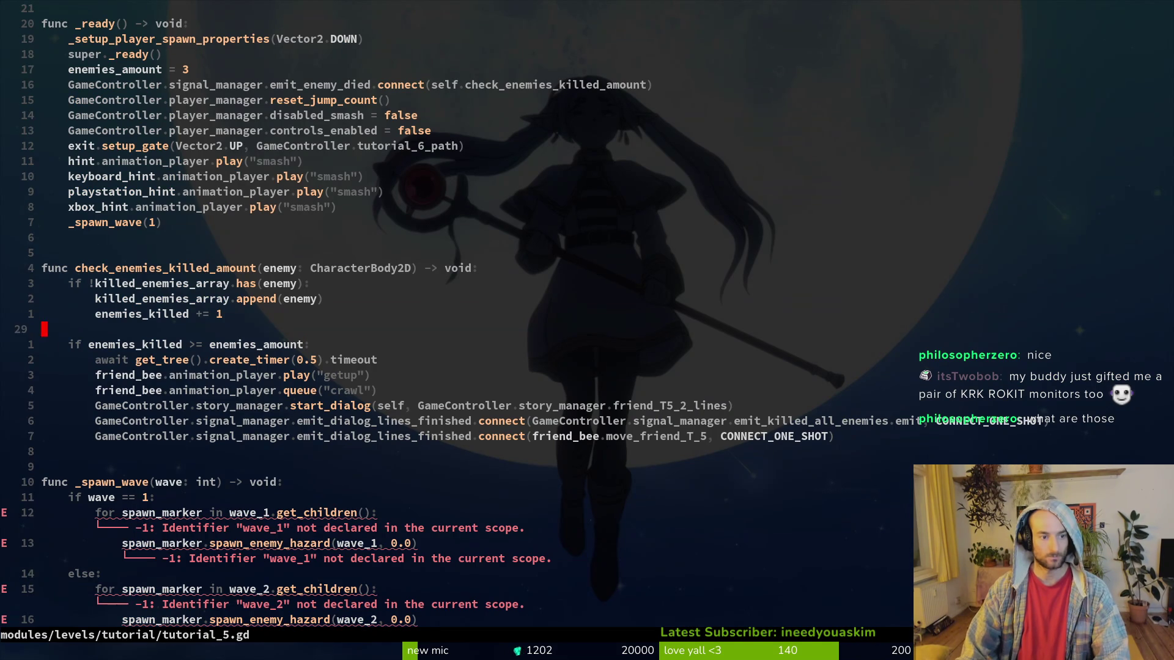
pyautogui.hotkey('shift', 'p')
pyautogui.write('ies_kil')
pyautogui.press('Escape')
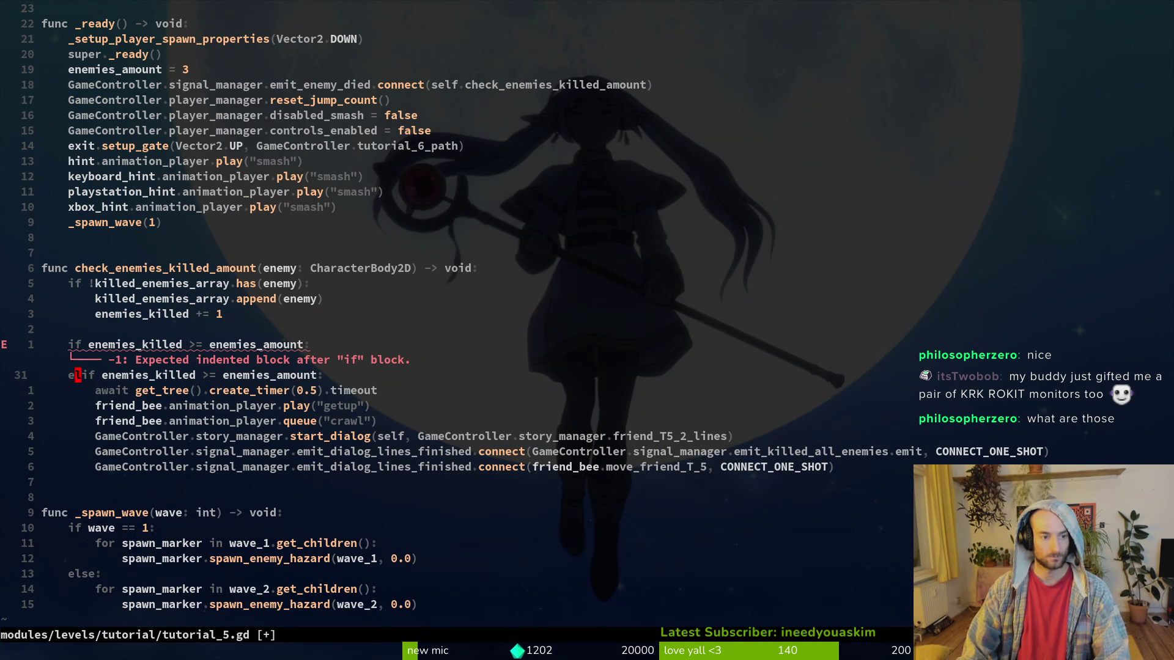
# Change the first kill check to enemies_killed == 1 and save the script.
pyautogui.press('c')
pyautogui.press('i')
pyautogui.press('w')
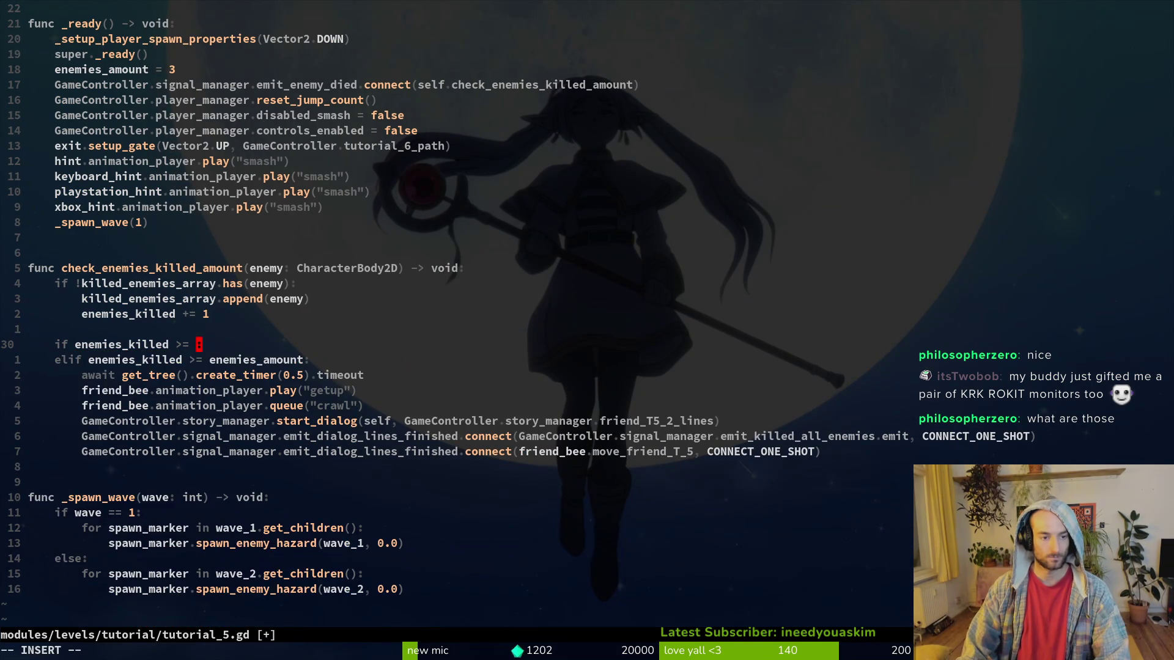
pyautogui.press('Escape')
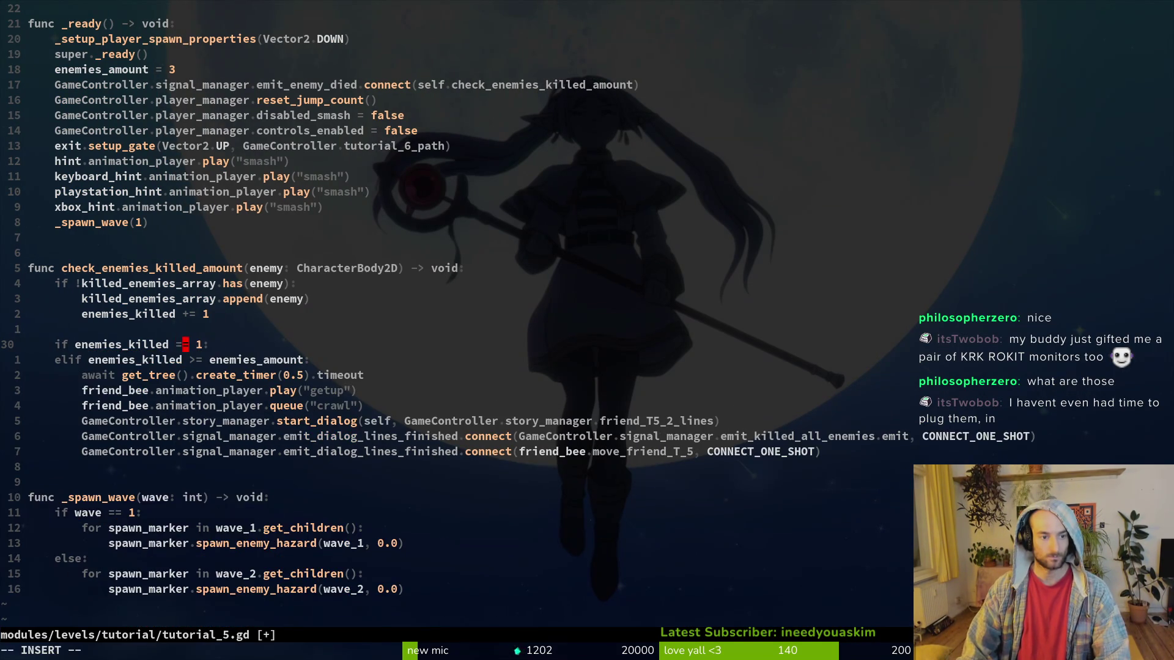
pyautogui.press('Escape')
pyautogui.write(':w')
pyautogui.press('Return')
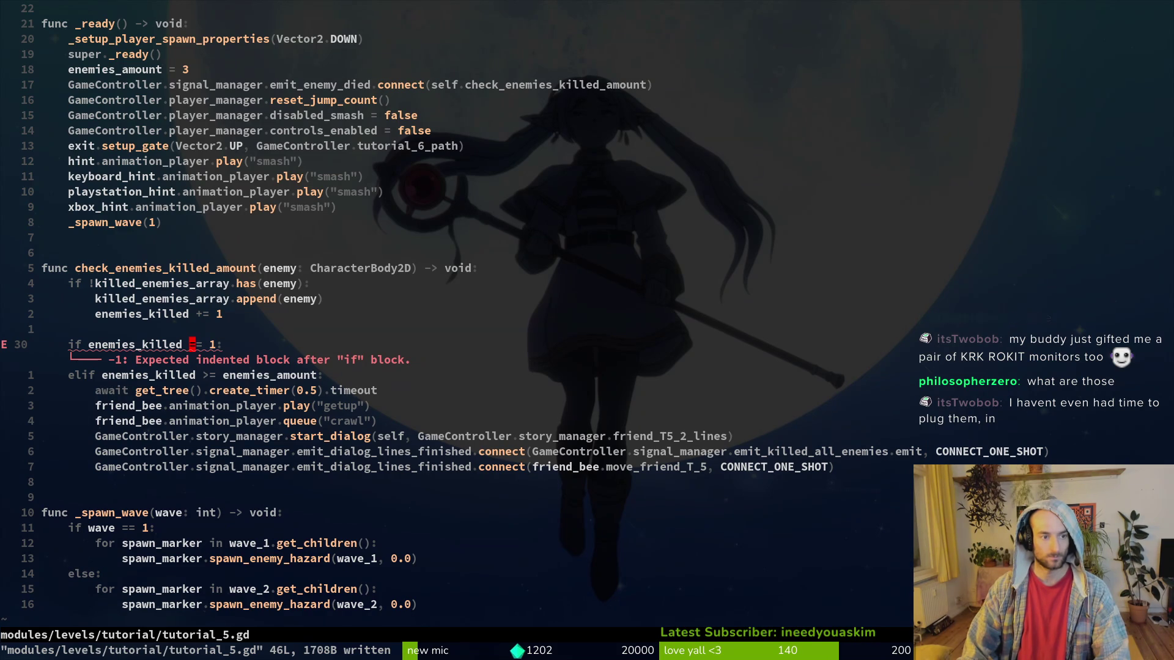
# Add an indented _spawn_wave(2) call under the == 1 check and save.
pyautogui.press('8')
pyautogui.press('k')
pyautogui.hotkey('shift', 'v')
pyautogui.press('p')
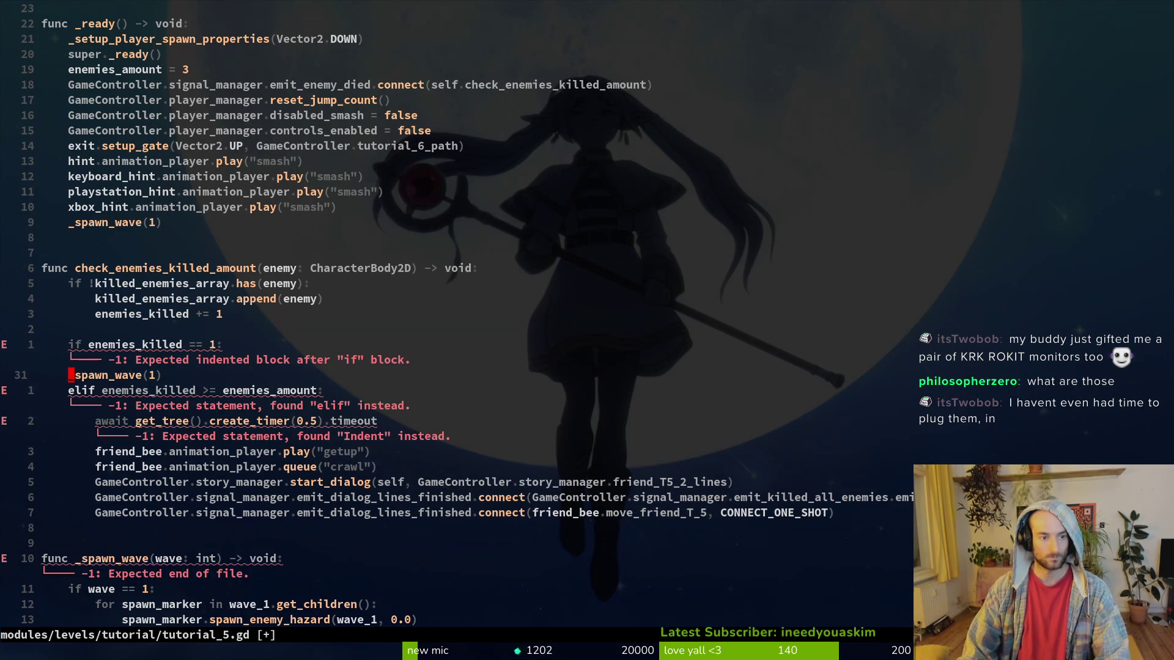
pyautogui.press('>')
pyautogui.write('hs2')
pyautogui.press('Escape')
pyautogui.write(':w')
pyautogui.press('Return')
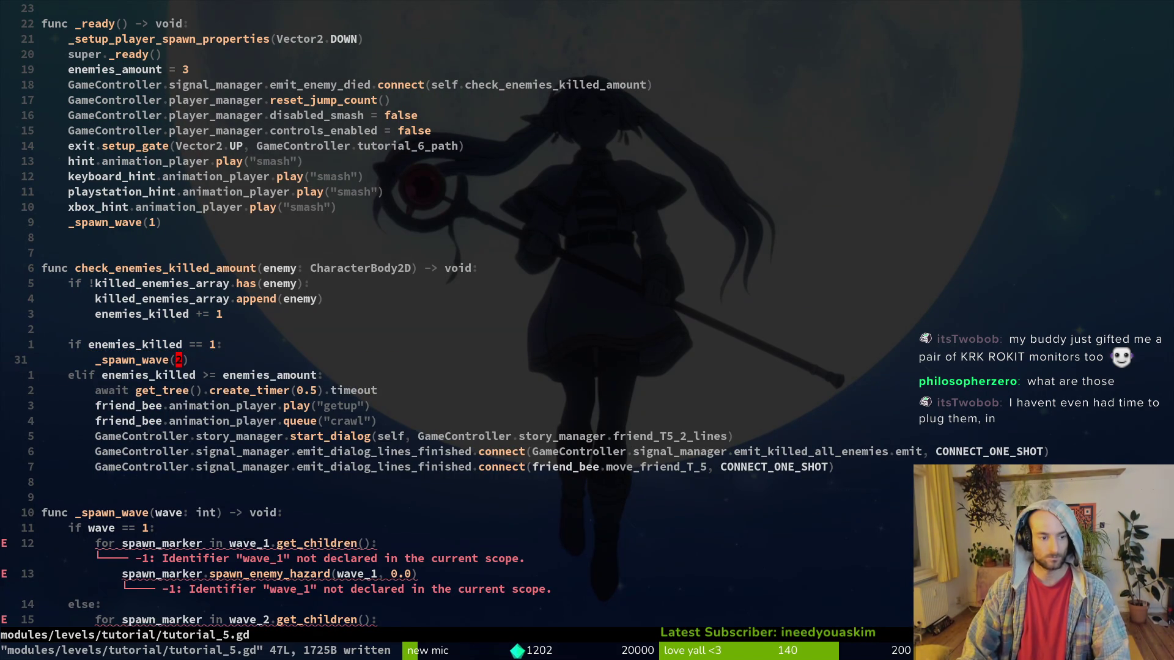
# Rename the top variable to wave_1 and add a wave_2 declaration referencing $wave_2.
pyautogui.press('g')
pyautogui.press('g')
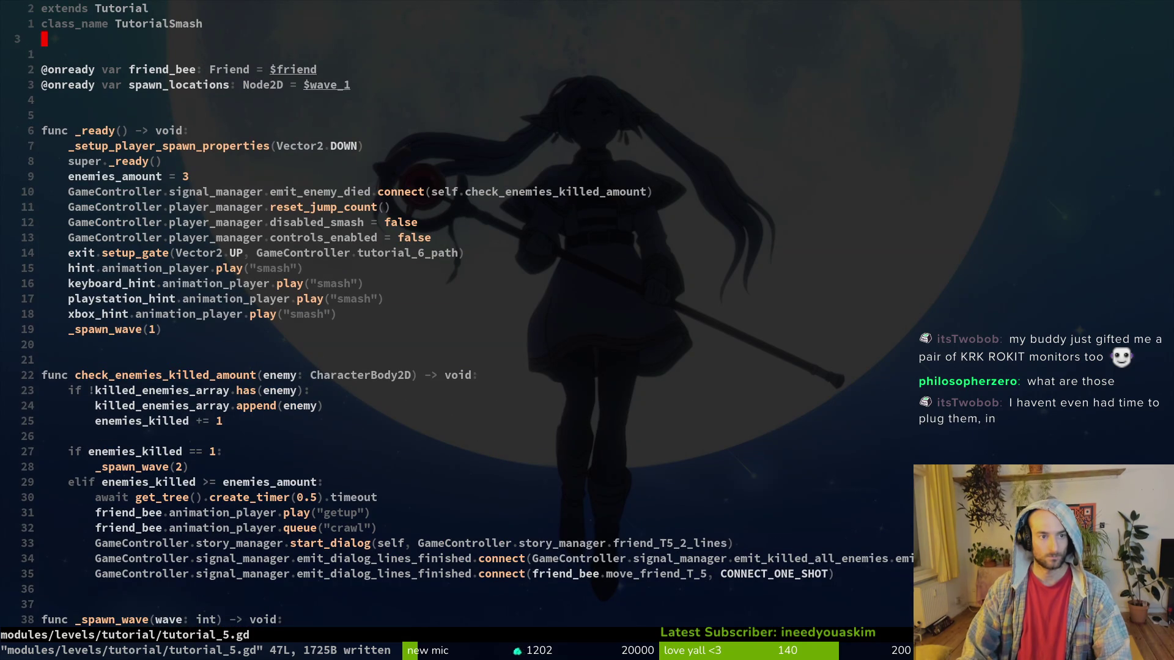
pyautogui.write('ciwwave_q')
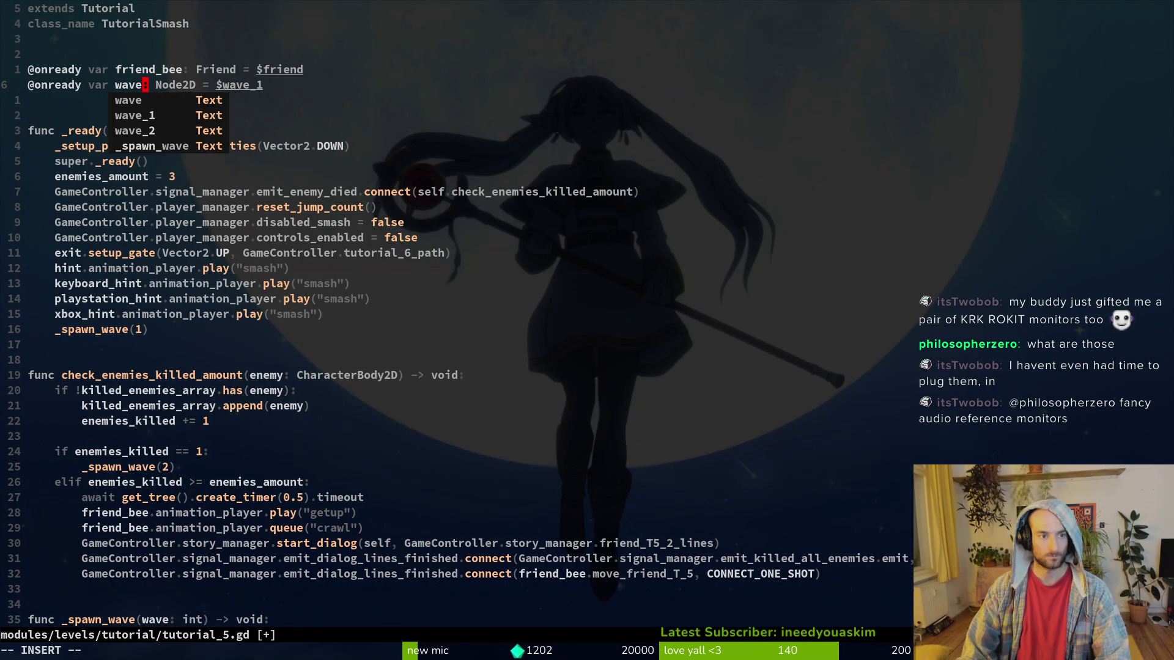
pyautogui.write('_1')
pyautogui.press('Escape')
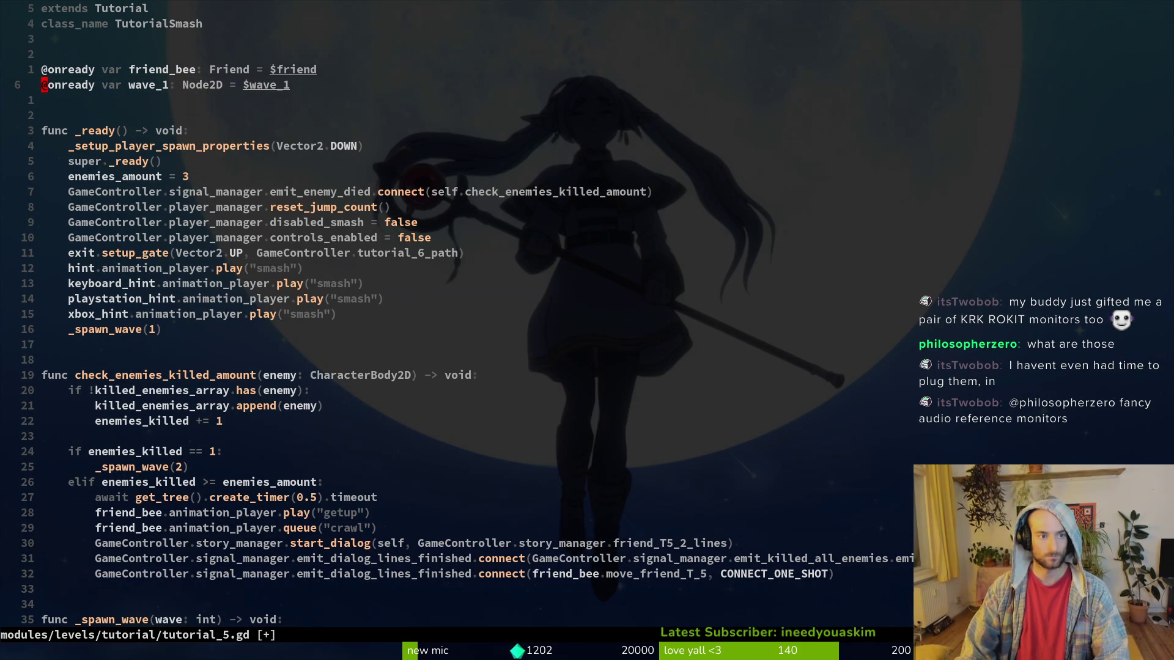
pyautogui.press('y')
pyautogui.press('y')
pyautogui.press('p')
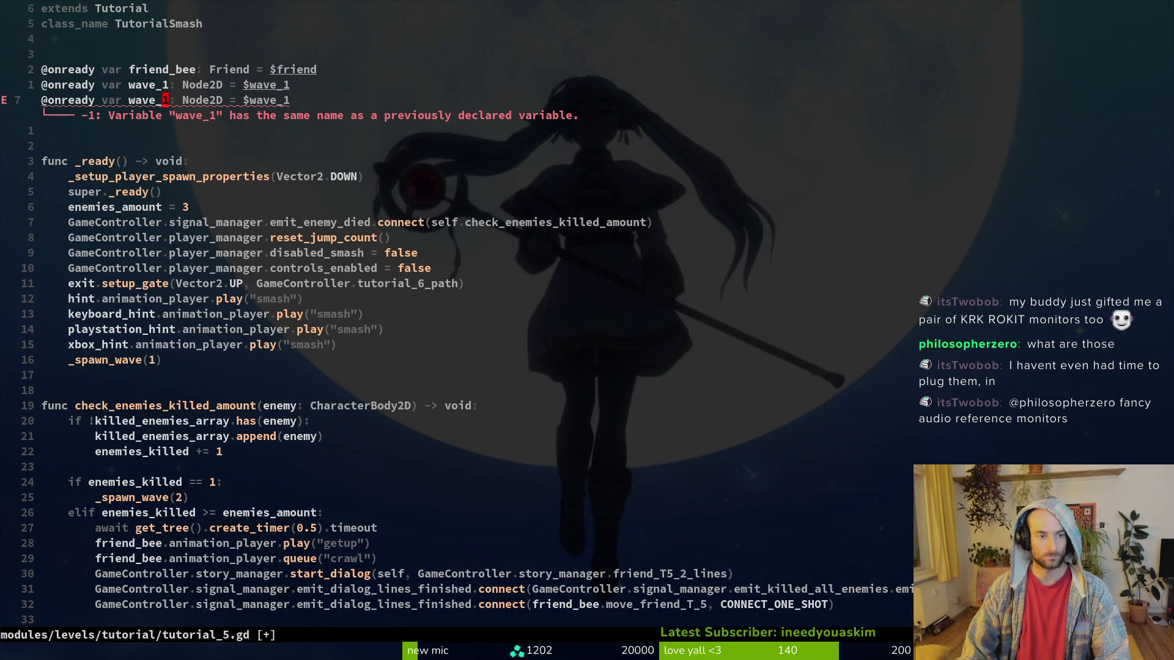
pyautogui.press('r')
pyautogui.press('3')
pyautogui.write('2')
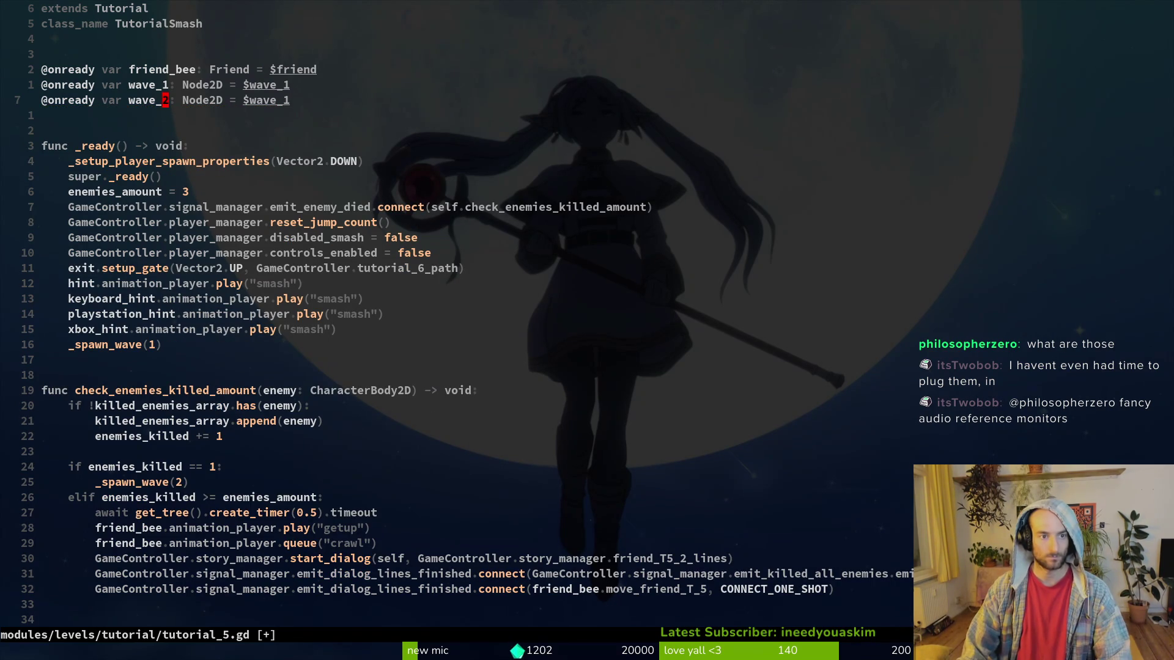
pyautogui.press('r')
pyautogui.press('2')
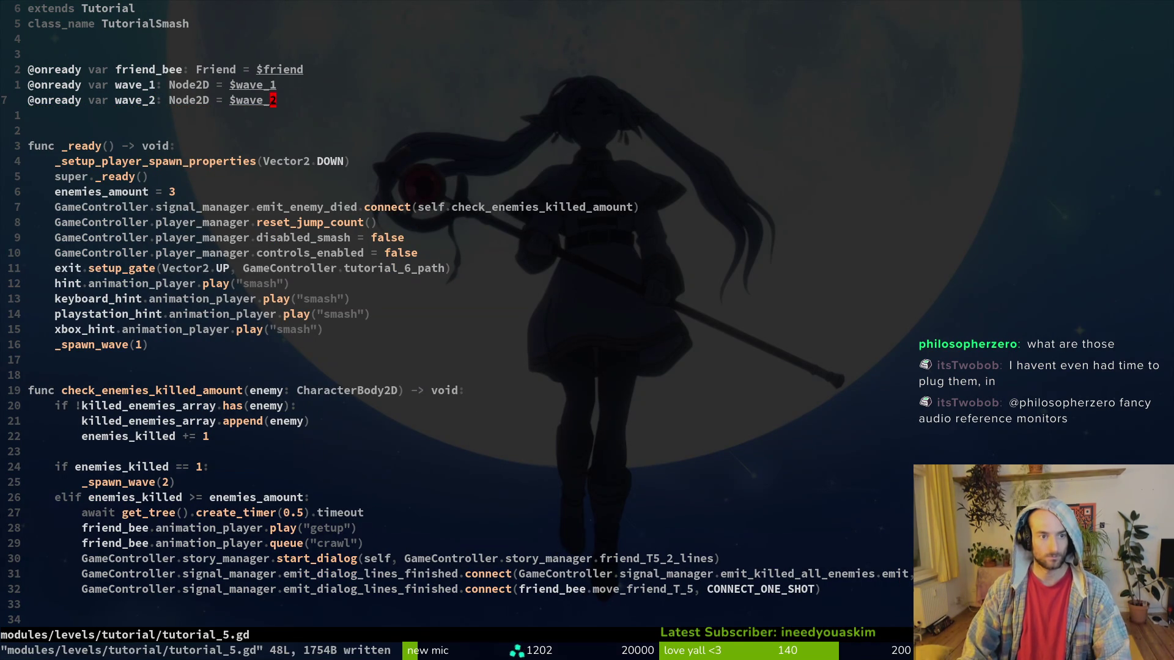
pyautogui.hotkey('ctrl', 'd')
pyautogui.hotkey('ctrl', 'd')
pyautogui.press('g')
pyautogui.press('g')
pyautogui.hotkey('alt', 'Tab')
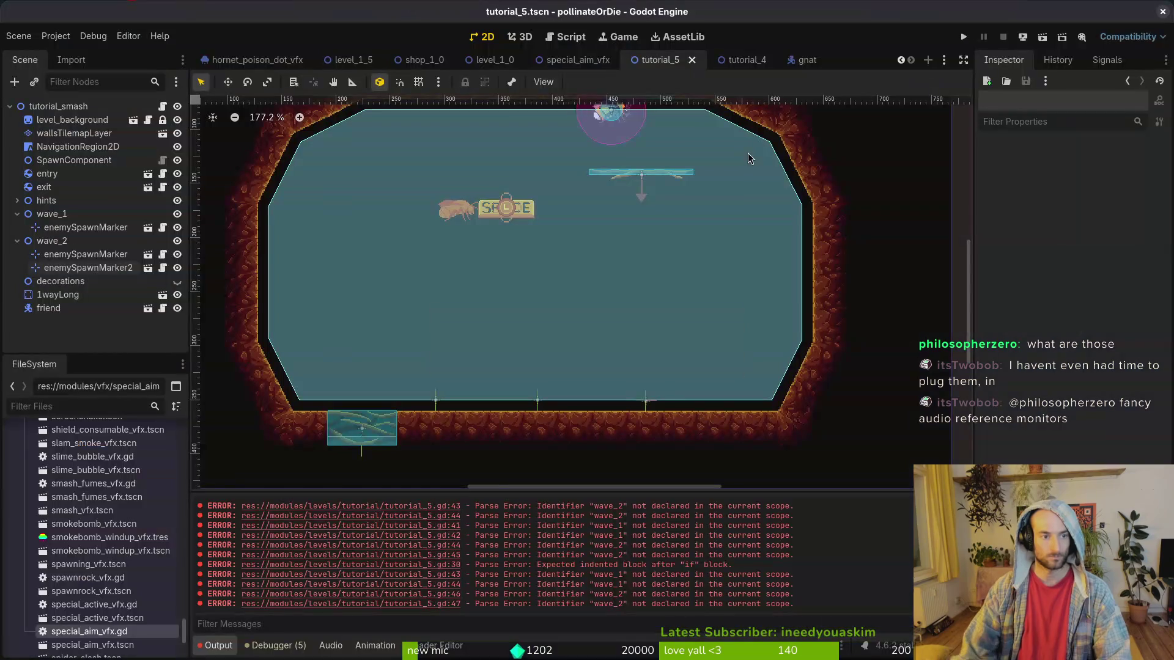
# Collapse wave_1 and wave_2 in the Scene dock, then delete the stray blank line in tutorial_5.gd and save.
pyautogui.click(17, 241)
pyautogui.click(17, 214)
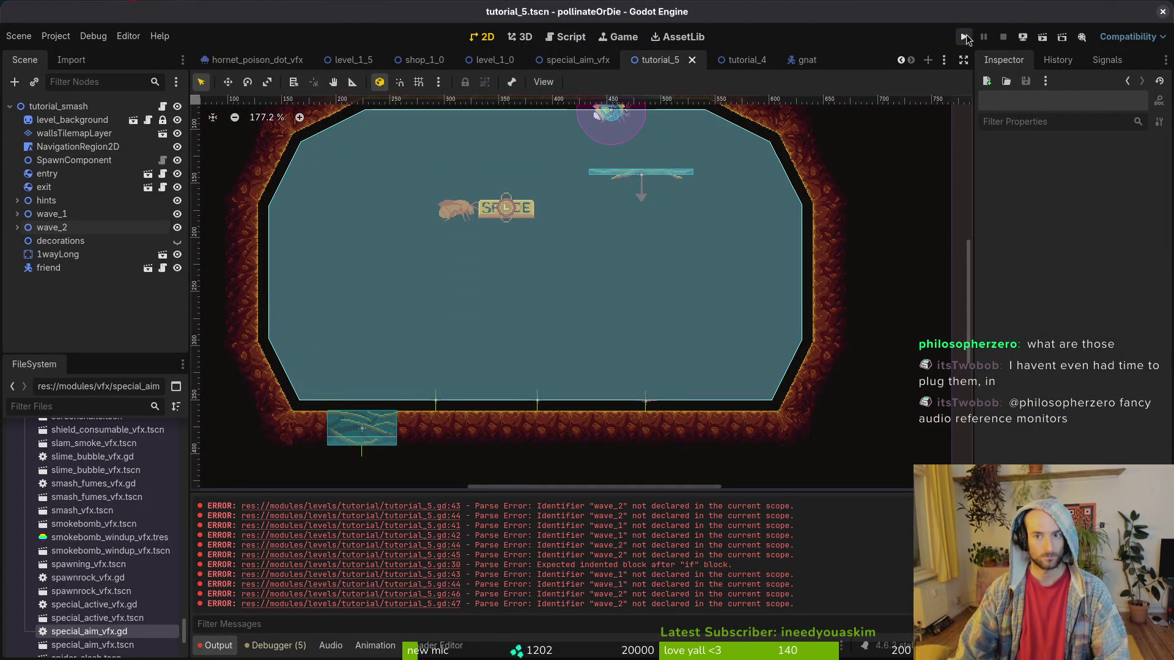
pyautogui.hotkey('alt', 'Tab')
pyautogui.hotkey('ctrl', 'o')
pyautogui.scroll(4, 192, 195)
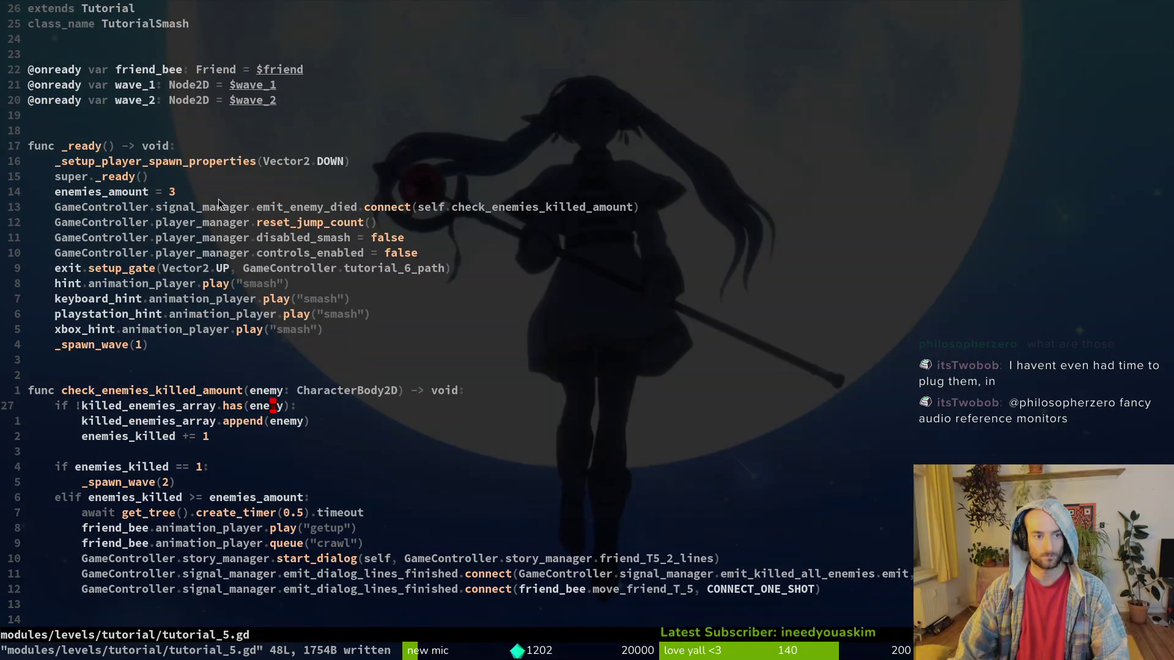
pyautogui.write('Vd:w')
pyautogui.press('Return')
pyautogui.scroll(-6, 269, 440)
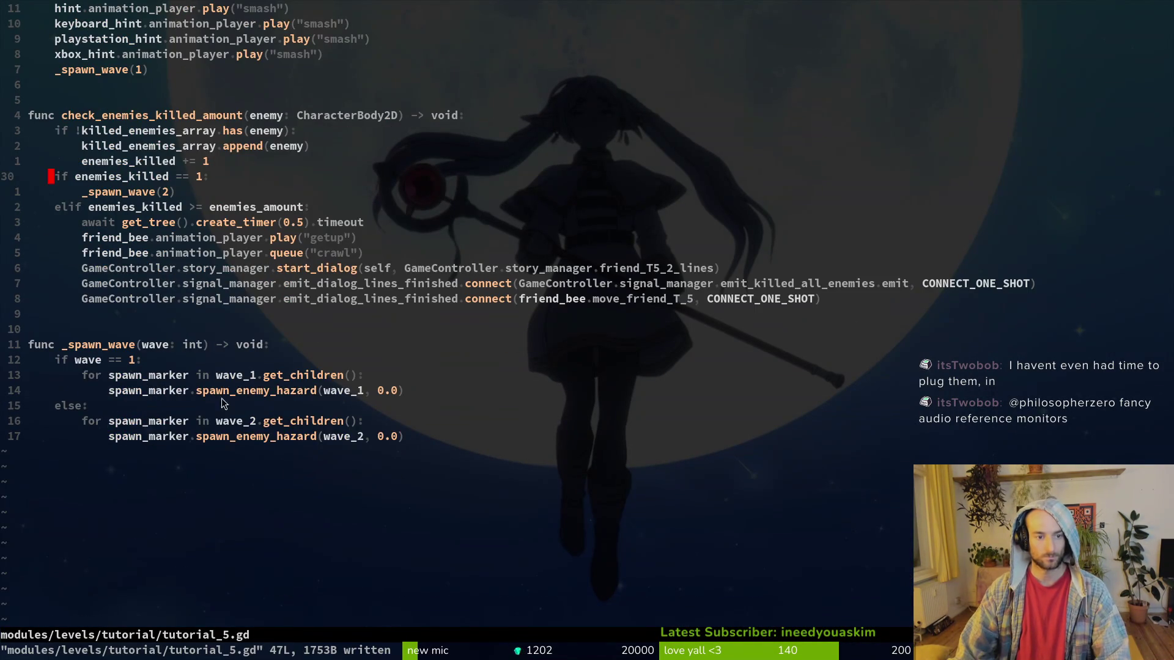
# Run the game, maximise its window, and load level 4 from the level list.
pyautogui.hotkey('alt', 'Tab')
pyautogui.click(966, 38)
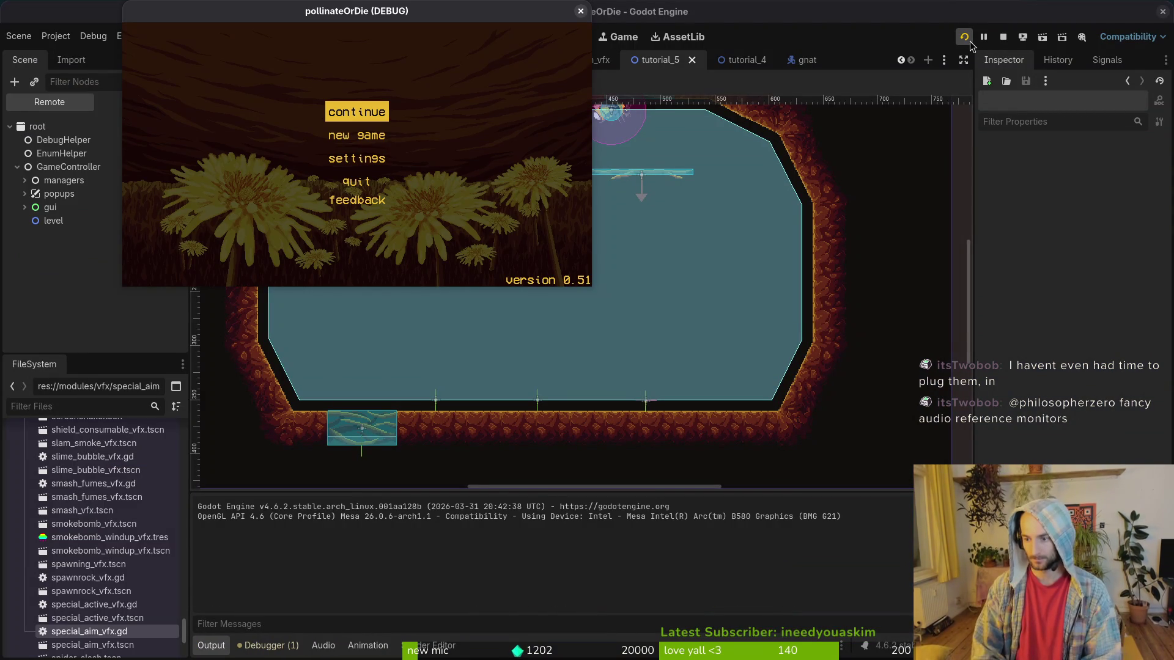
pyautogui.press('Return')
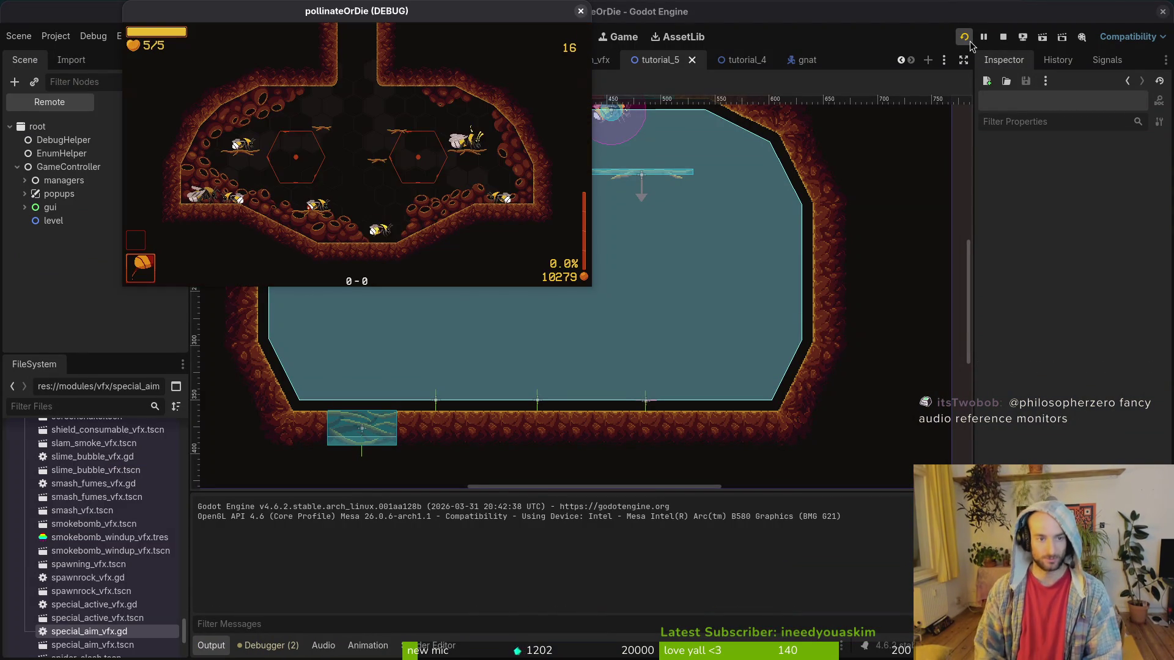
pyautogui.doubleClick(400, 11)
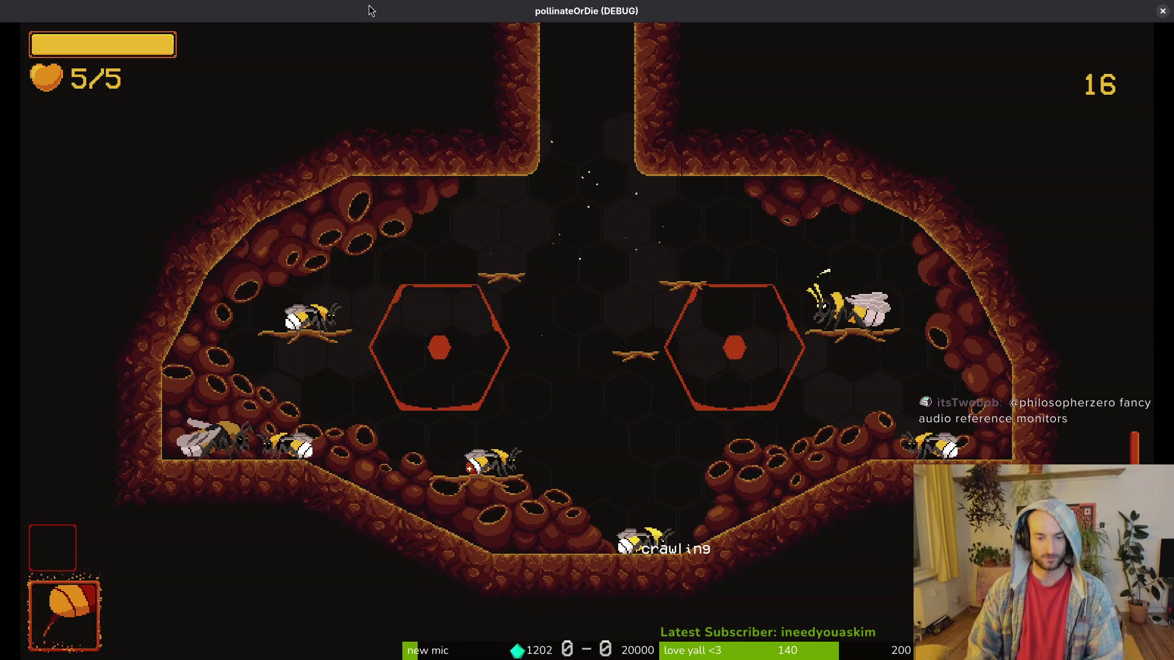
pyautogui.press('space')
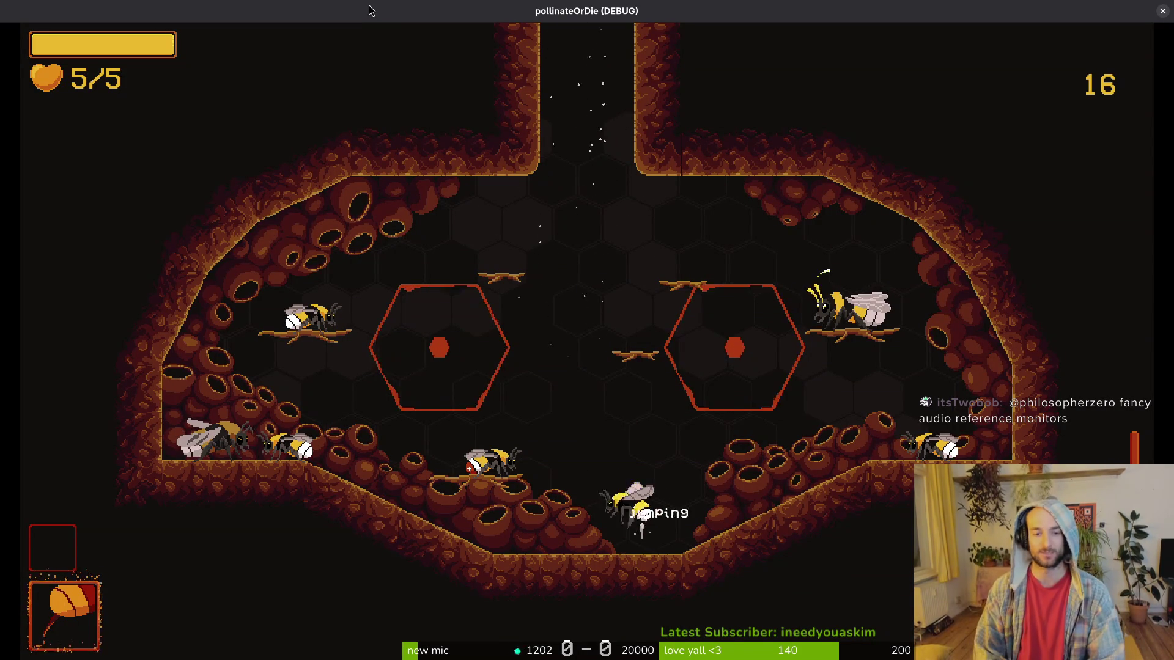
pyautogui.press('Left')
pyautogui.press('Left')
pyautogui.press('Left')
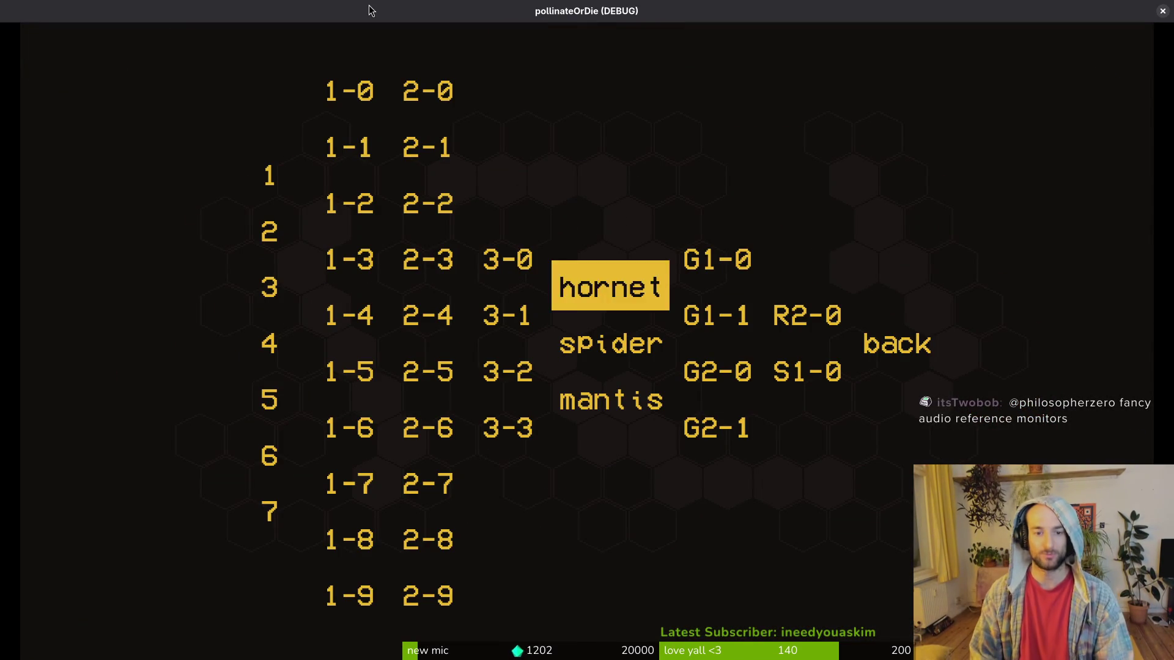
pyautogui.press('Down')
pyautogui.press('Down')
pyautogui.press('Return')
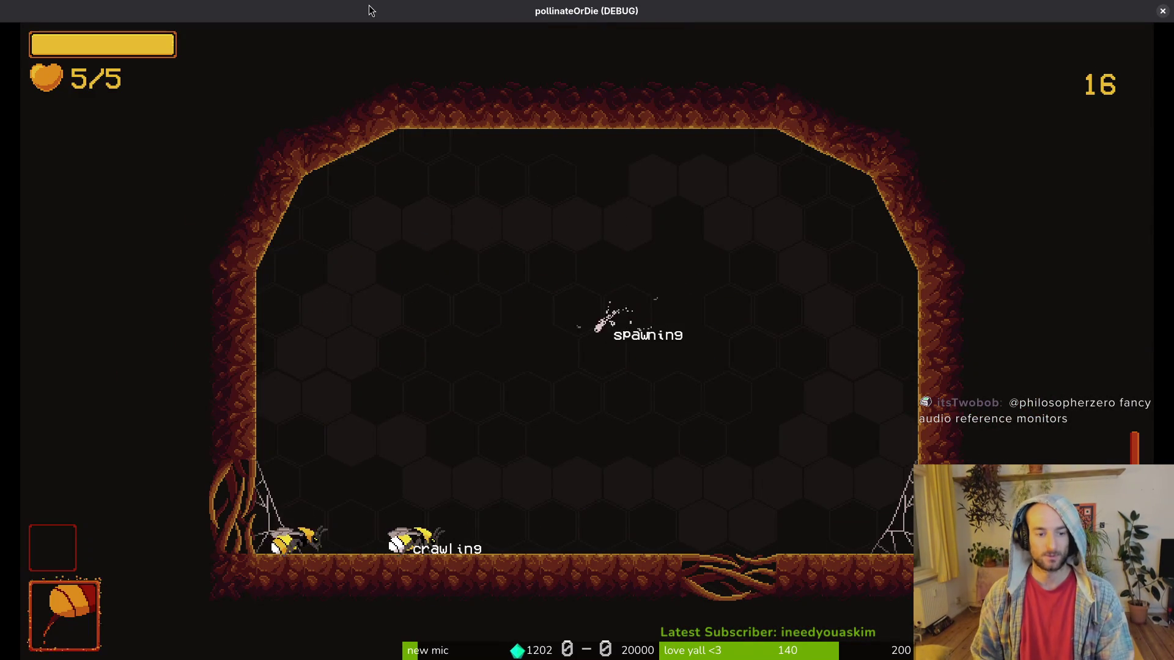
# Play level 4 to watch the snail waves spawn, then close the game.
pyautogui.press('F1')
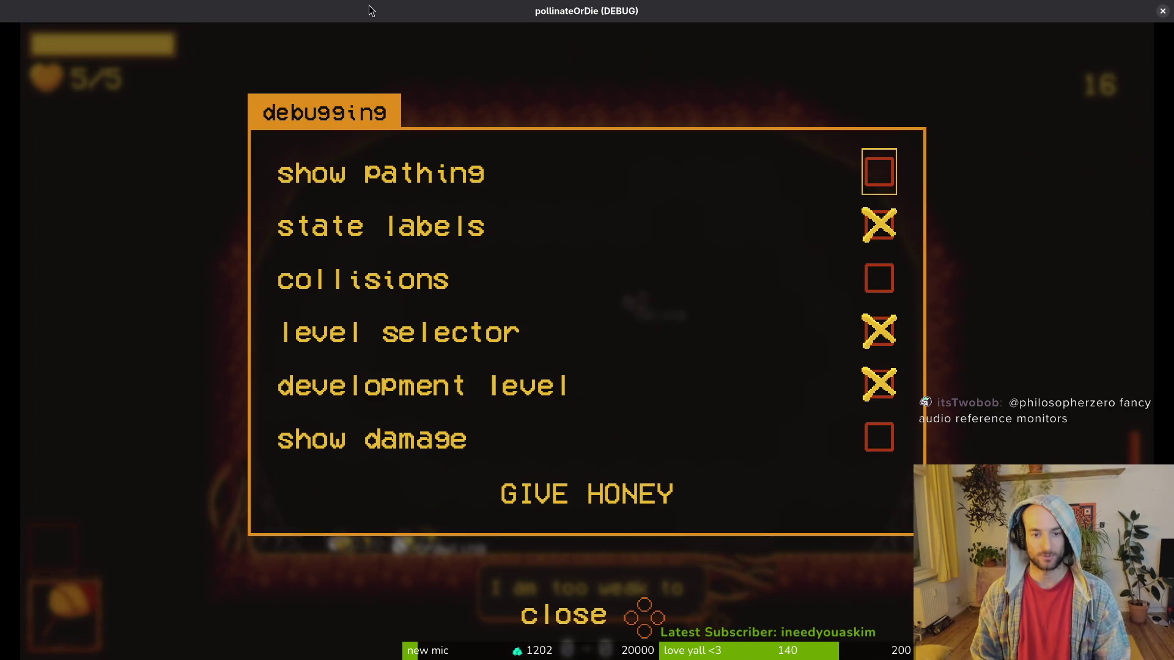
pyautogui.press('F1')
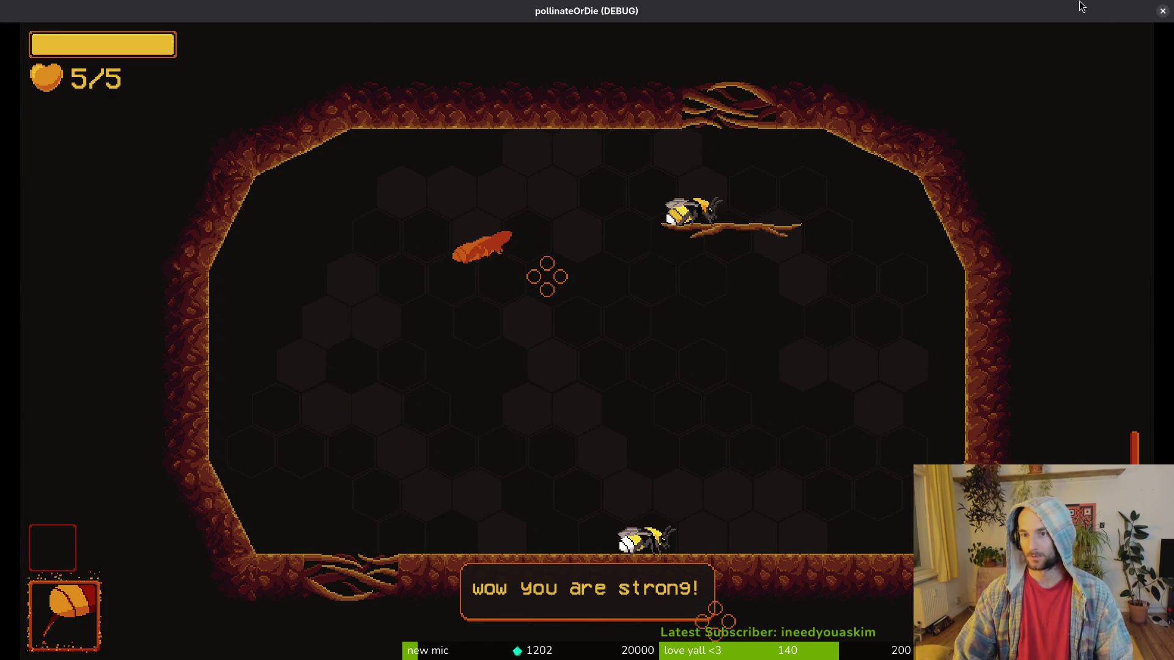
pyautogui.click(1163, 11)
pyautogui.hotkey('shift', 'alt', 'o')
# Open snail.tscn, hide its Sprite2D, close the snail and gnat scenes, and switch to tutorial_4.
pyautogui.write('snail')
pyautogui.press('Return')
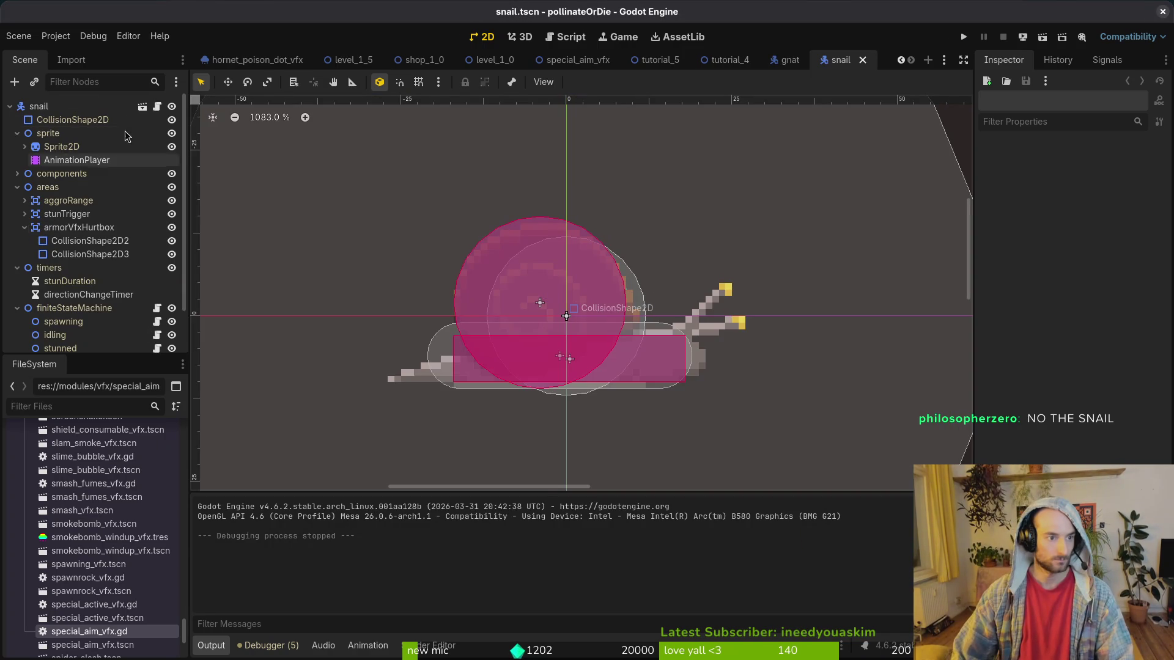
pyautogui.click(172, 147)
pyautogui.scroll(-3, 738, 189)
pyautogui.hotkey('ctrl', 'shift', 'w')
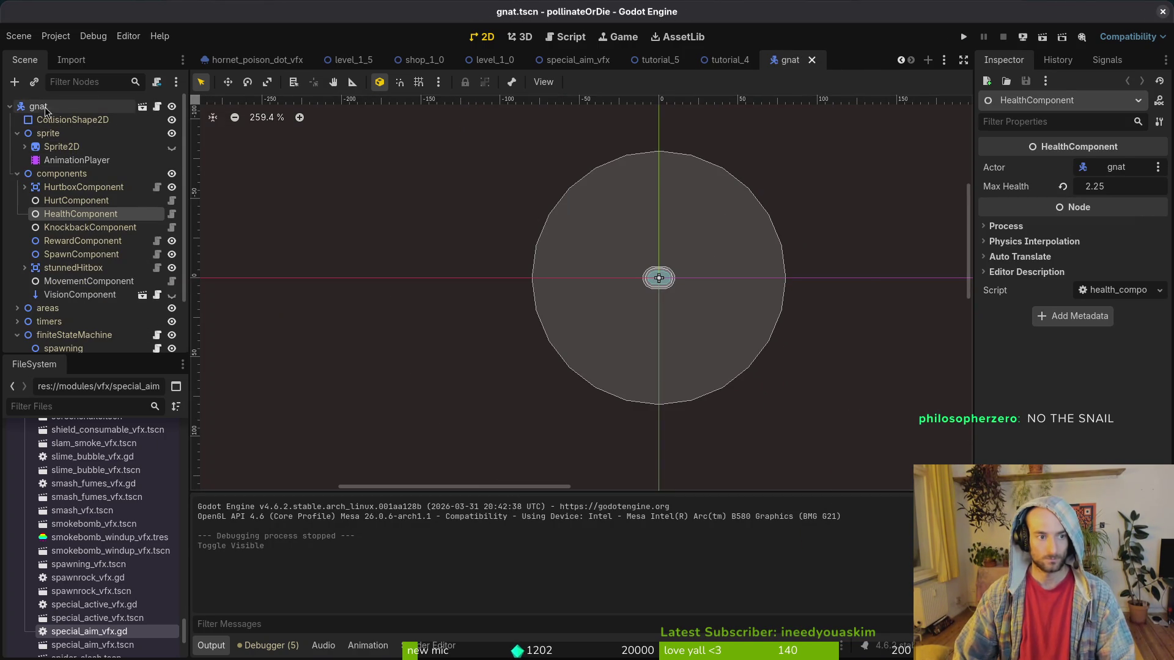
pyautogui.middleClick(769, 63)
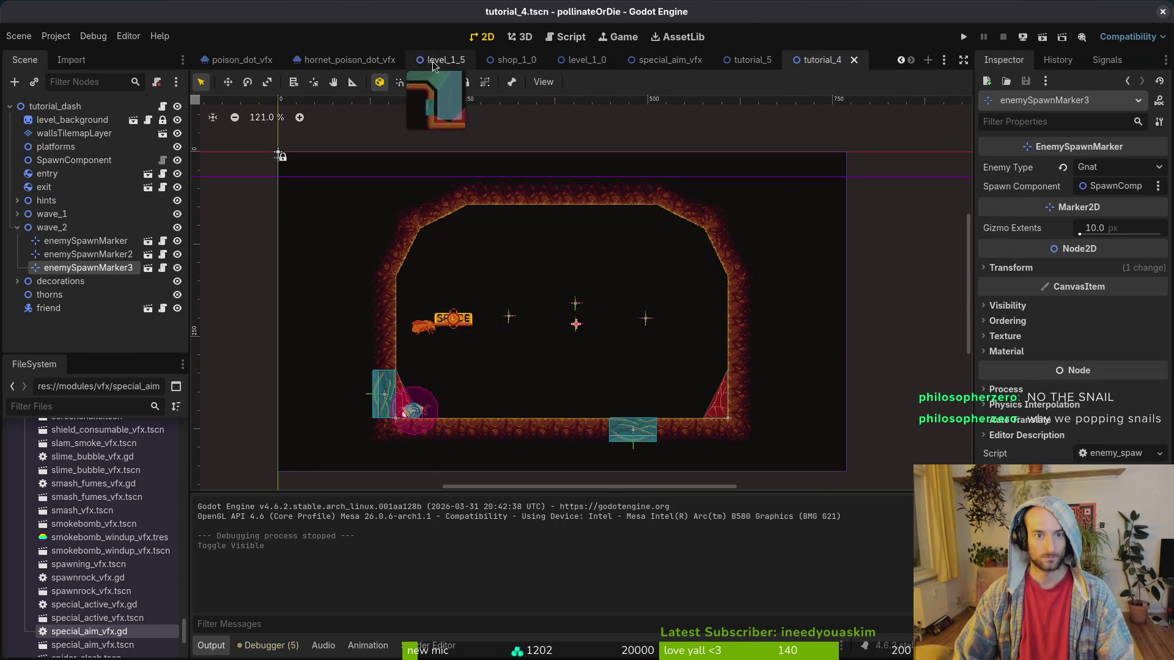
pyautogui.click(745, 67)
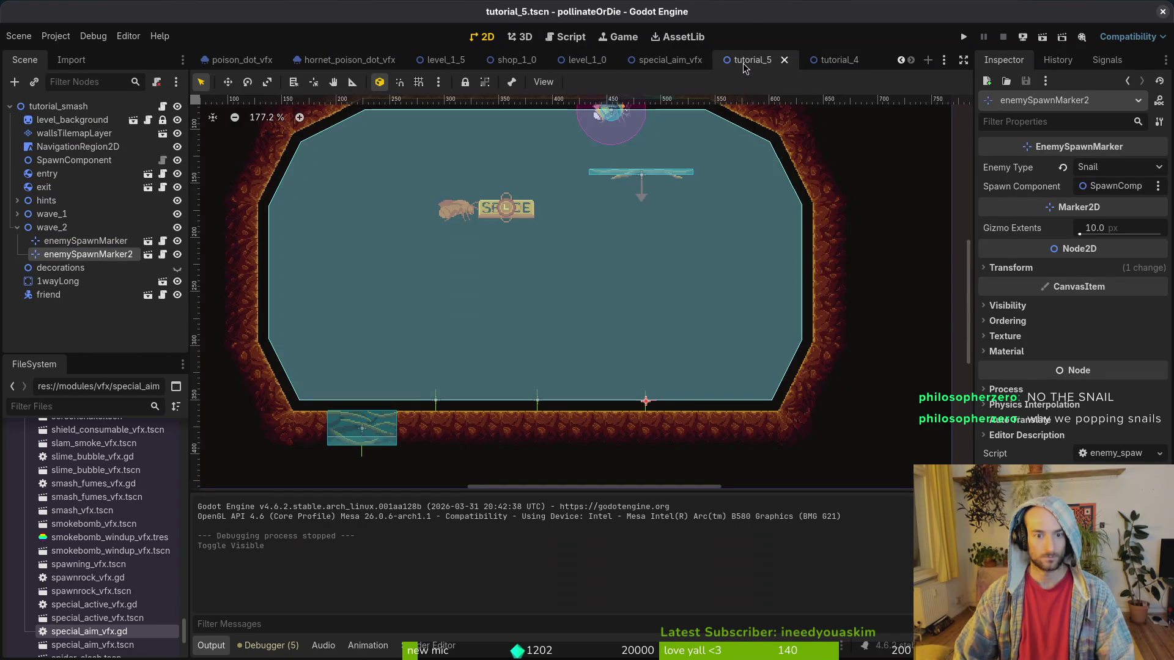
pyautogui.click(855, 65)
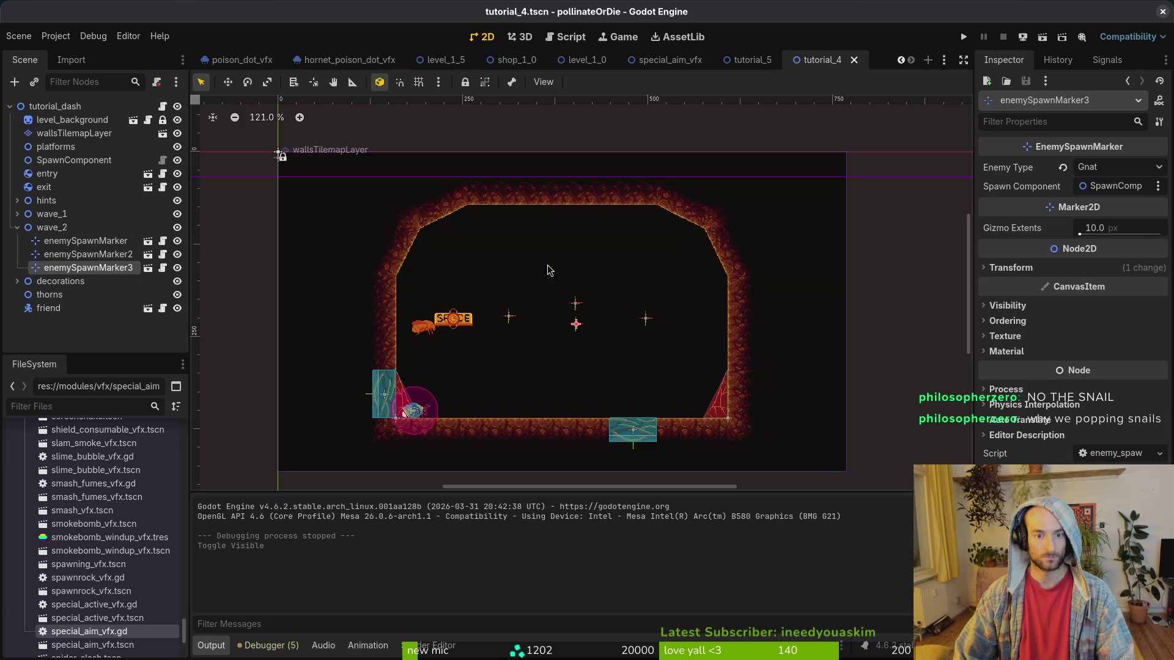
# Set Enemy Type to Fruitfly on enemySpawnMarker and enemySpawnMarker2 in wave_2, then run the game.
pyautogui.click(1110, 167)
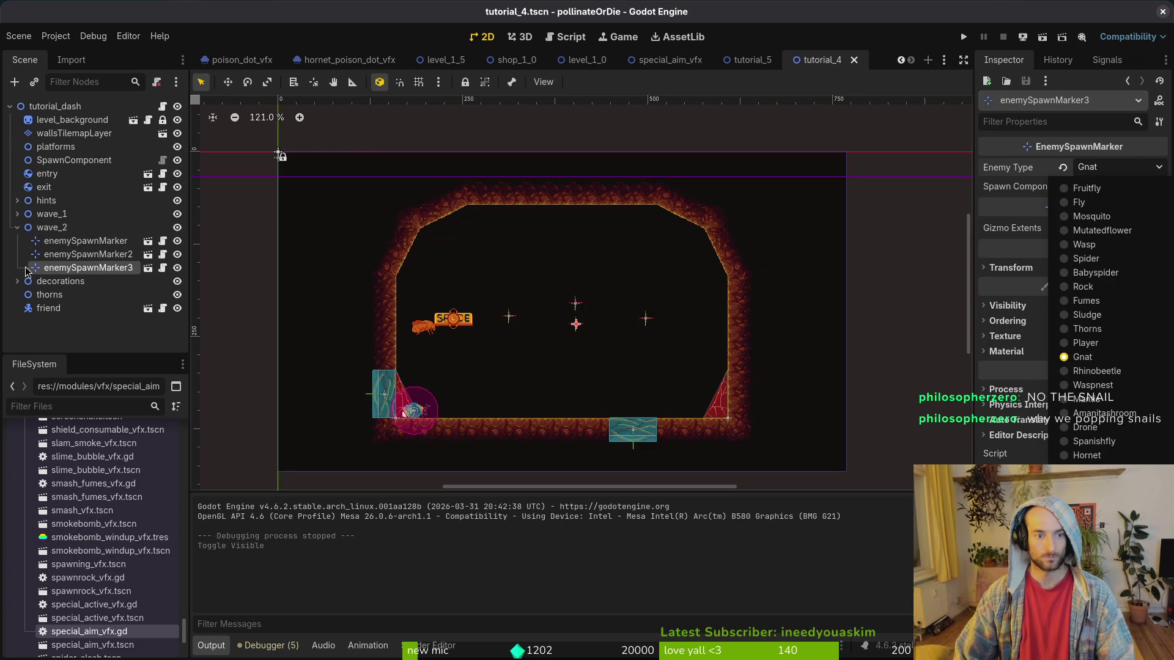
pyautogui.click(67, 243)
pyautogui.click(86, 244)
pyautogui.click(1127, 173)
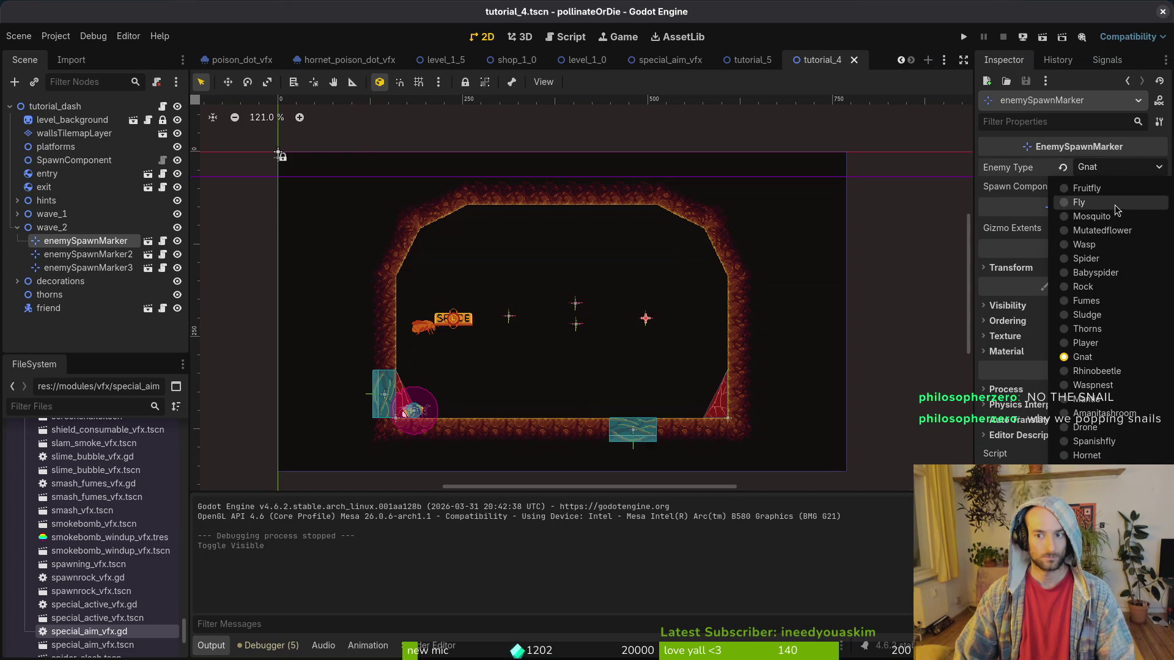
pyautogui.click(1111, 189)
pyautogui.click(94, 269)
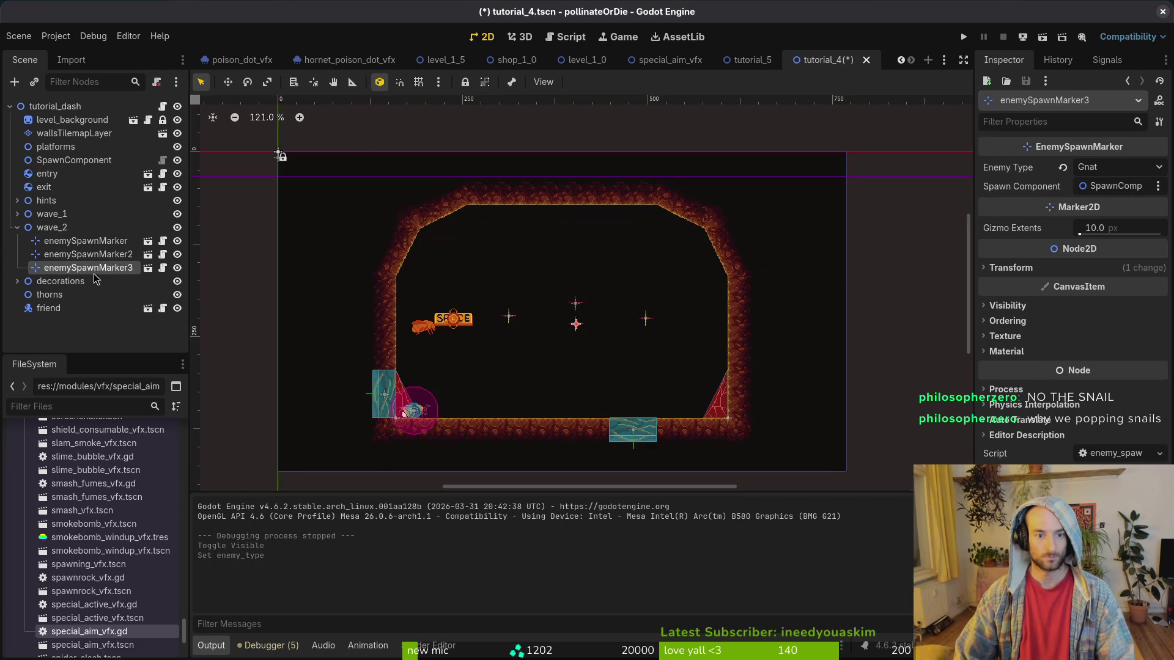
pyautogui.click(107, 257)
pyautogui.click(1121, 174)
pyautogui.click(1111, 189)
pyautogui.click(963, 37)
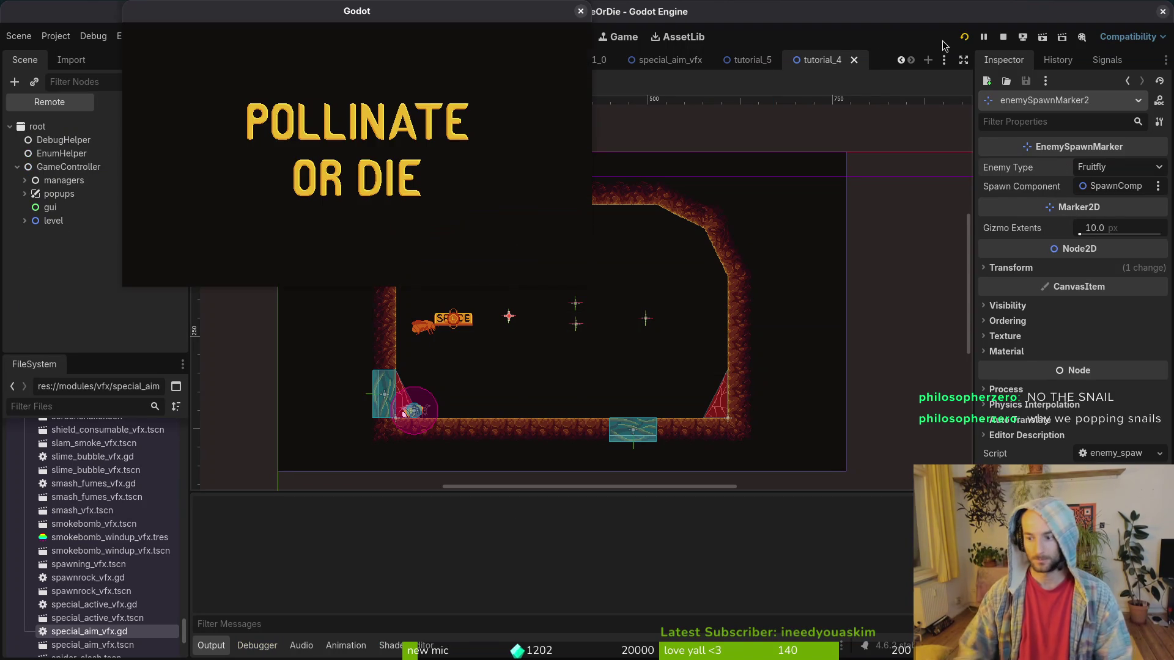
# Start play from the main menu, maximise the game window, and toggle the debugging options.
pyautogui.press('Return')
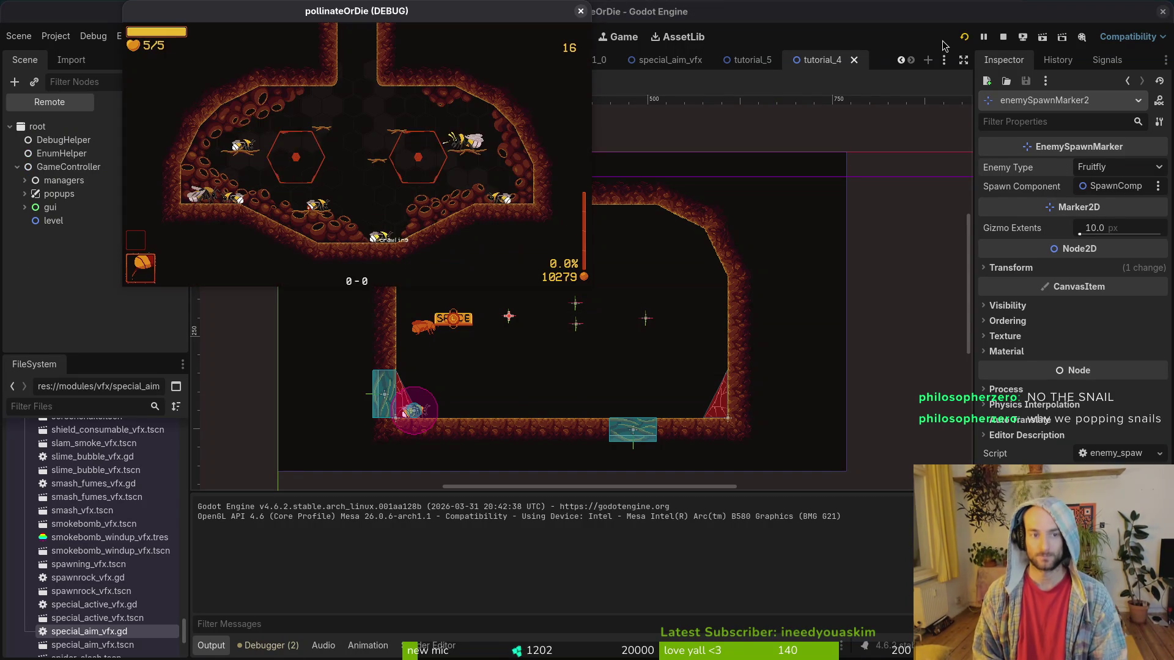
pyautogui.press('Escape')
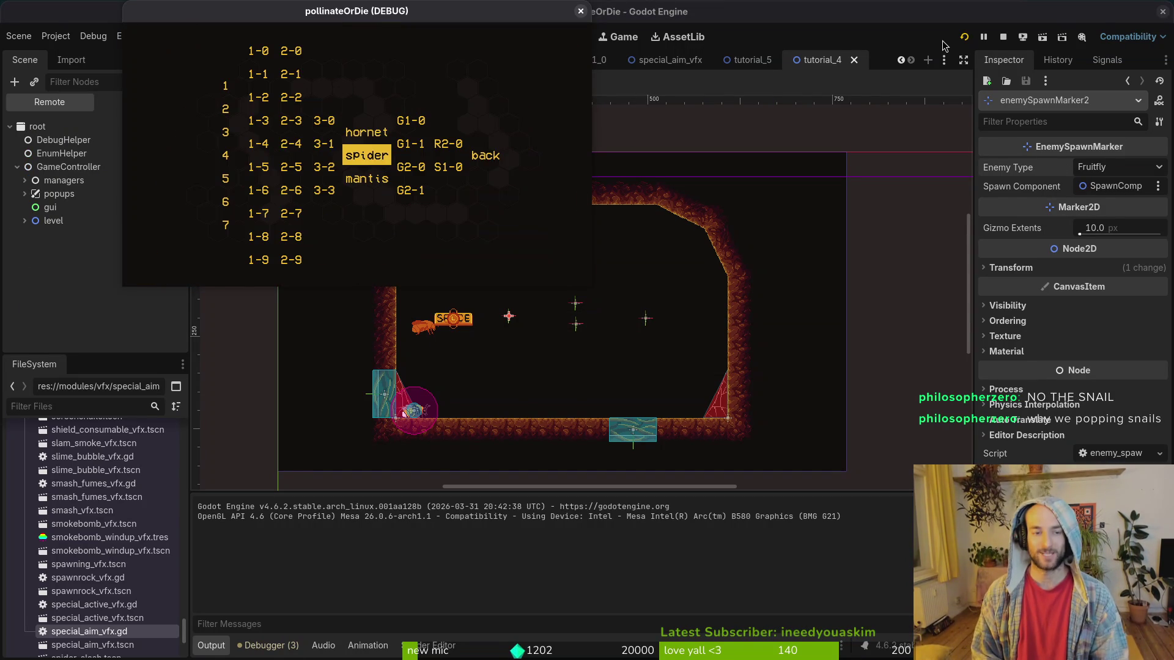
pyautogui.press('Escape')
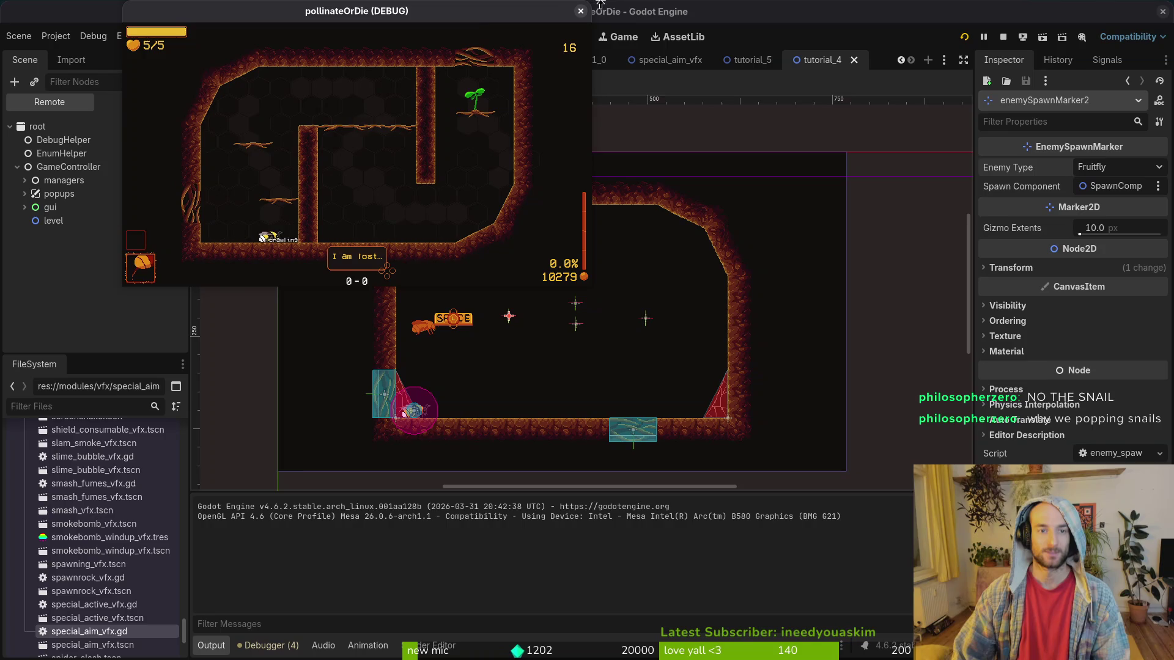
pyautogui.doubleClick(475, 17)
pyautogui.press('Escape')
pyautogui.press('Down')
pyautogui.press('Return')
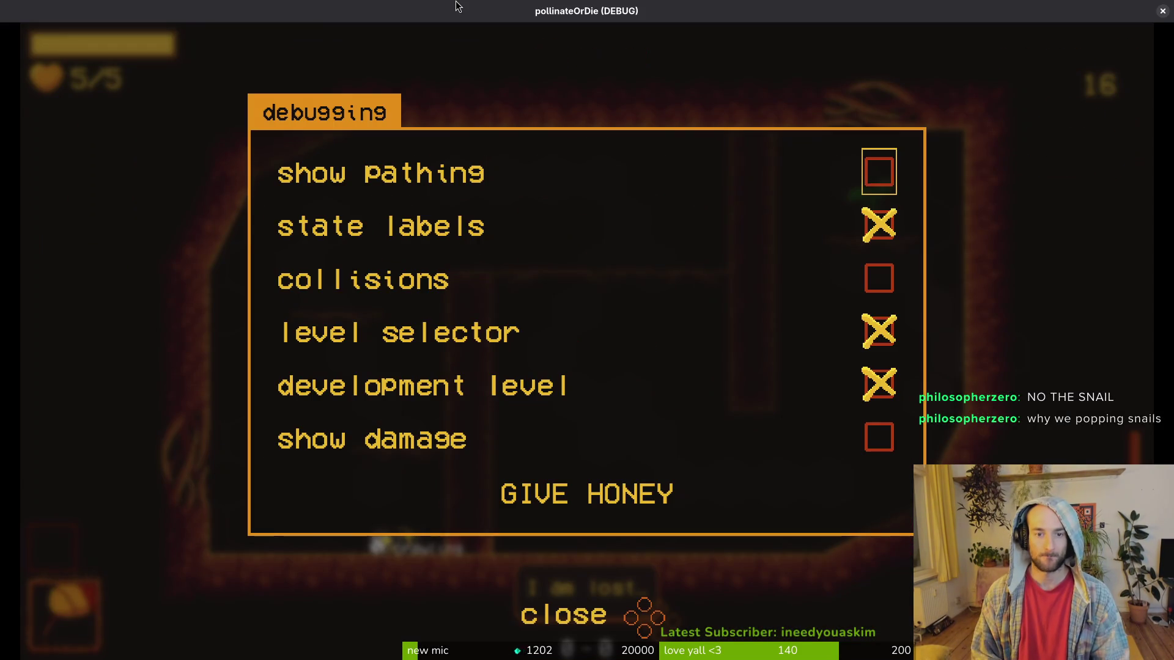
pyautogui.press('Escape')
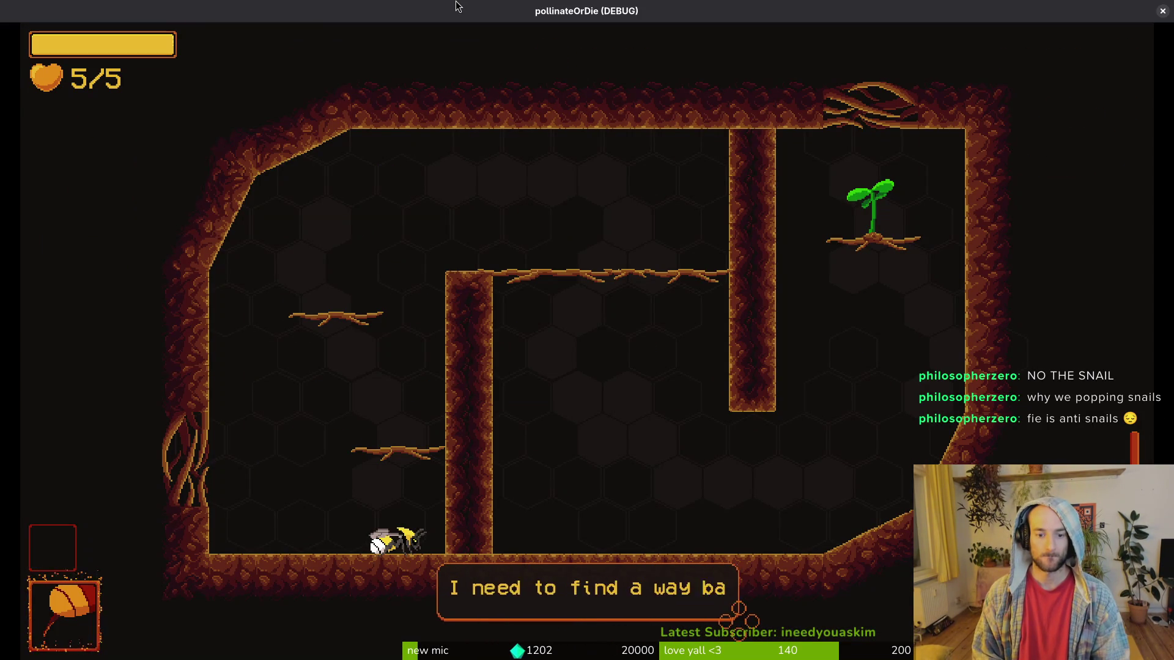
# Fly the bee around the pillar and up through the ceilings into the enemy room.
pyautogui.press('space')
pyautogui.press('Right')
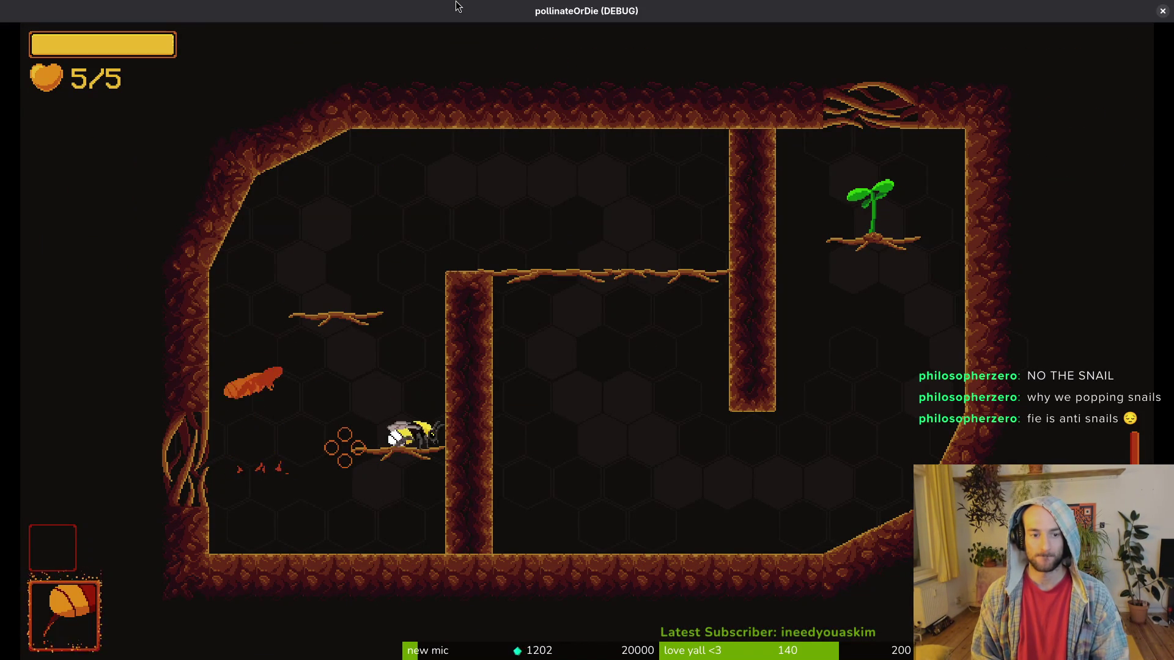
pyautogui.press('Up')
pyautogui.press('Right')
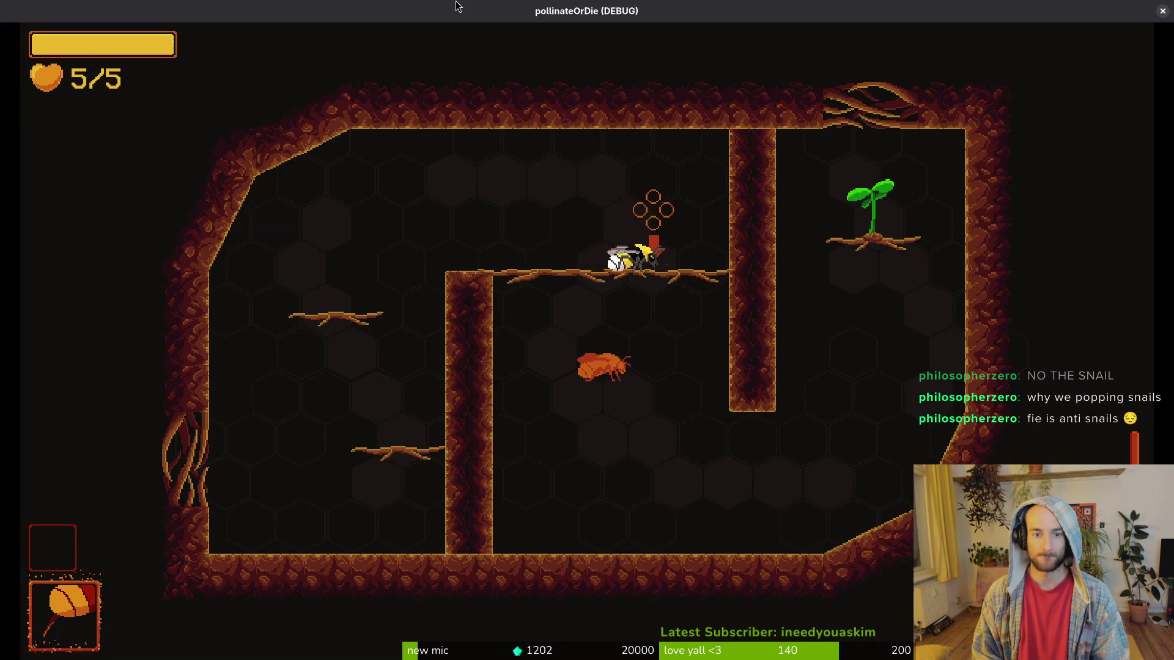
pyautogui.press('Down')
pyautogui.press('Right')
pyautogui.press('Up')
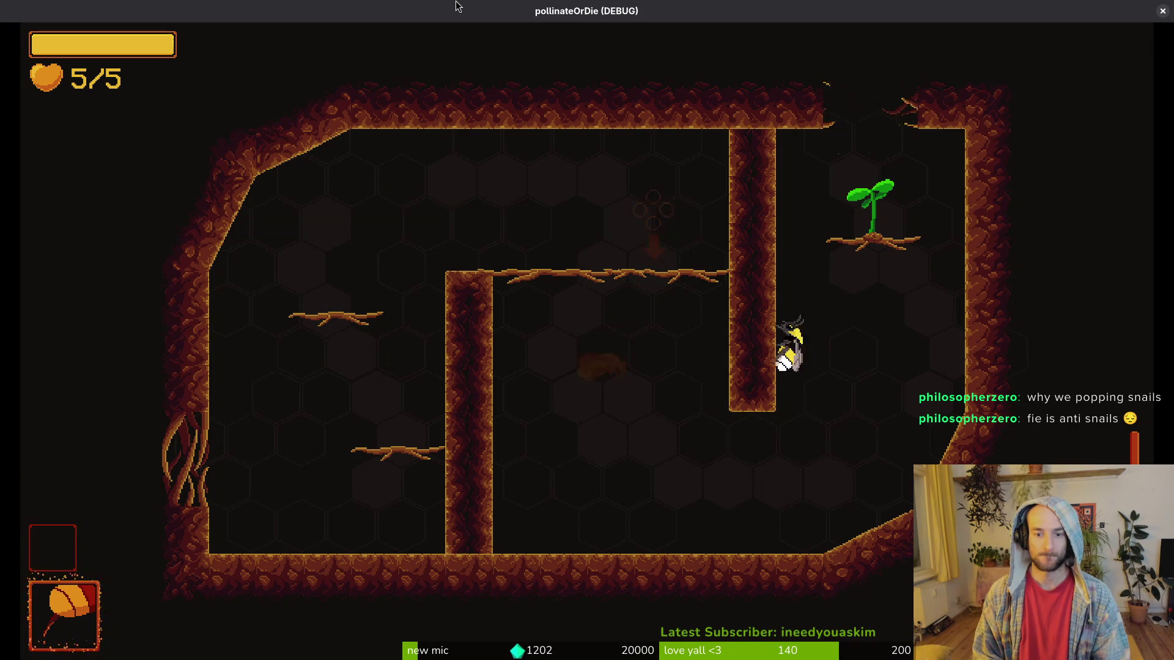
pyautogui.press('Up')
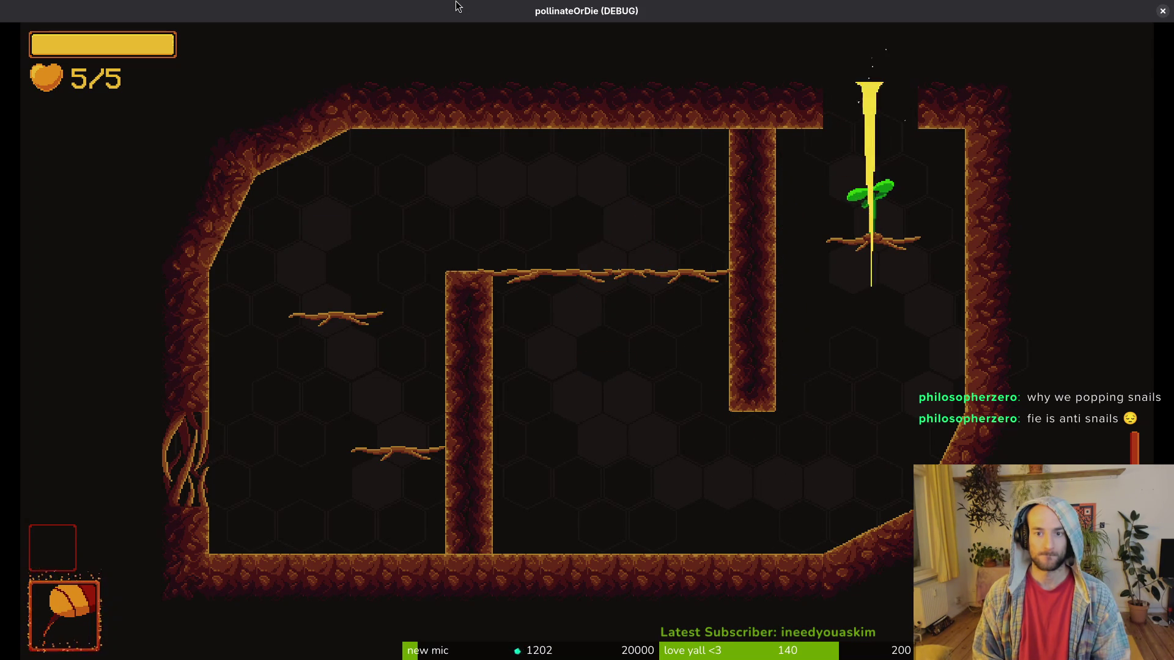
pyautogui.press('Up')
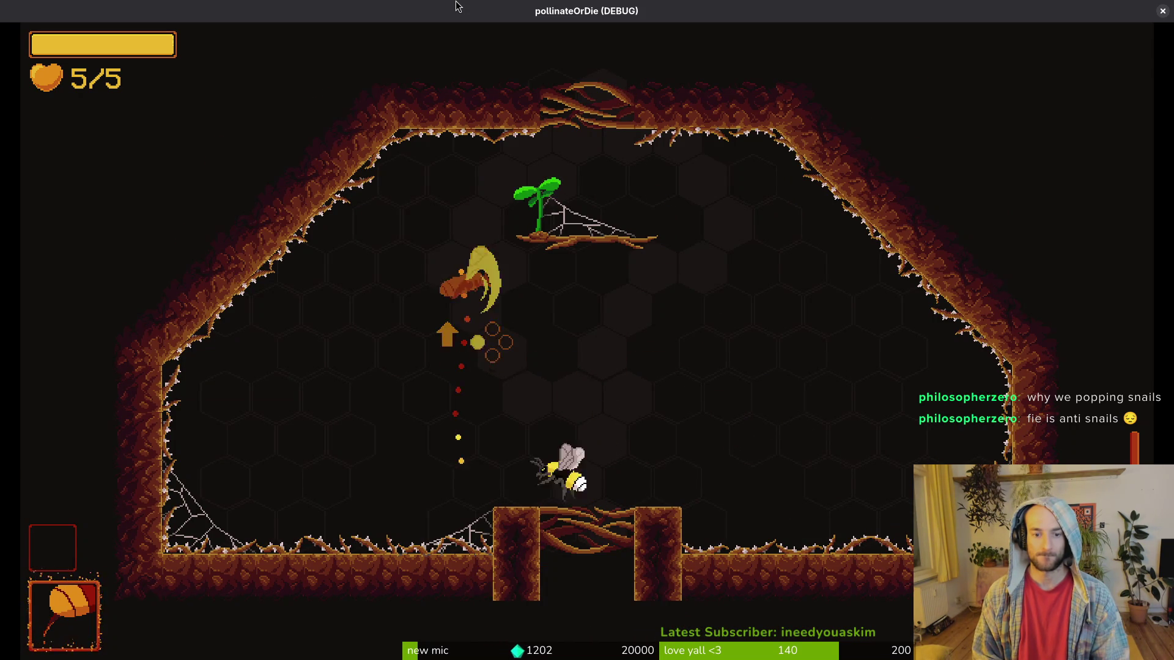
pyautogui.press('Up')
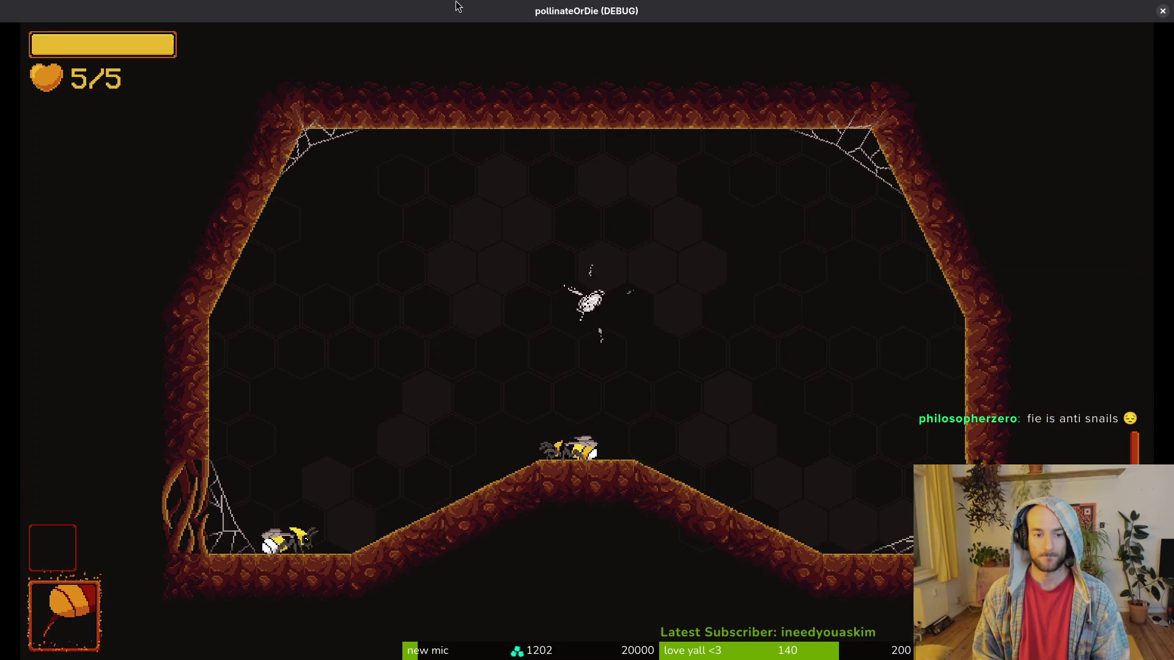
# Slash all the spawned Fruitflies and bugs, rescue the friend bee, and close the game with F8.
pyautogui.press('Up')
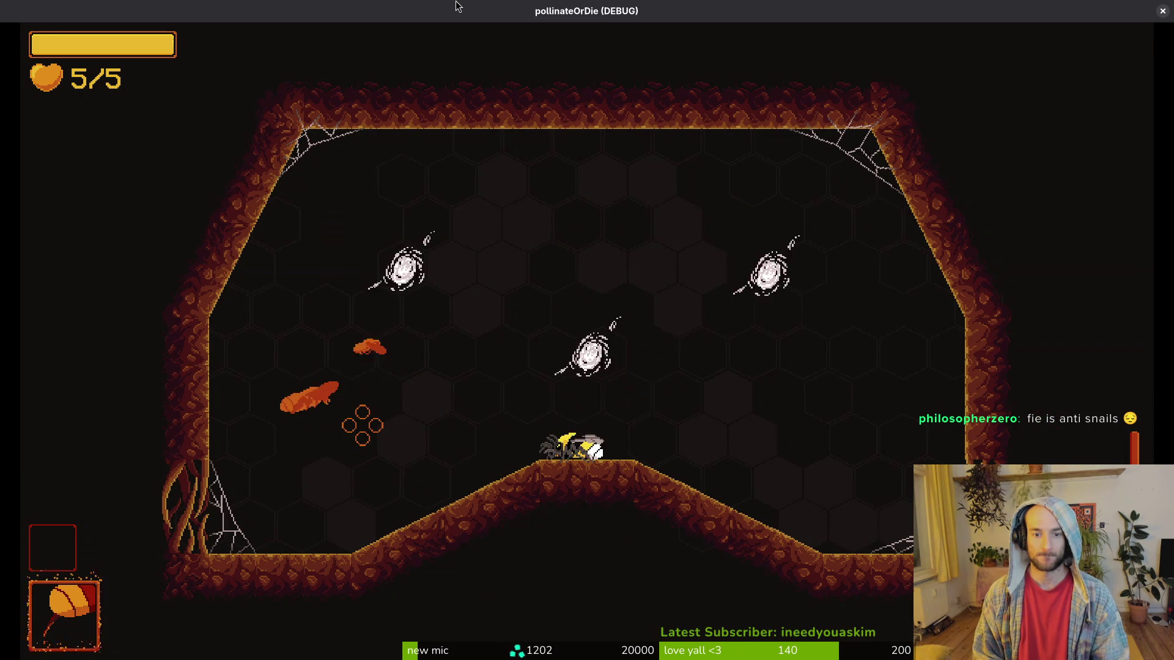
pyautogui.press('Up')
pyautogui.press('Right')
pyautogui.press('Up')
pyautogui.press('Left')
pyautogui.press('Up')
pyautogui.press('Right')
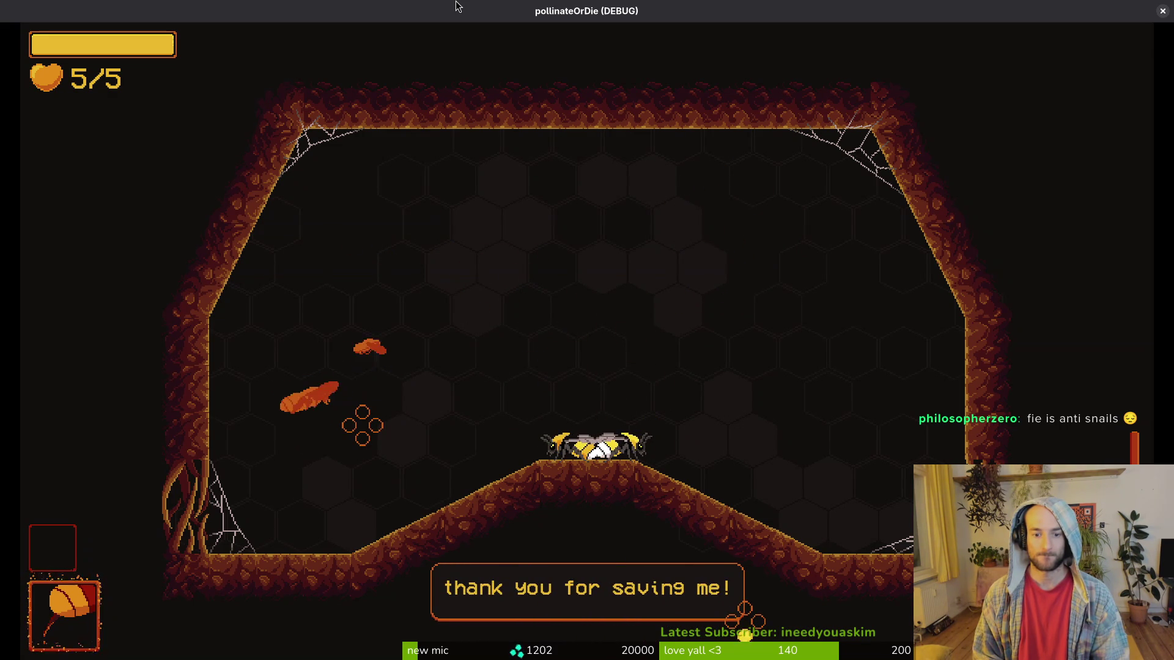
pyautogui.press('Up')
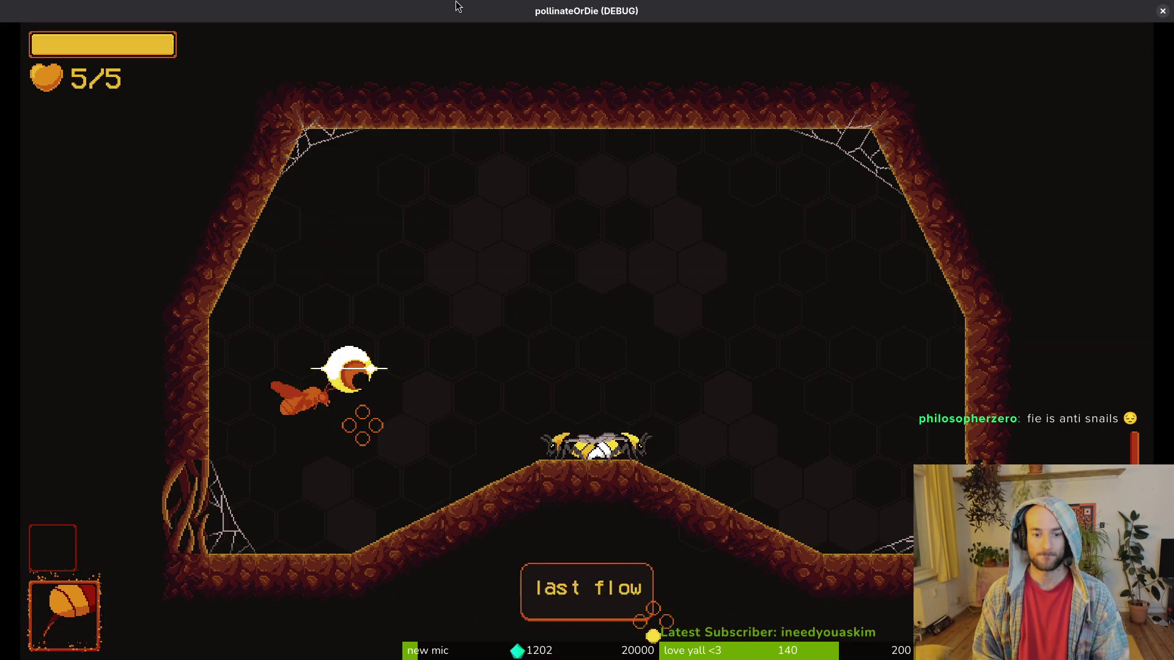
pyautogui.press('F8')
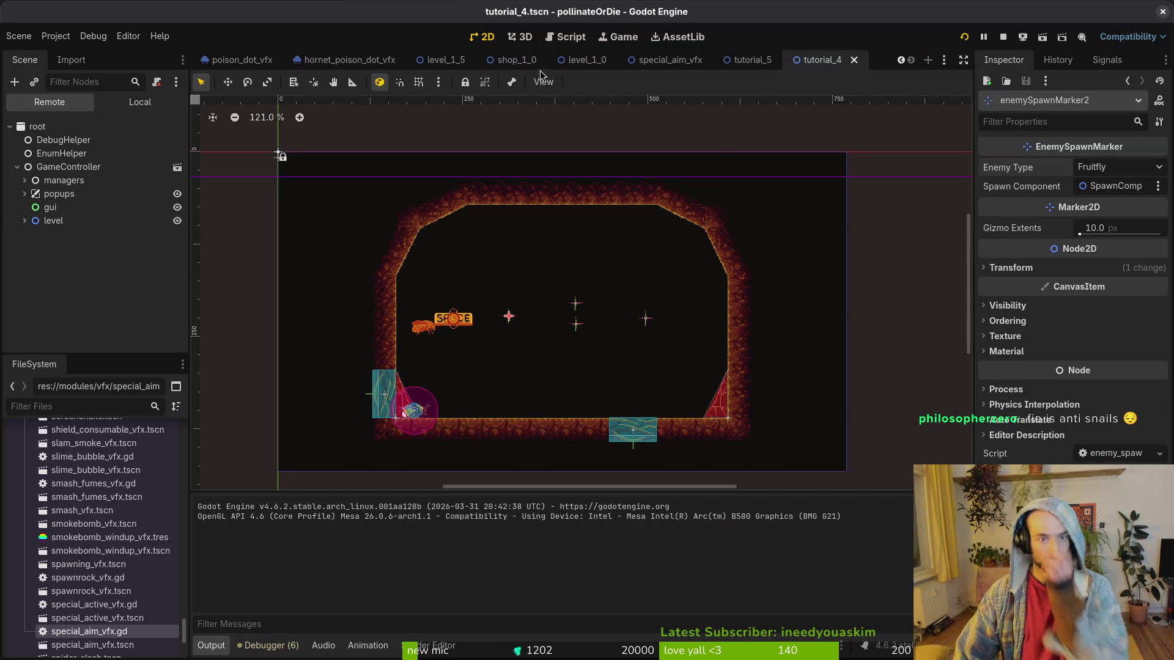
# Quick-open tutorial_3 via 'tut_3', show the Local tree, and inspect the Marker2D2 and Marker2D3 spawn positions.
pyautogui.hotkey('alt', 'shift', 'o')
pyautogui.write('tut_3')
pyautogui.press('Return')
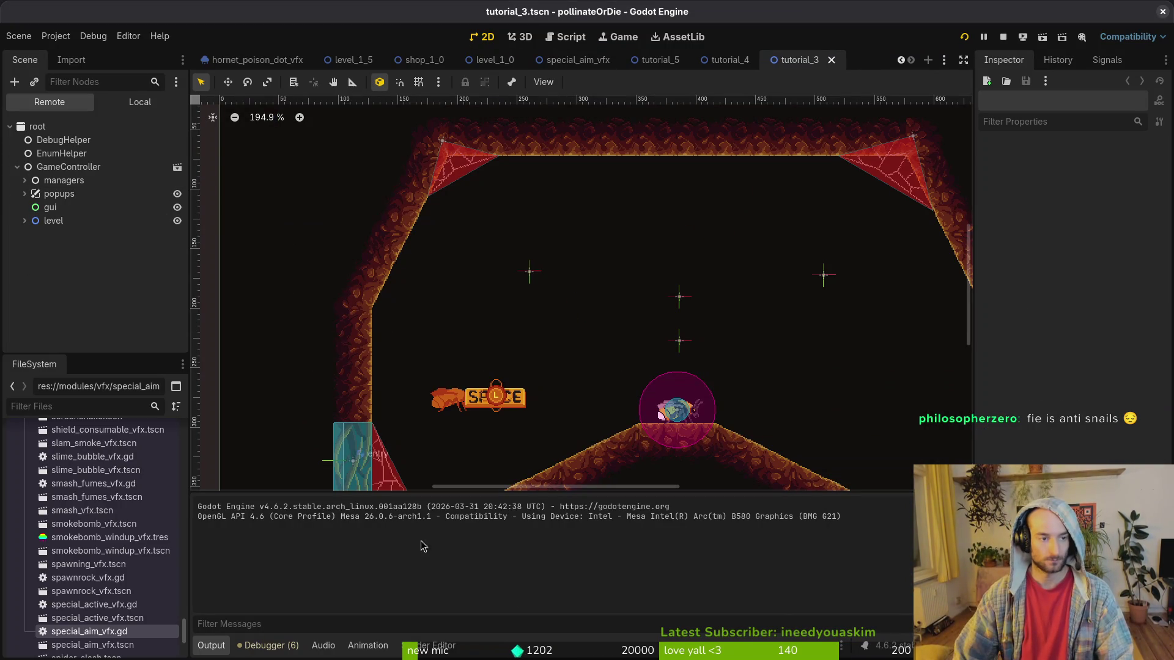
pyautogui.click(130, 104)
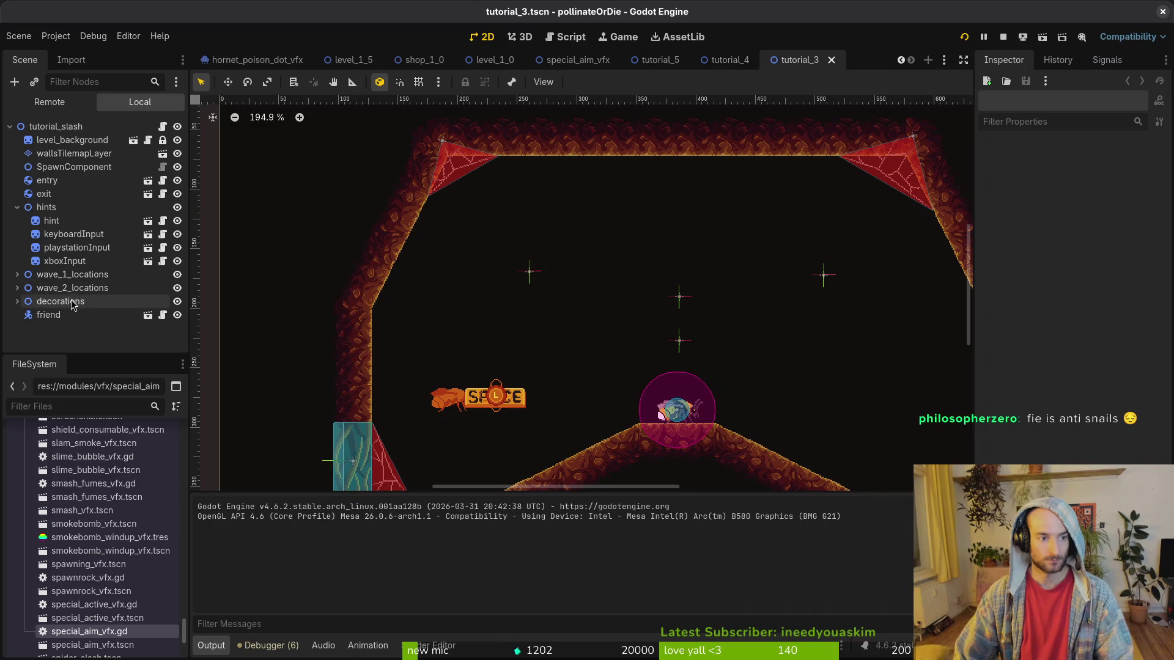
pyautogui.click(18, 275)
pyautogui.click(67, 301)
pyautogui.click(17, 315)
pyautogui.scroll(-2, 92, 287)
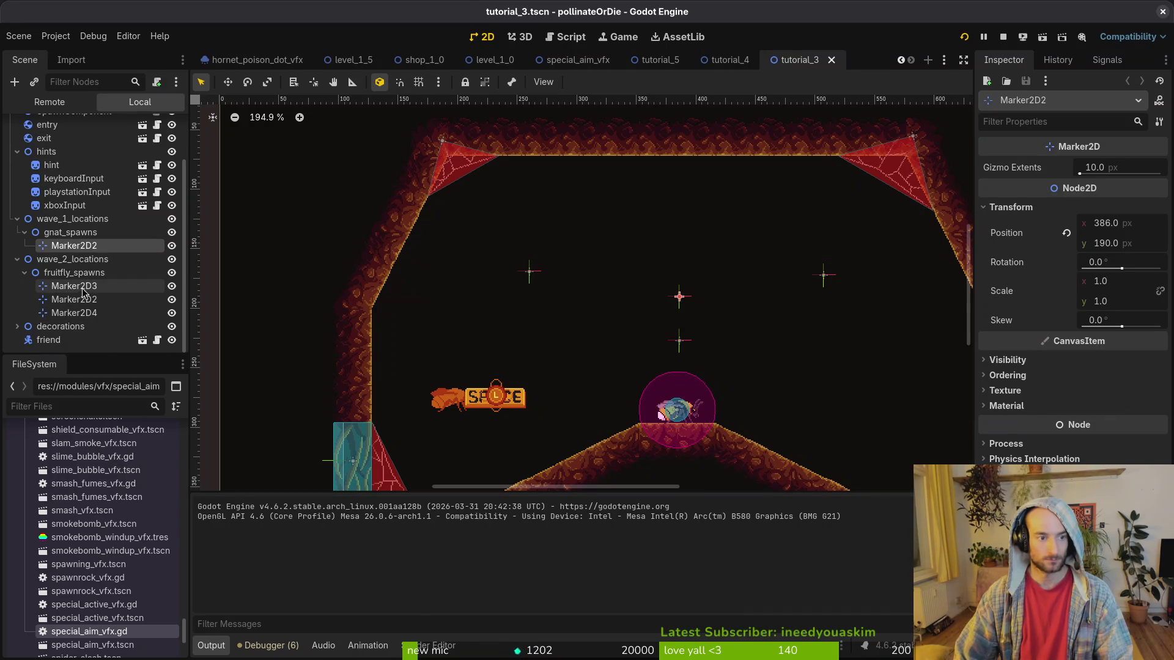
pyautogui.click(85, 287)
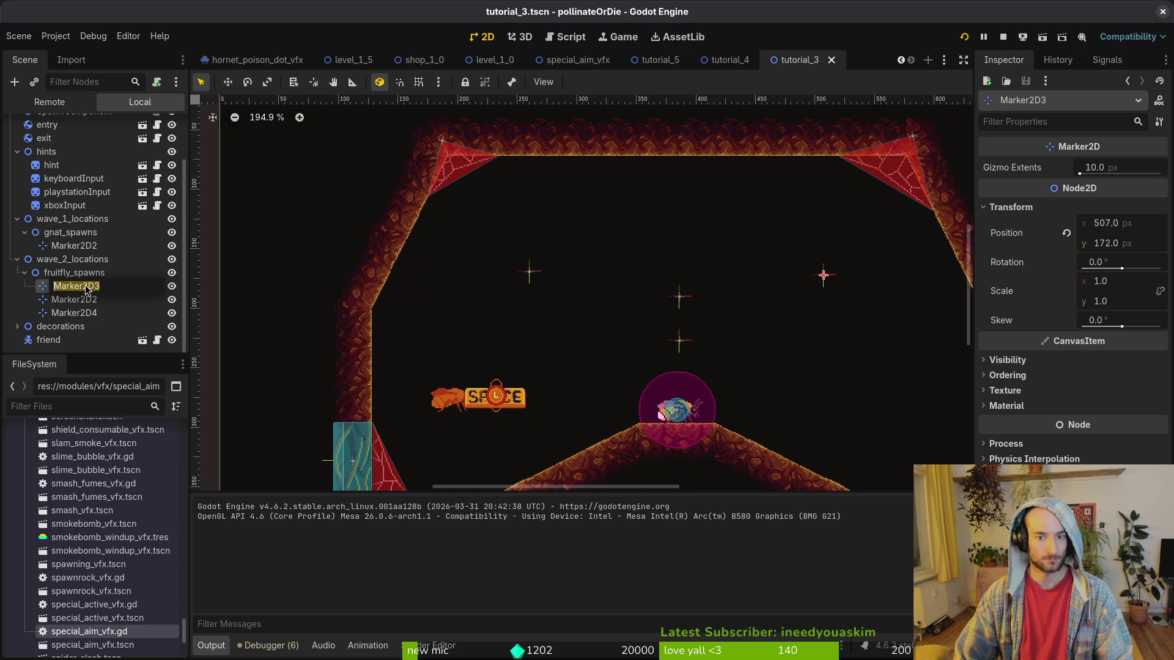
pyautogui.click(79, 301)
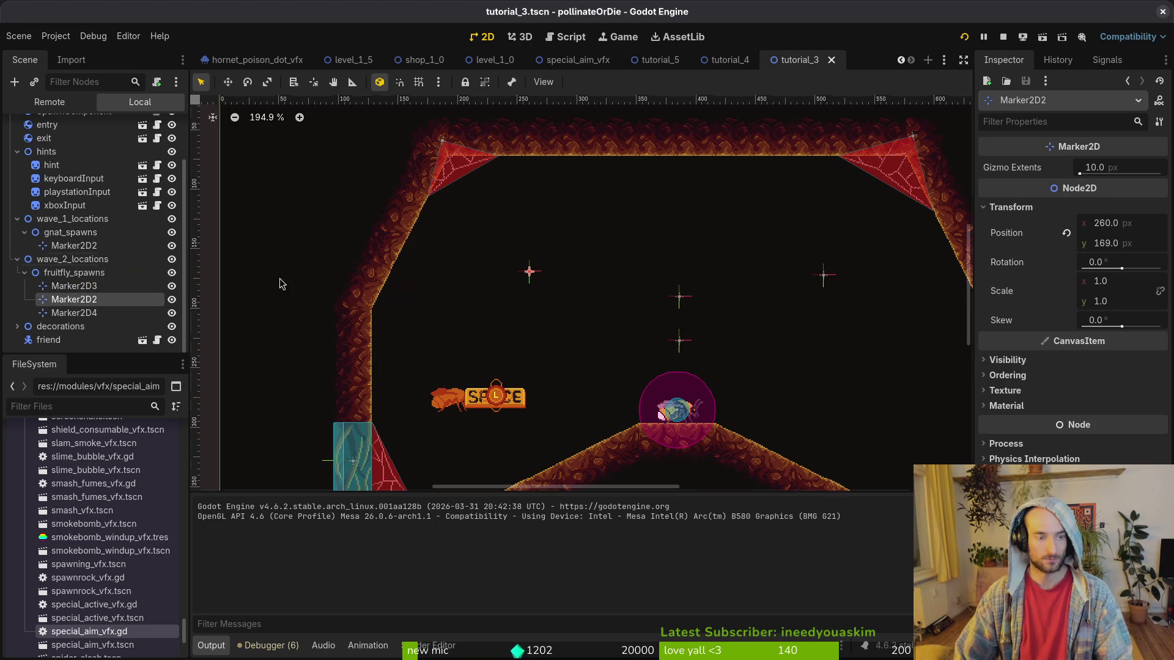
pyautogui.hotkey('alt', 'Tab')
# Open tutorial_3.gd through the Telescope file finder by searching 'tut3'.
pyautogui.press('space')
pyautogui.press('f')
pyautogui.press('f')
pyautogui.write('tut3')
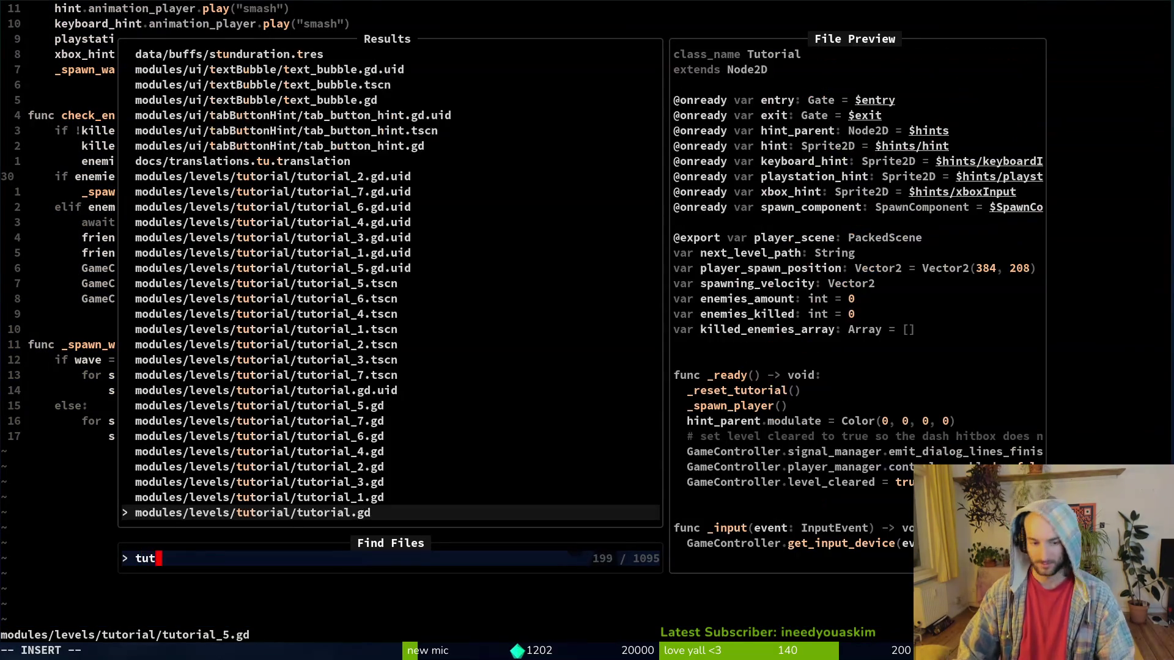
pyautogui.press('Return')
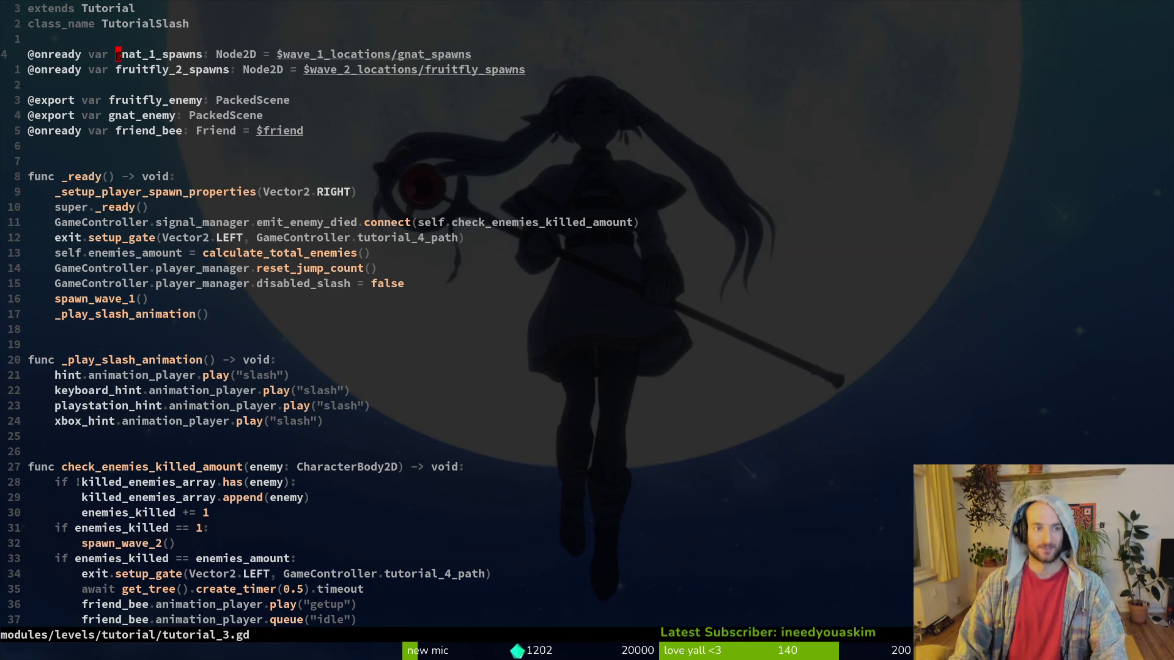
# Rename the first onready variable to wave_1, trim its node path to $wave_1, and save.
pyautogui.write('ciwwa_1')
pyautogui.press('Escape')
pyautogui.write(':w')
pyautogui.press('Return')
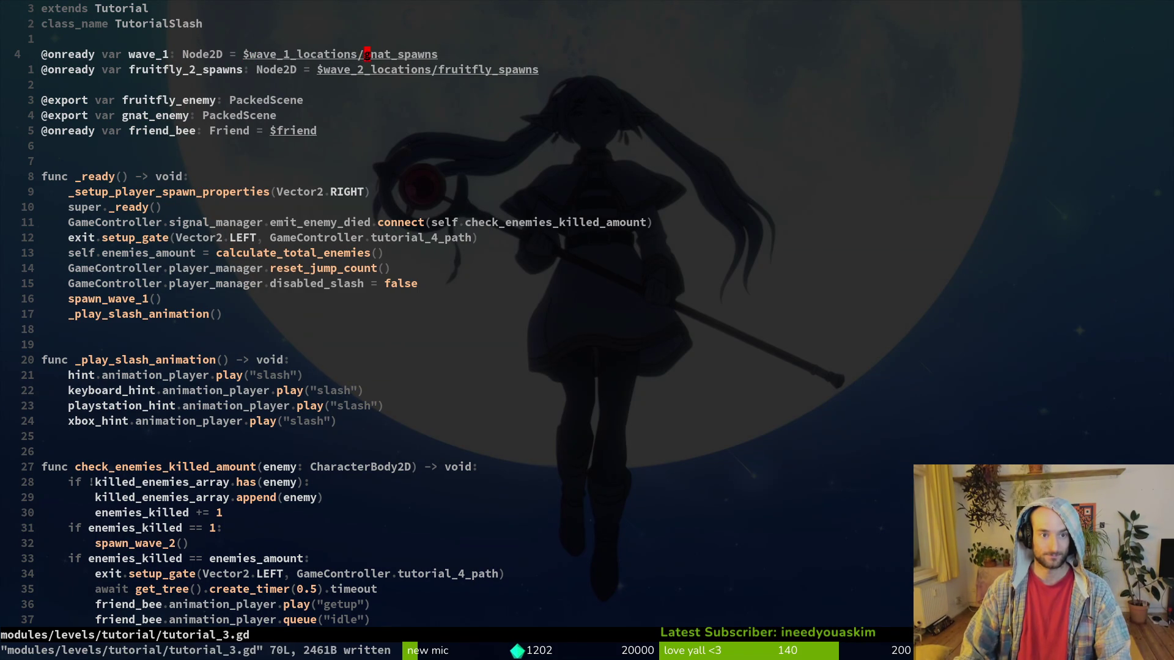
pyautogui.press('C')
pyautogui.press('BackSpace')
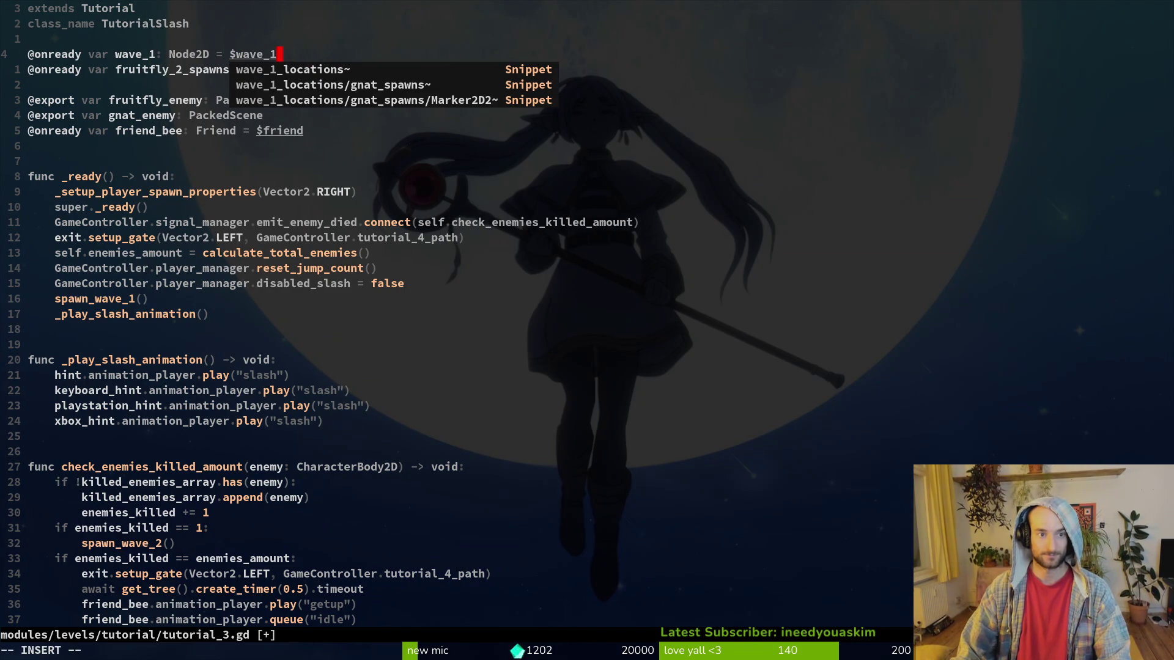
pyautogui.press('Escape')
pyautogui.write(':w')
pyautogui.press('Return')
# Duplicate the line as wave_2 = $wave_2, delete the enemy export lines, and save.
pyautogui.write('yyp')
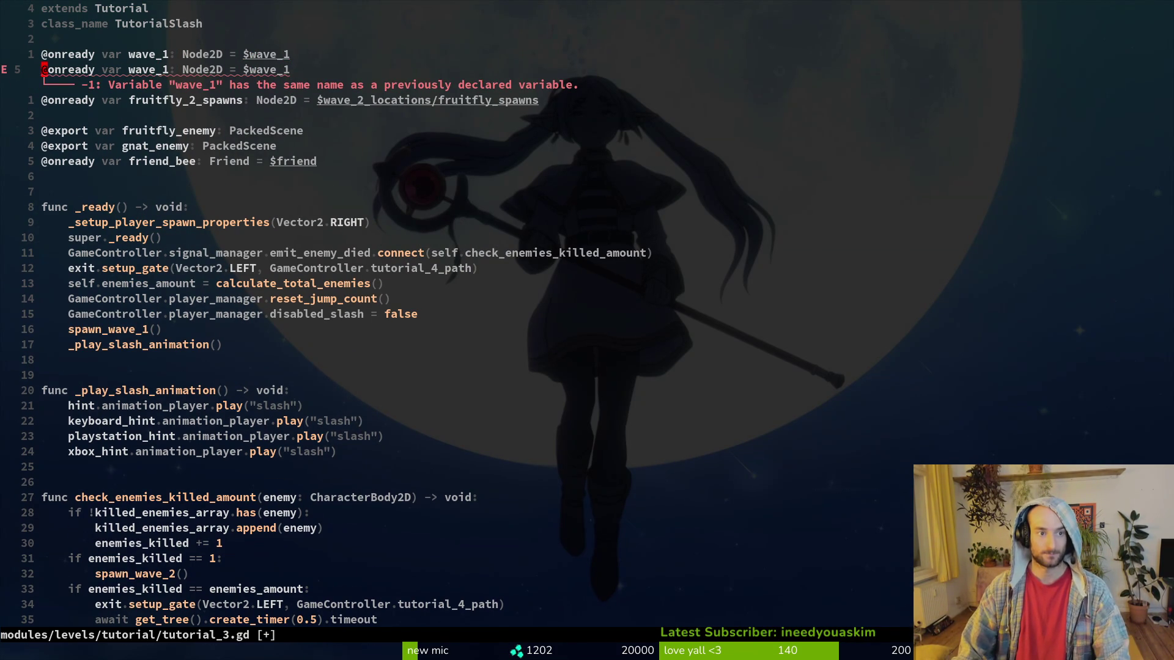
pyautogui.write('r2')
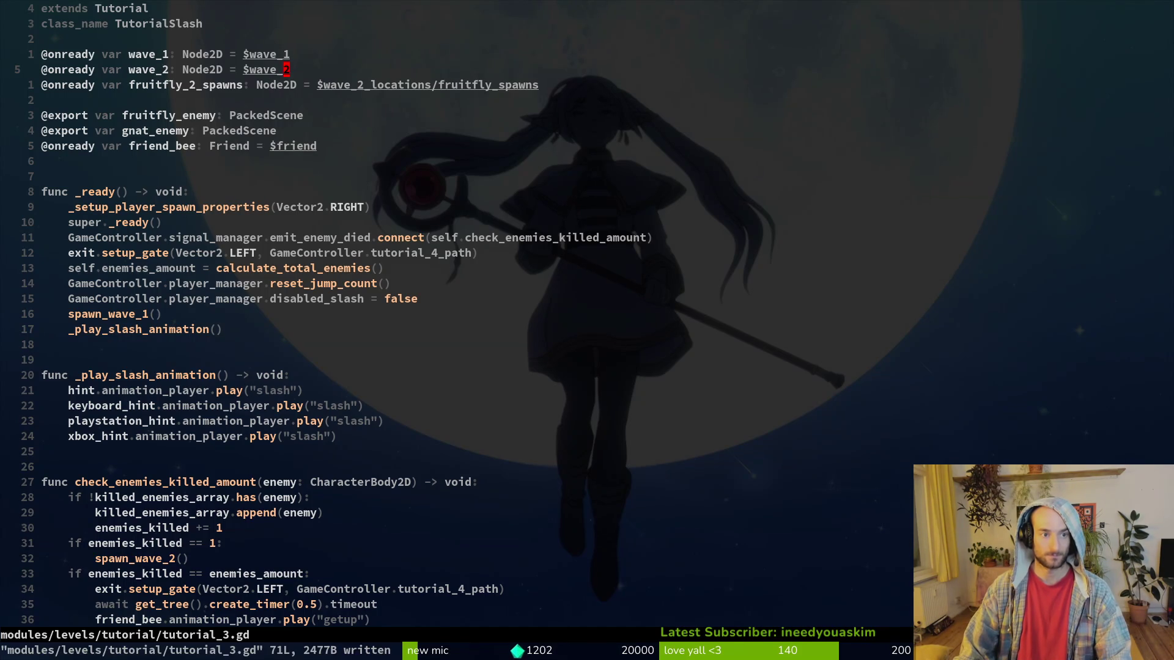
pyautogui.write('dd')
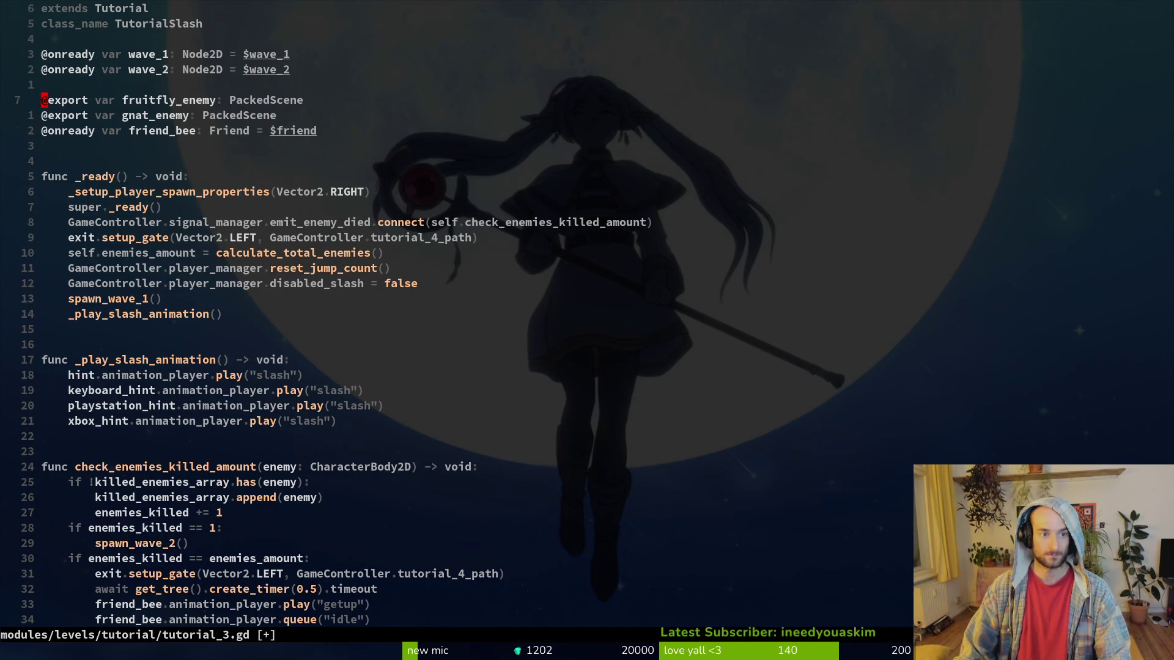
pyautogui.write('dddd:w')
pyautogui.press('Return')
pyautogui.hotkey('alt', 'Tab')
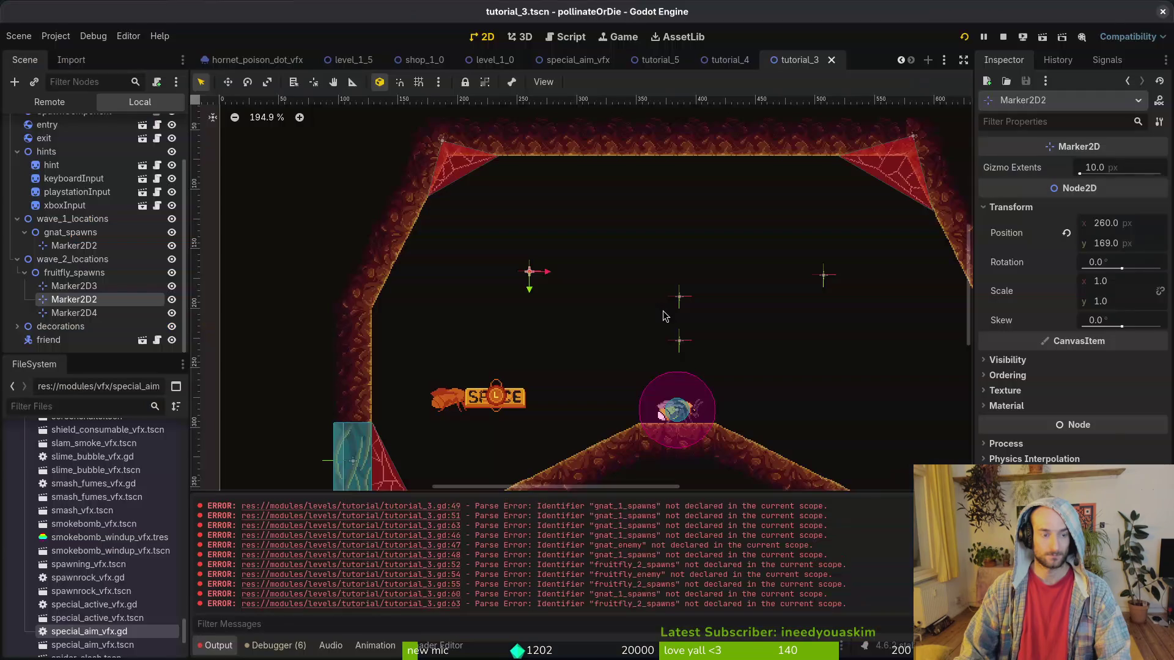
# Add an EnemySpawnMarker node as a child of Marker2D3.
pyautogui.click(58, 288)
pyautogui.hotkey('ctrl', 'a')
pyautogui.write('enema')
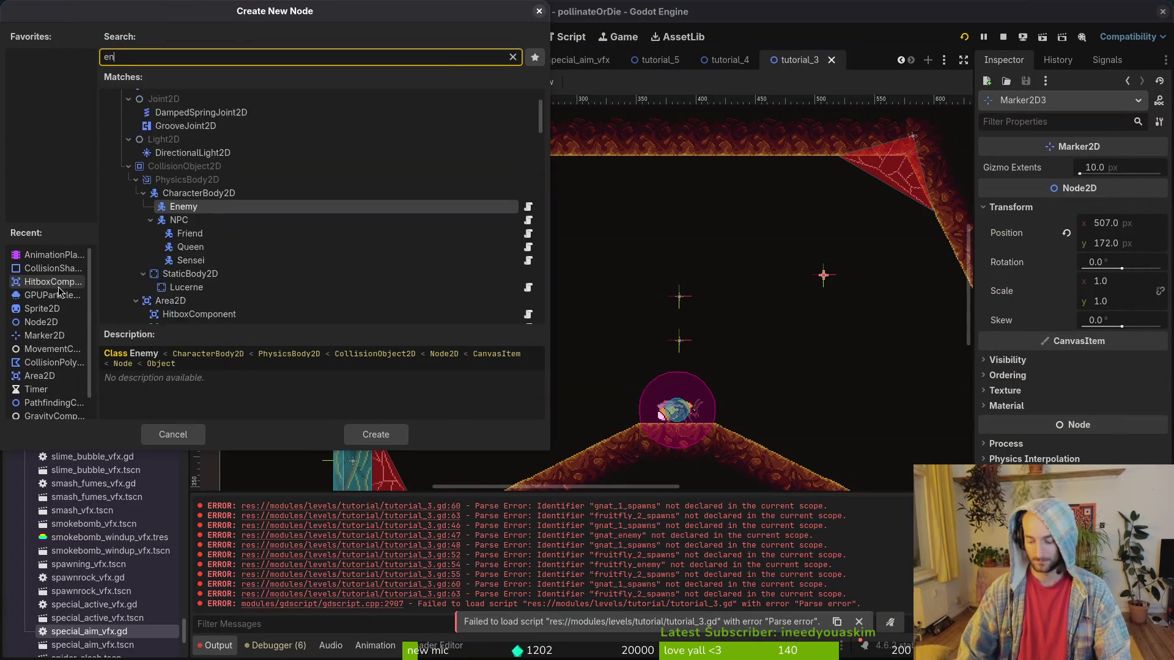
pyautogui.press('BackSpace')
pyautogui.press('BackSpace')
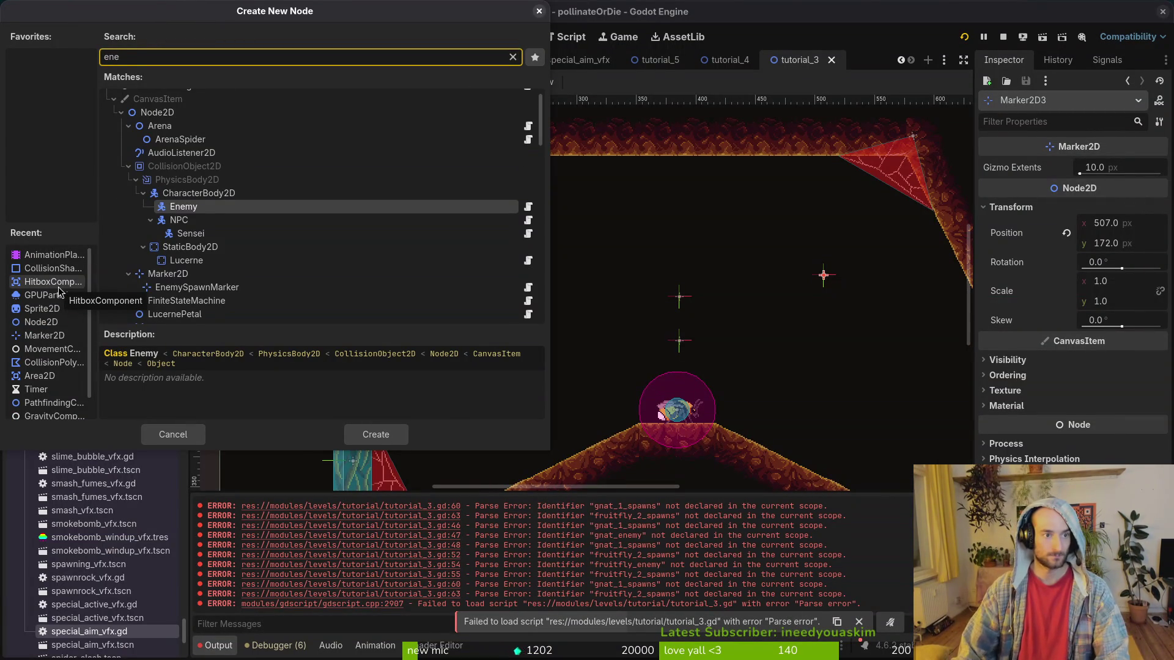
pyautogui.write('ma')
pyautogui.press('Up')
pyautogui.press('Up')
pyautogui.press('Up')
pyautogui.press('Return')
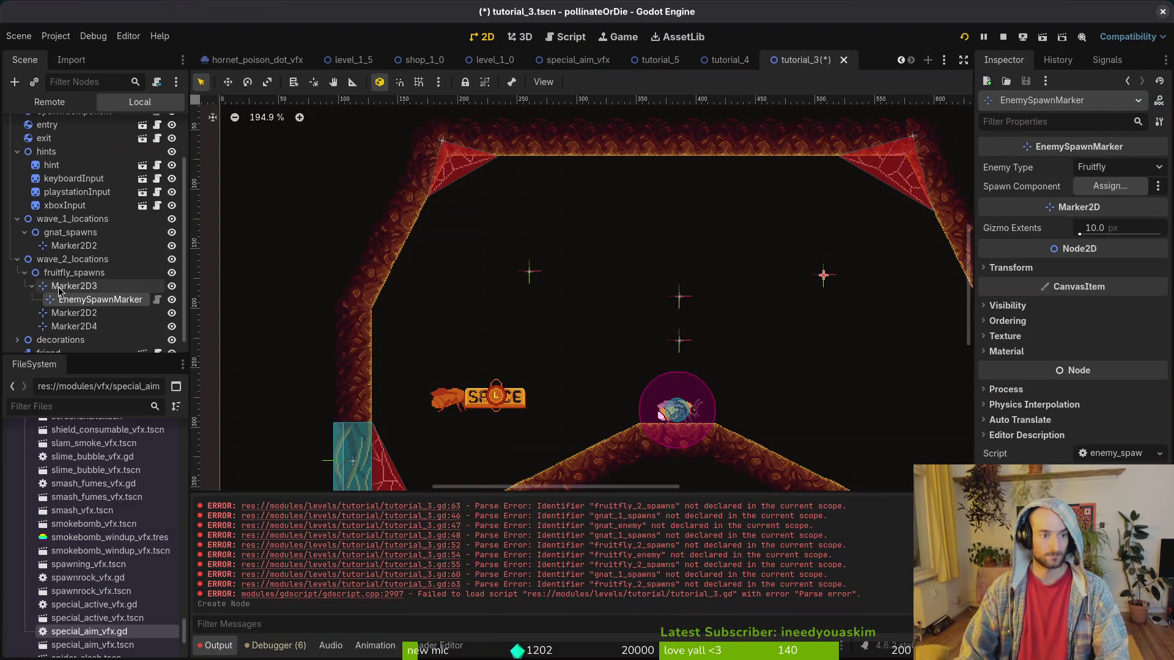
# Add EnemySpawnMarkers under Marker2D2 and Marker2D4, then move all three under fruitfly_spawns.
pyautogui.click(66, 309)
pyautogui.hotkey('ctrl', 'a')
pyautogui.write('ens')
pyautogui.press('Return')
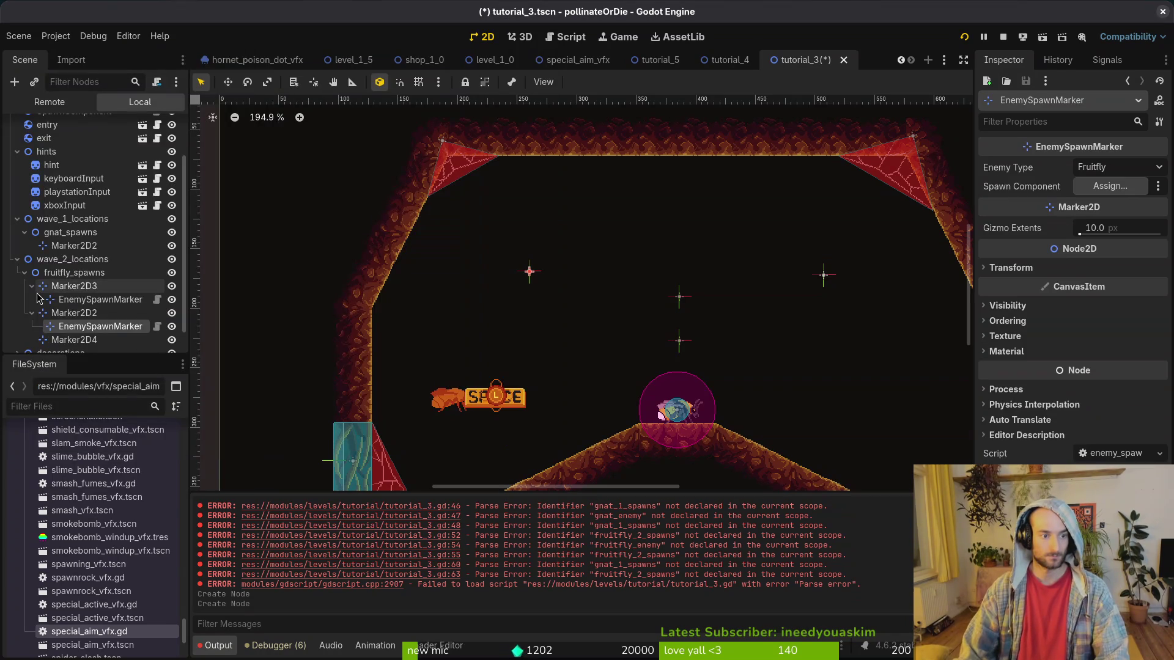
pyautogui.hotkey('ctrl', 'a')
pyautogui.write('ene')
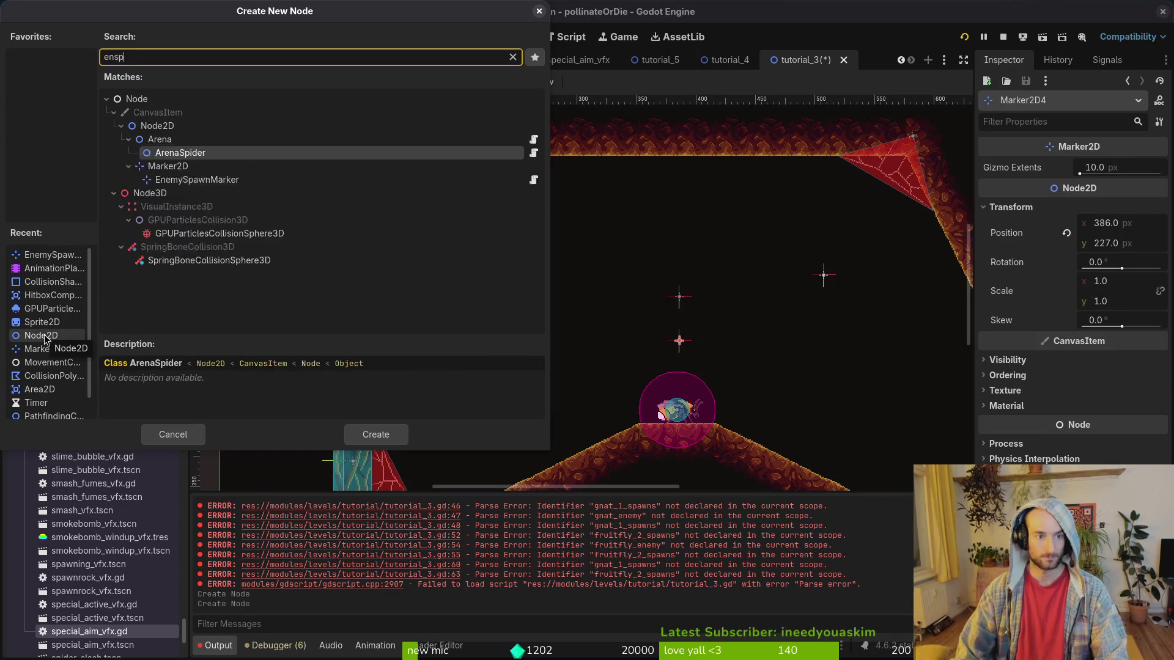
pyautogui.press('Return')
pyautogui.keyDown('ctrl'); pyautogui.click(99, 342); pyautogui.keyUp('ctrl')
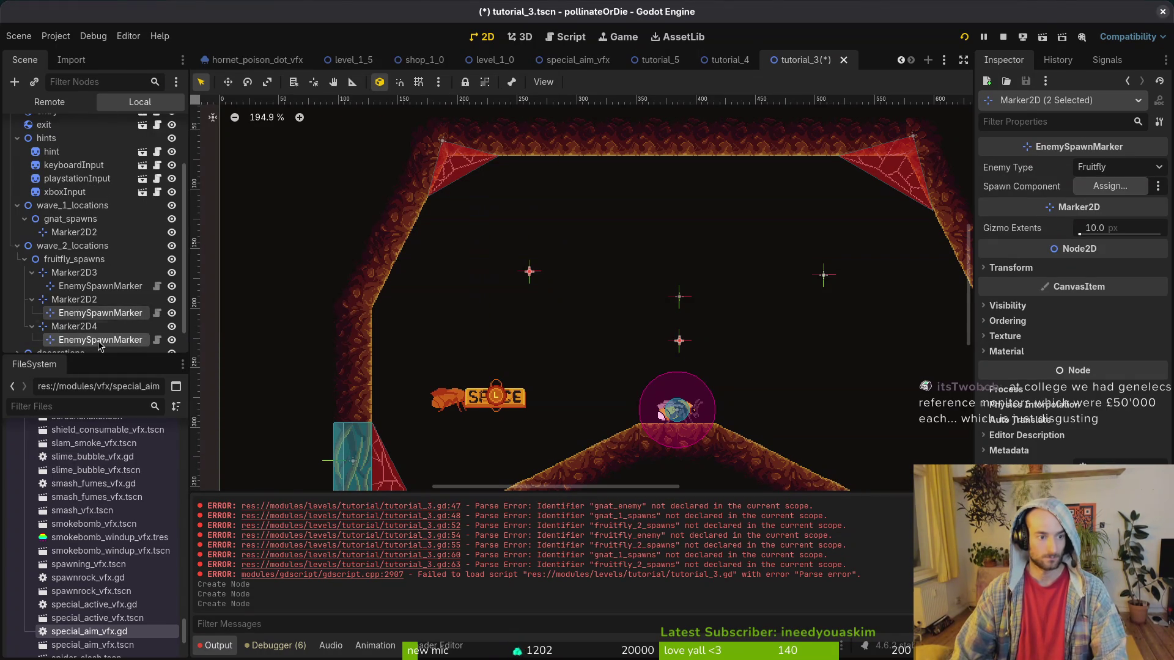
pyautogui.moveTo(100, 291); pyautogui.dragTo(73, 260)
# Delete the three old Marker2D nodes.
pyautogui.click(76, 313)
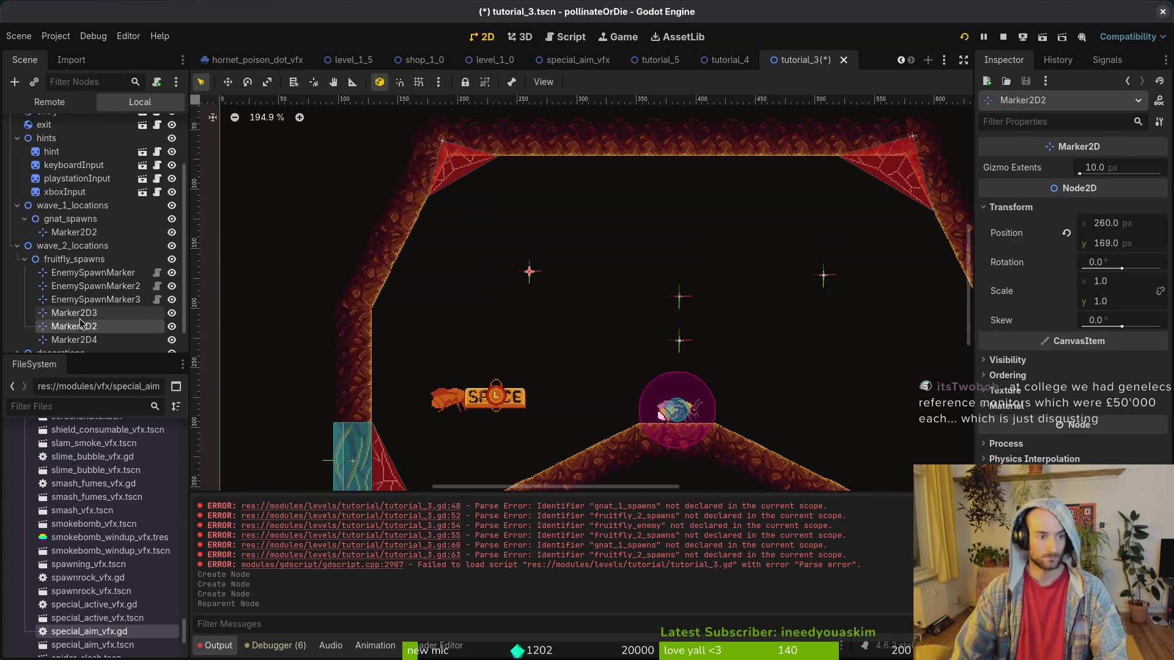
pyautogui.keyDown('ctrl'); pyautogui.click(81, 328); pyautogui.keyUp('ctrl')
pyautogui.press('Delete')
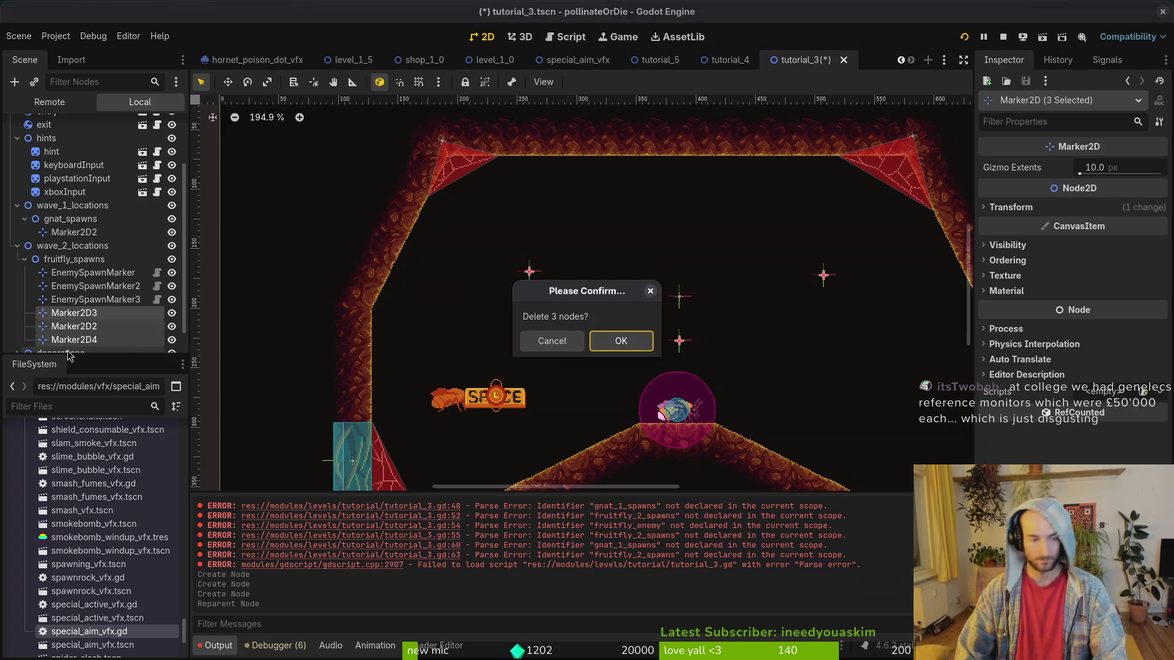
pyautogui.press('Return')
pyautogui.click(85, 287)
# Move the three EnemySpawnMarkers under wave_2_locations and rename that group to wave_2.
pyautogui.keyDown('shift'); pyautogui.click(88, 313); pyautogui.keyUp('shift')
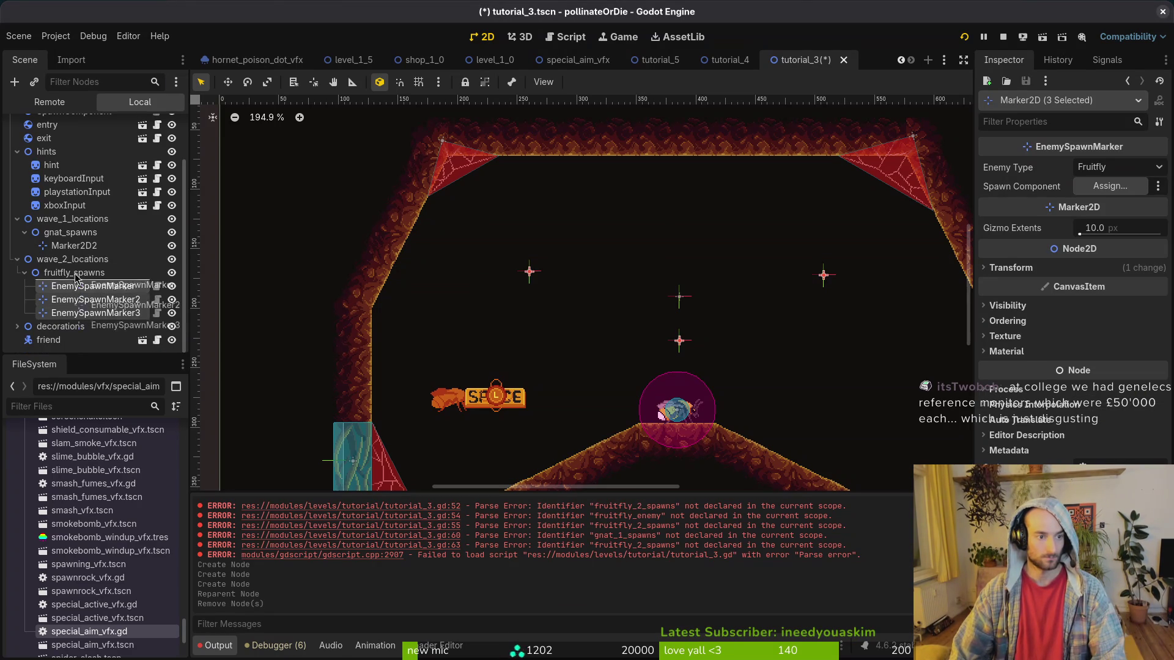
pyautogui.moveTo(75, 283); pyautogui.dragTo(74, 266)
pyautogui.doubleClick(116, 259)
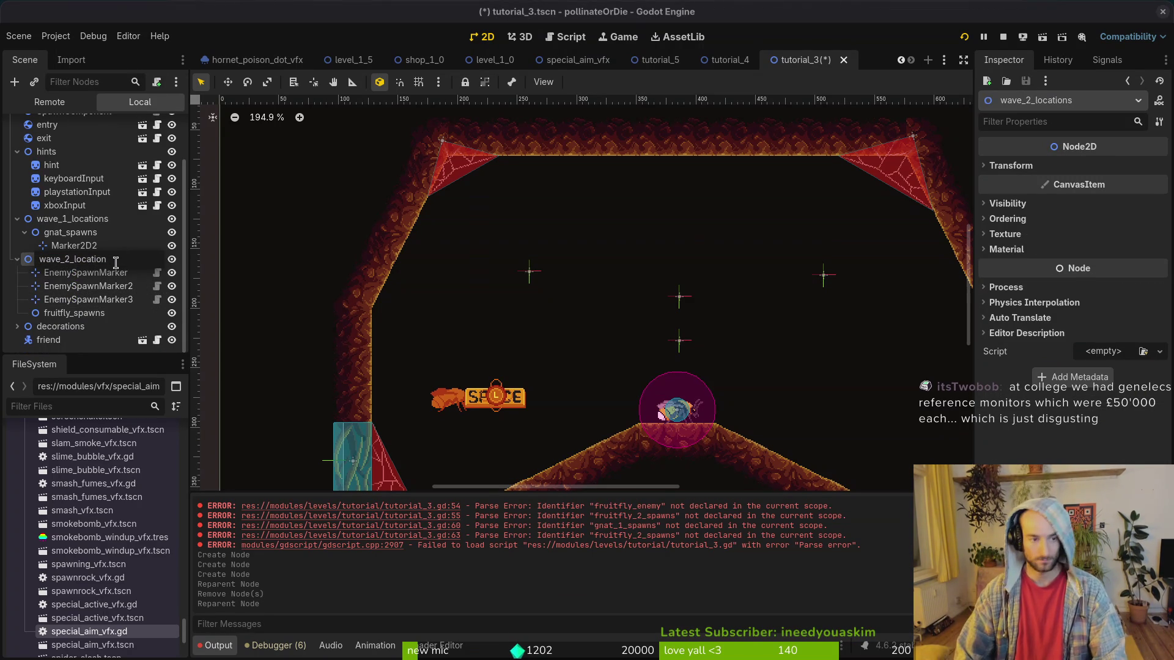
pyautogui.press('Return')
# Rename the wave_1_locations group to wave_1.
pyautogui.click(117, 206)
pyautogui.doubleClick(120, 219)
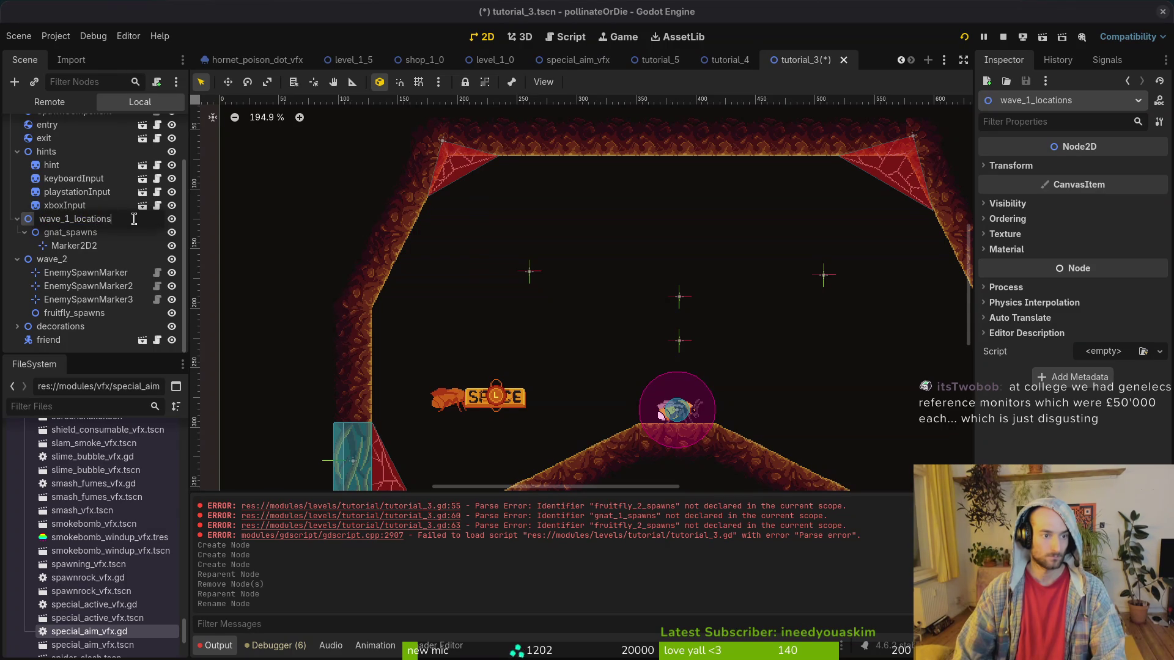
pyautogui.press('BackSpace')
pyautogui.press('Return')
# Add an EnemySpawnMarker and place it directly under wave_1.
pyautogui.click(75, 246)
pyautogui.hotkey('ctrl', 'a')
pyautogui.write('enemy')
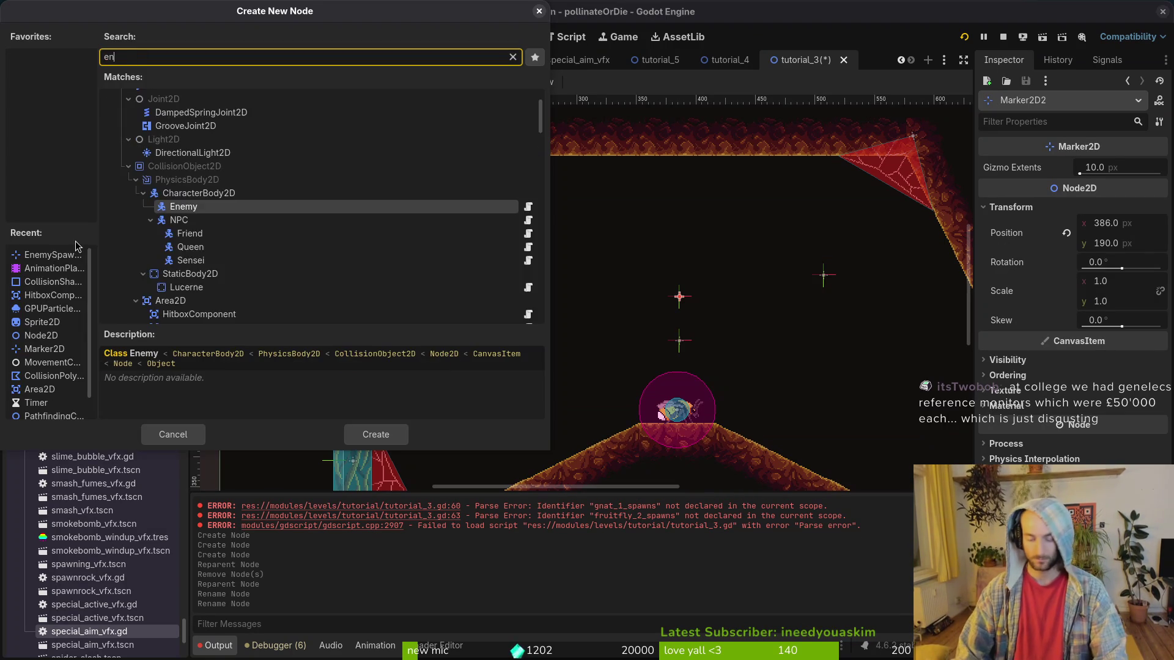
pyautogui.press('Return')
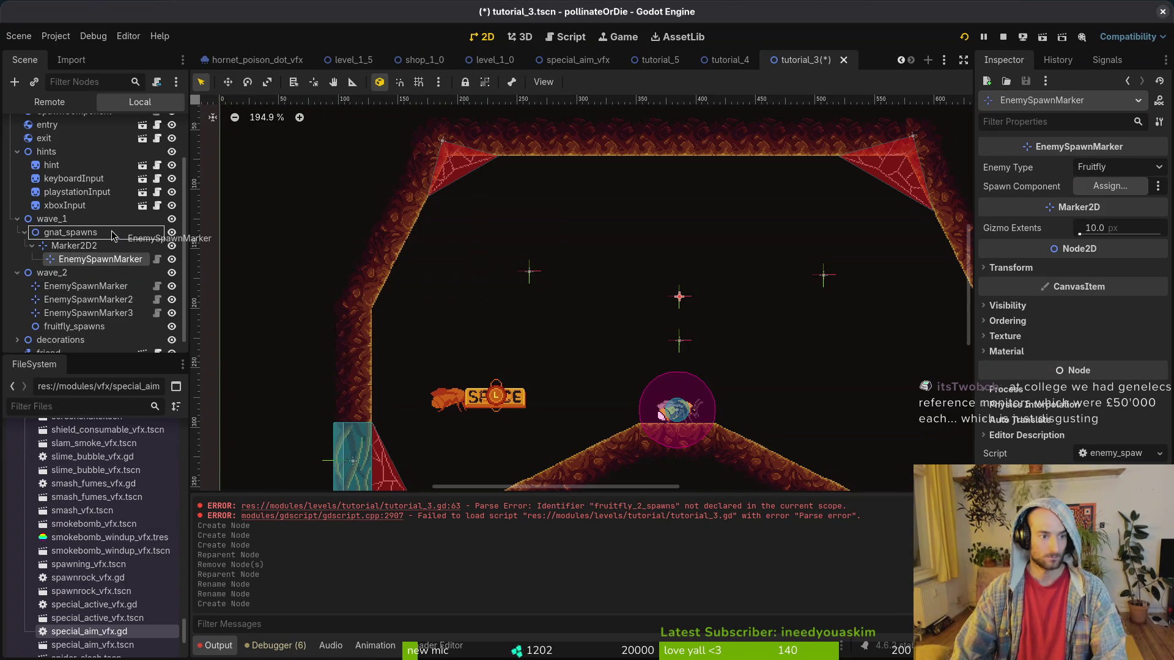
pyautogui.moveTo(114, 233); pyautogui.dragTo(114, 230)
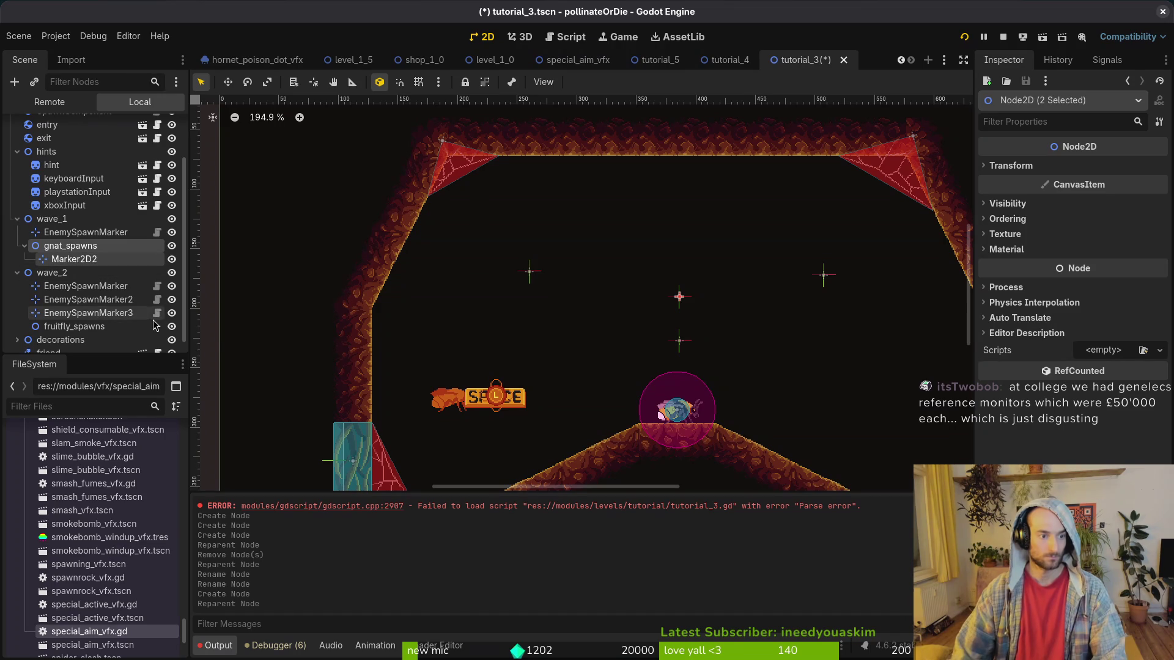
# Delete gnat_spawns, Marker2D2 and fruitfly_spawns, then save the tutorial_3 scene.
pyautogui.keyDown('ctrl'); pyautogui.click(100, 327); pyautogui.keyUp('ctrl')
pyautogui.press('Delete')
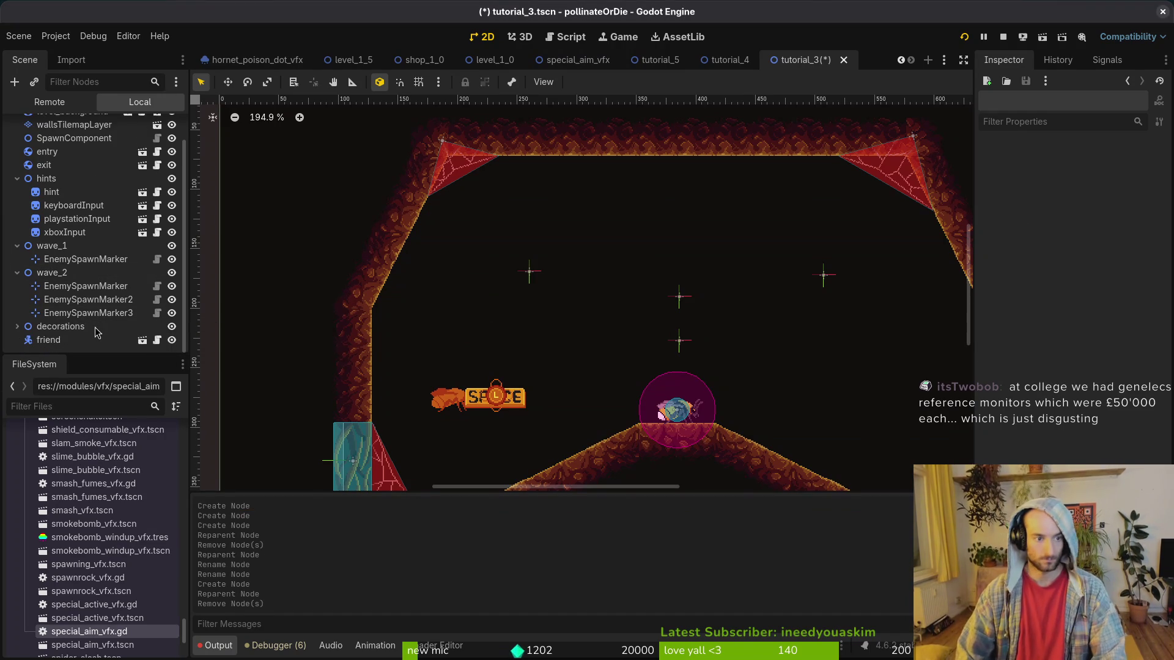
pyautogui.scroll(2, 73, 248)
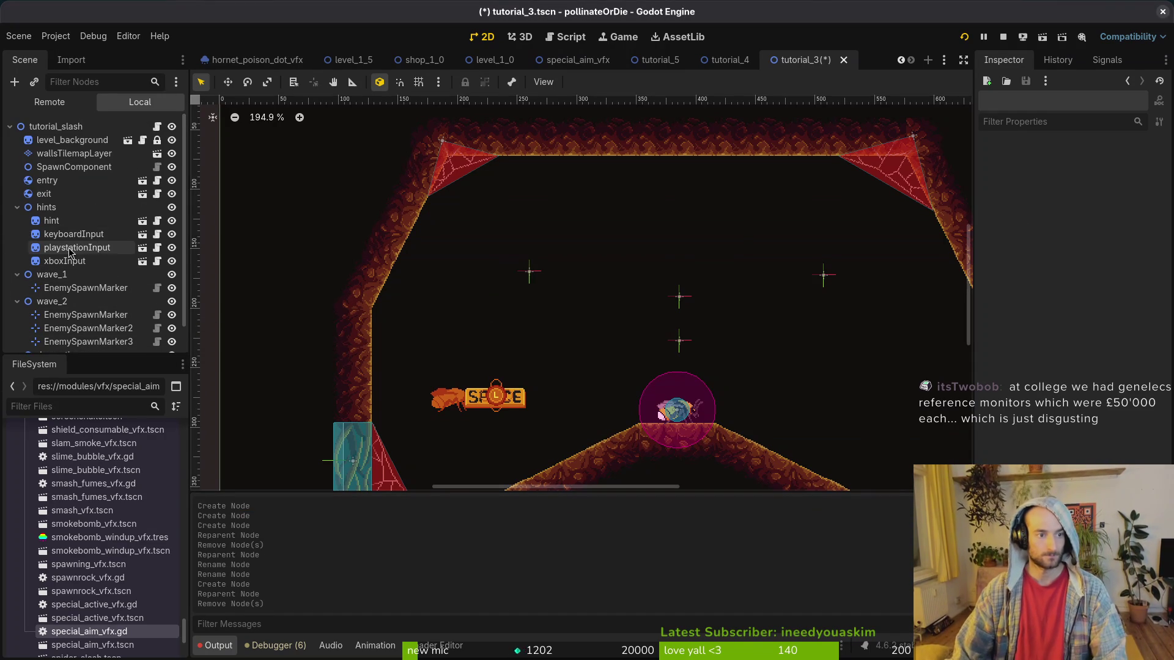
pyautogui.hotkey('ctrl', 's')
pyautogui.hotkey('alt', 'Tab')
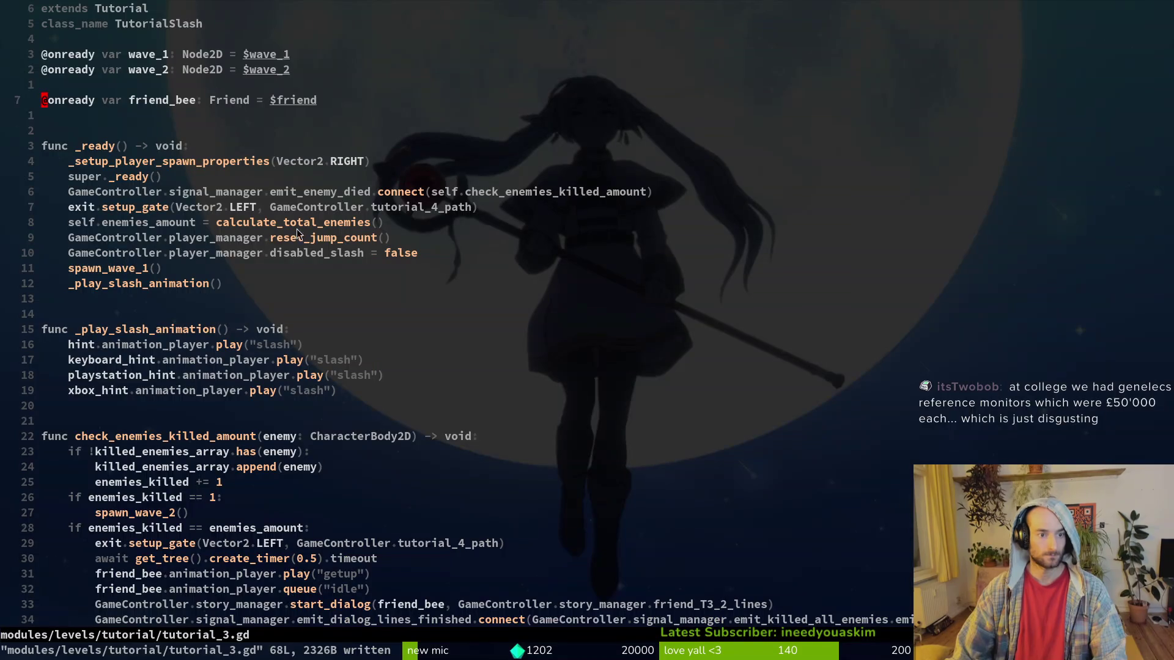
# Change the spawn call on the current line to use wave_1 and save tutorial_3.gd.
pyautogui.scroll(-7, 181, 139)
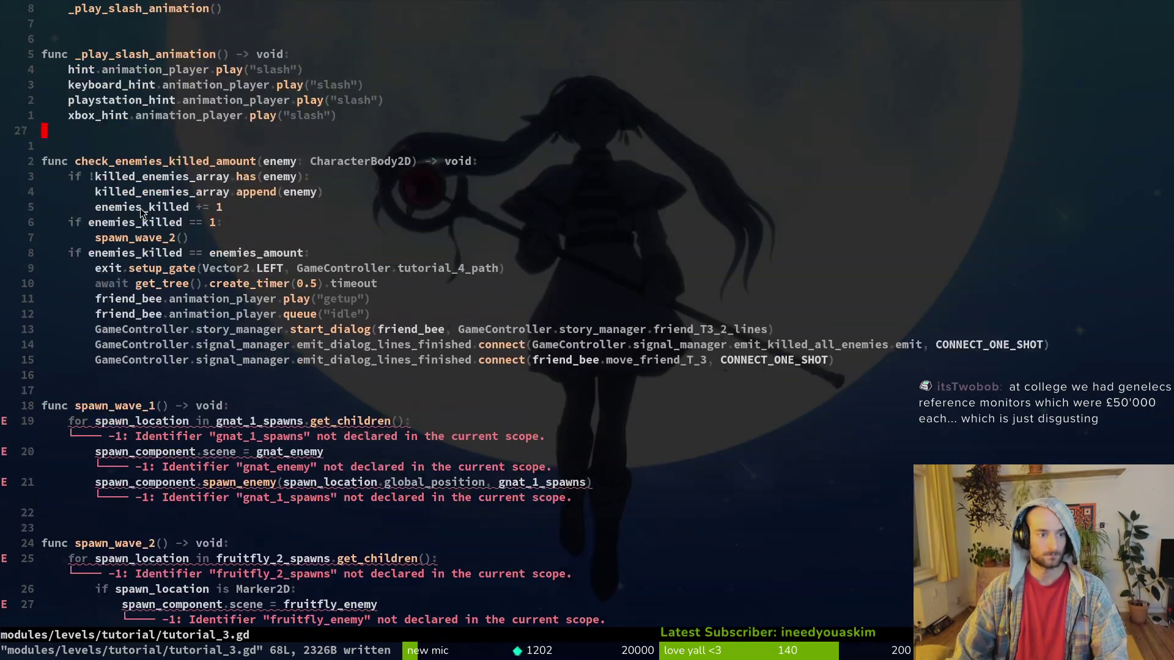
pyautogui.scroll(5, 134, 213)
pyautogui.write('ciw')
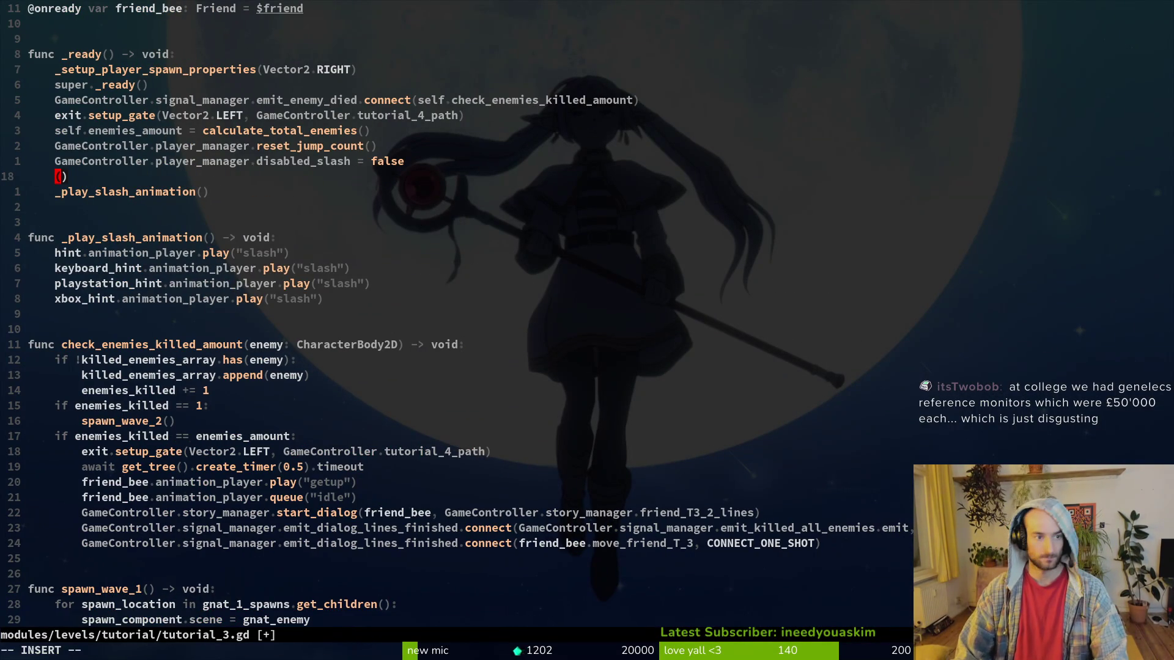
pyautogui.write('spaw')
pyautogui.write('n_wave')
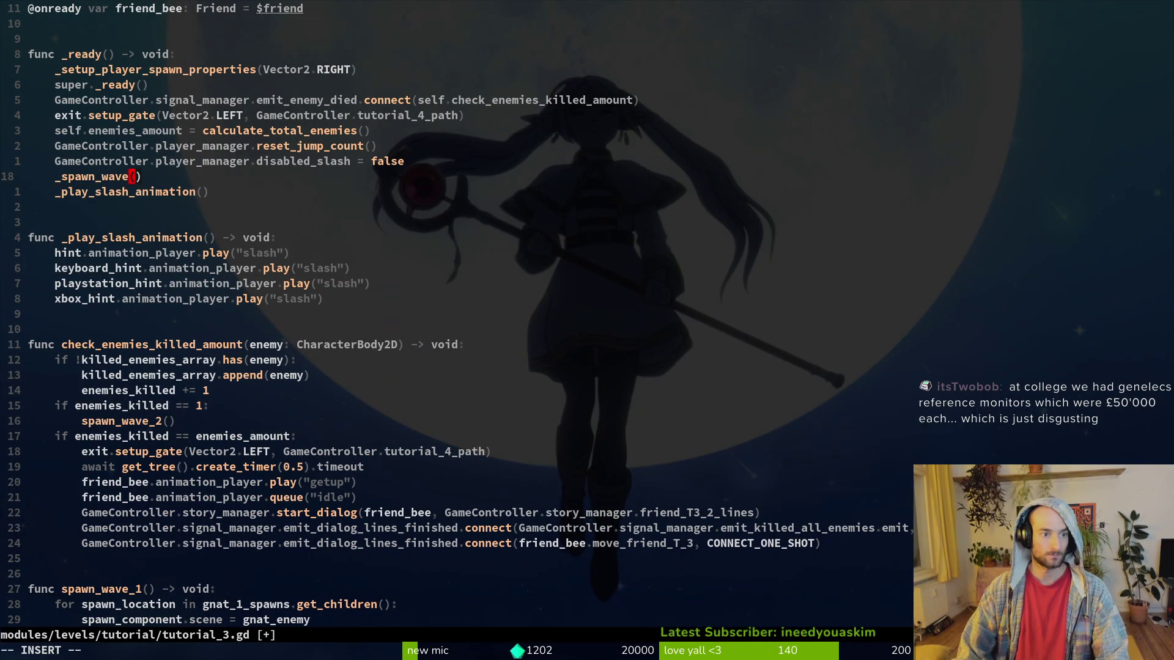
pyautogui.write('_1')
pyautogui.press('Escape')
pyautogui.write(':w')
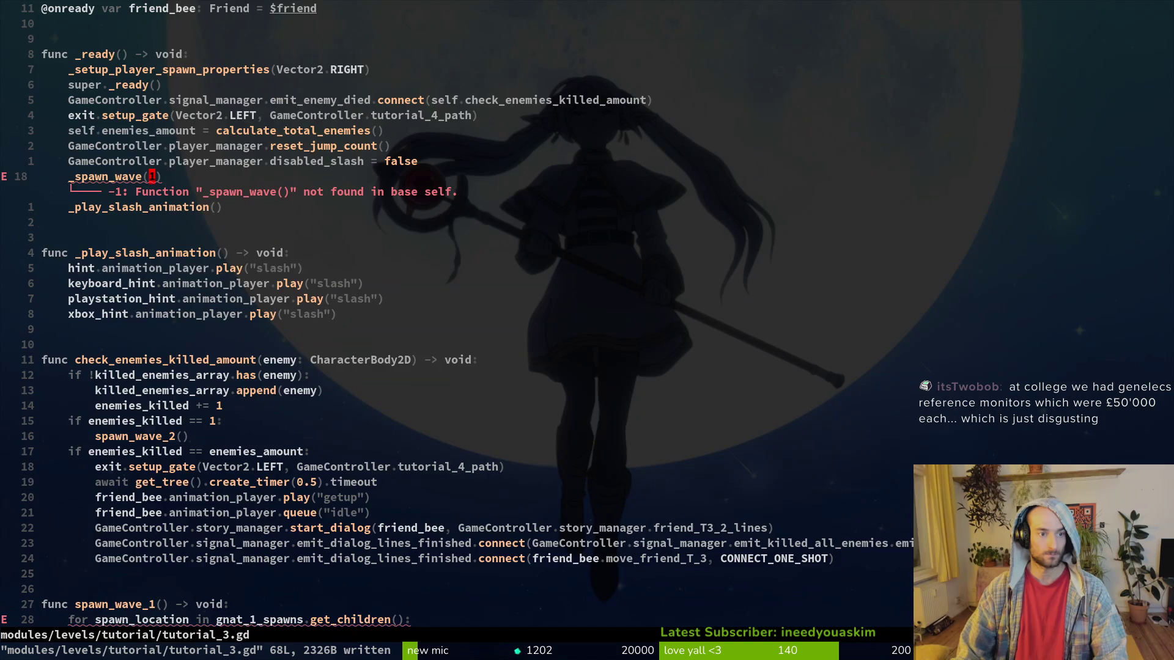
pyautogui.press('Return')
pyautogui.press('G')
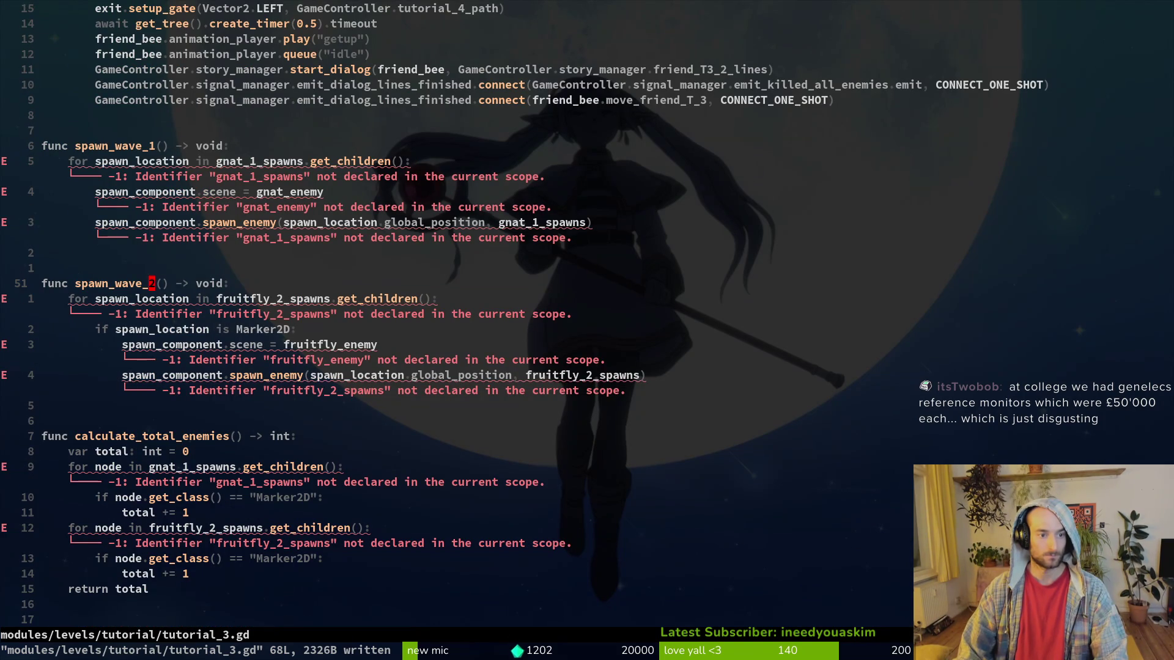
# Open tutorial_5.gd and copy its _spawn_wave function.
pyautogui.press('space')
pyautogui.press('f')
pyautogui.press('f')
pyautogui.write('tut')
pyautogui.press('Up')
pyautogui.press('Up')
pyautogui.press('Up')
pyautogui.press('Return')
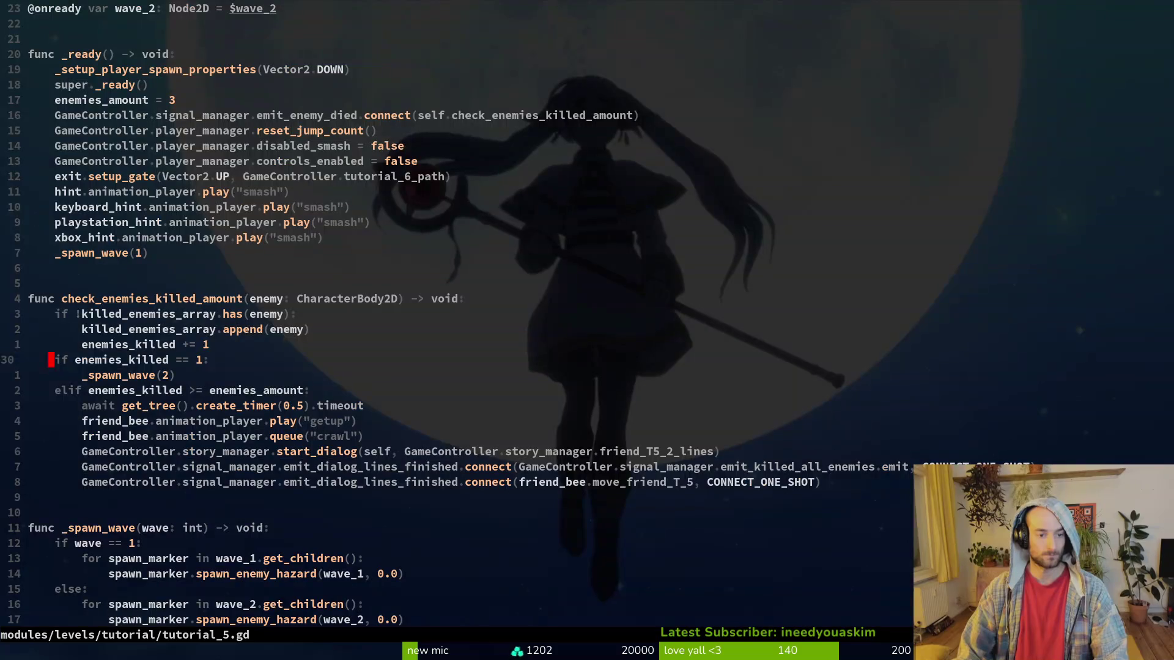
pyautogui.write('VGy:w')
pyautogui.press('Return')
# In tutorial_3.gd, replace spawn_wave_1 and spawn_wave_2 with the pasted _spawn_wave function and save.
pyautogui.hotkey('ctrl', '6')
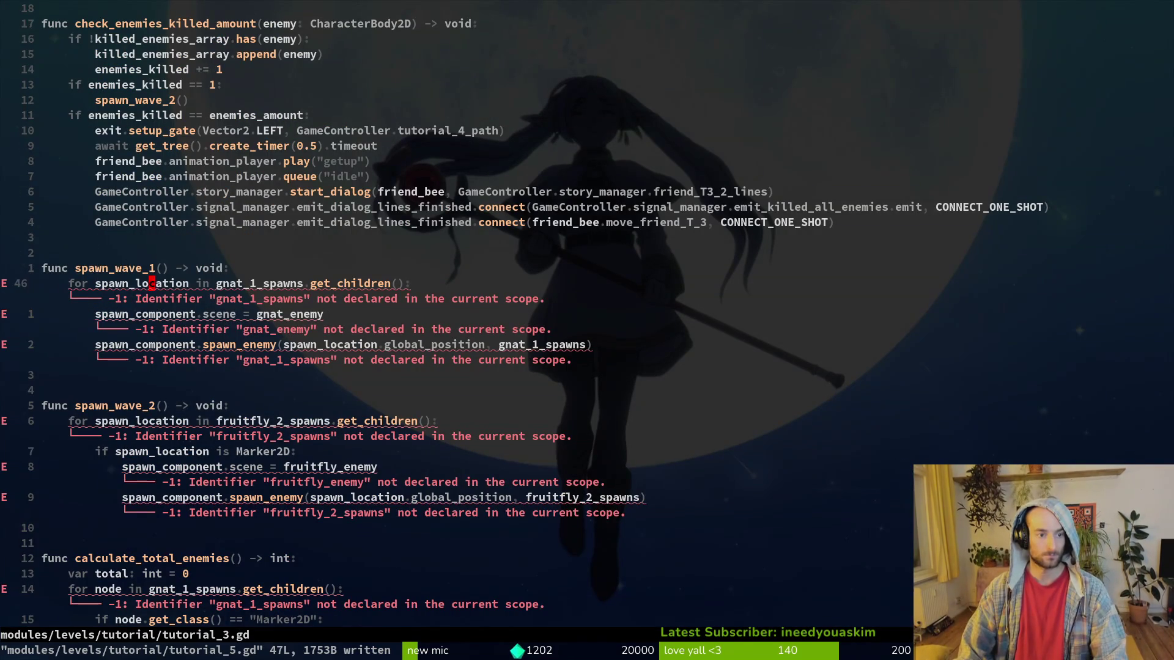
pyautogui.press('k')
pyautogui.press('k')
pyautogui.press('V')
pyautogui.press('j')
pyautogui.press('j')
pyautogui.press('j')
pyautogui.press('p')
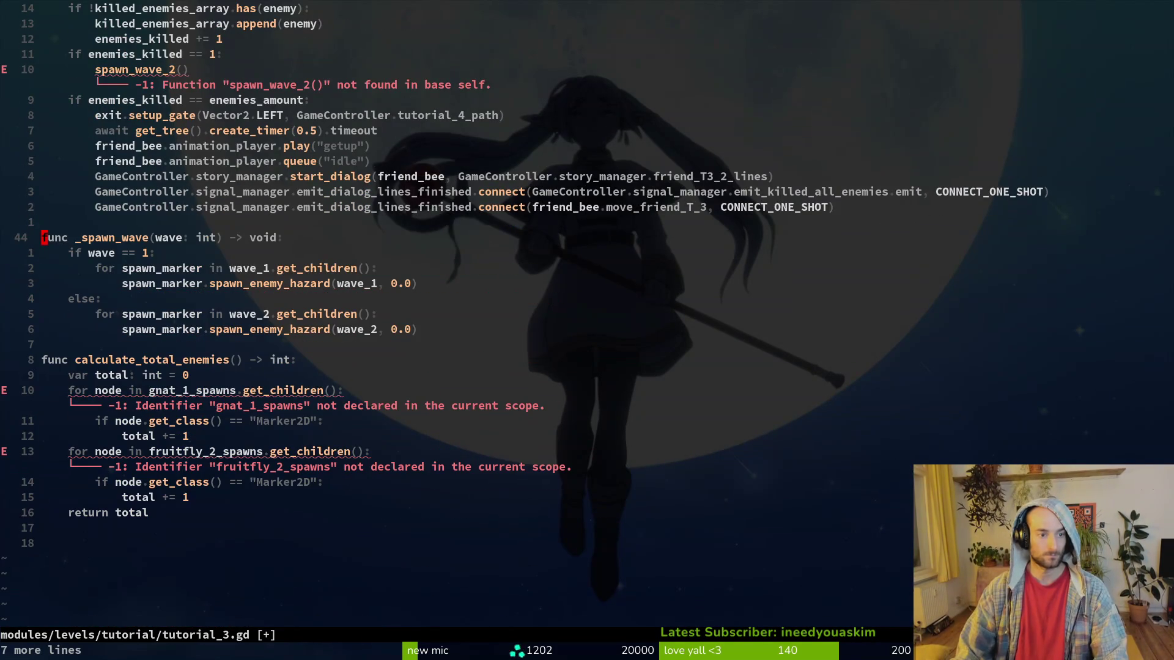
pyautogui.press('o')
pyautogui.press('Escape')
pyautogui.press('j')
pyautogui.press('j')
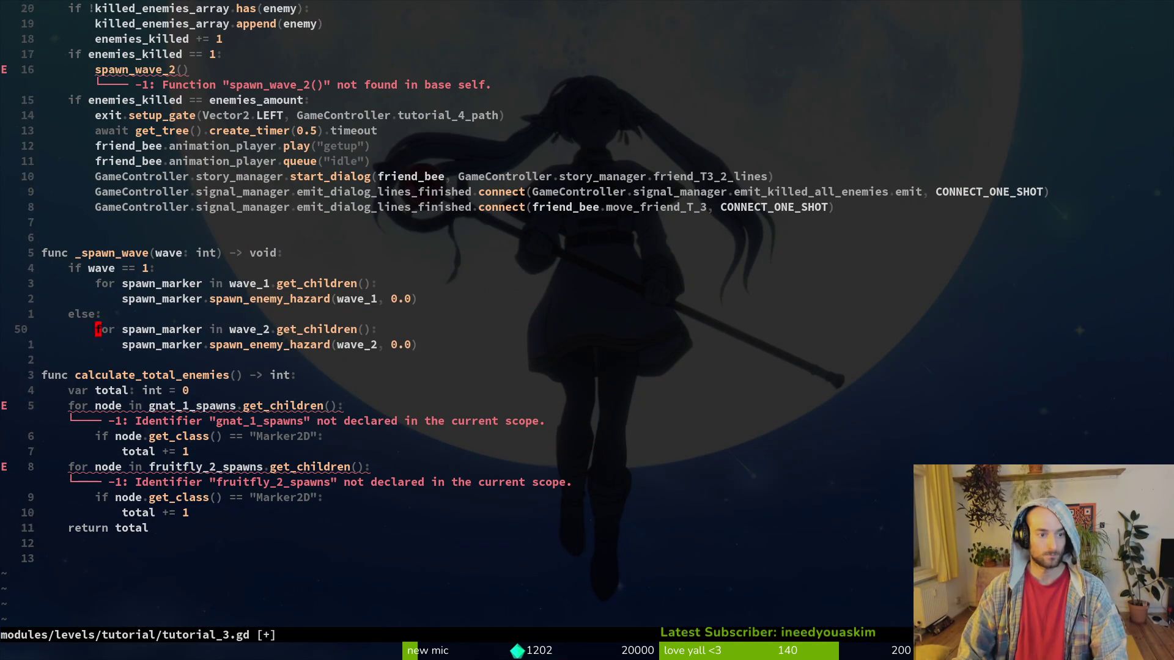
pyautogui.press('j')
pyautogui.press('j')
pyautogui.press('o')
pyautogui.press('Escape')
pyautogui.write(':w')
pyautogui.press('Return')
pyautogui.press('j')
pyautogui.press('j')
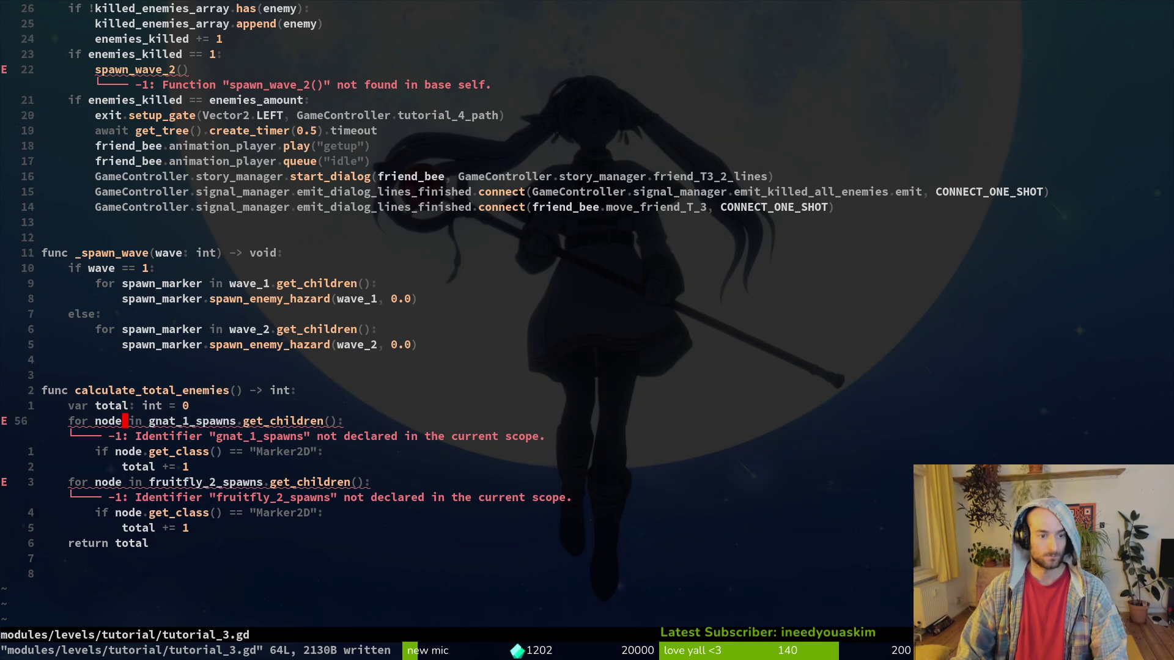
# Delete the calculate_total_enemies function at the end of tutorial_3.gd.
pyautogui.hotkey('ctrl', '6')
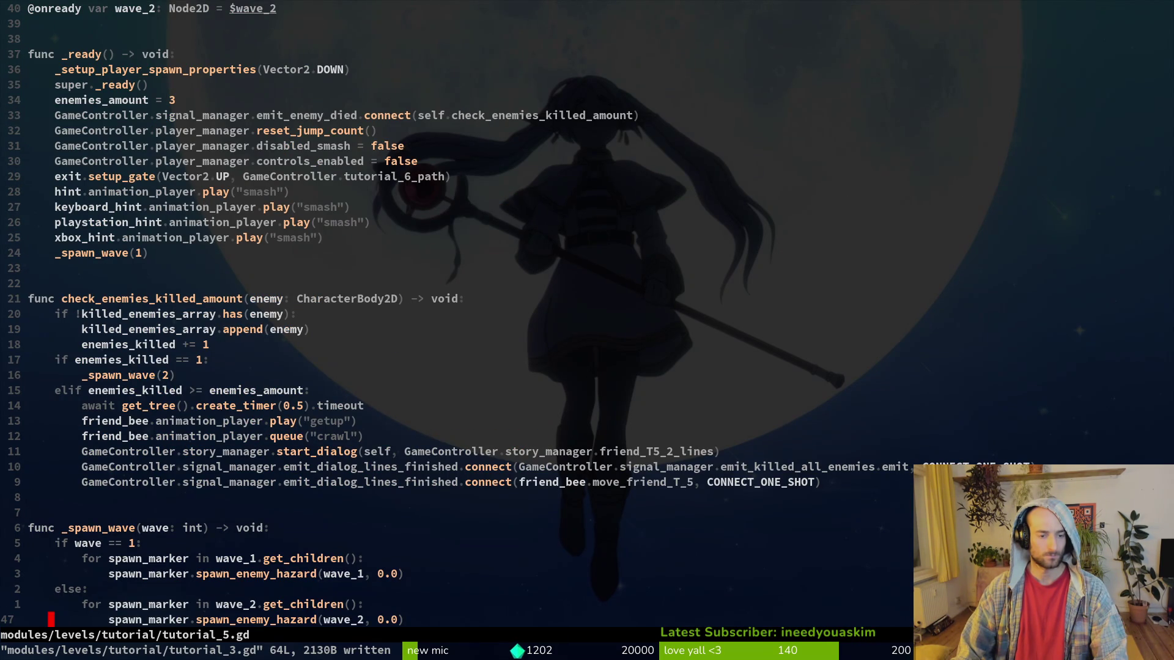
pyautogui.hotkey('ctrl', '6')
pyautogui.hotkey('shift', 'v')
pyautogui.press('j')
pyautogui.press('j')
pyautogui.press('j')
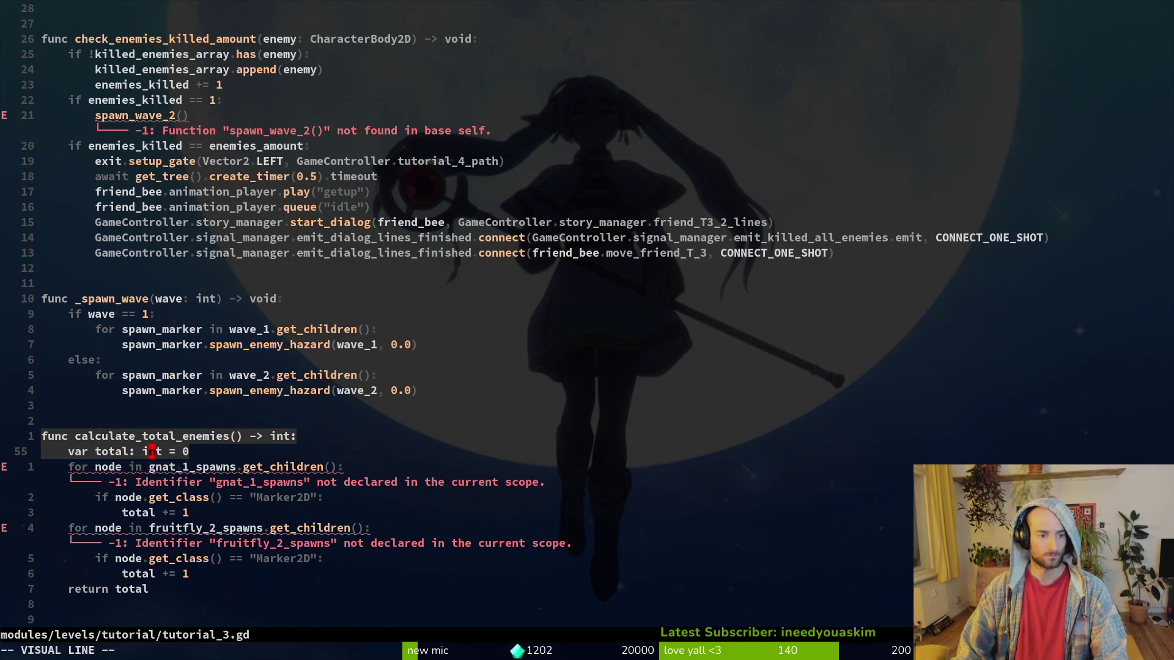
pyautogui.press('d')
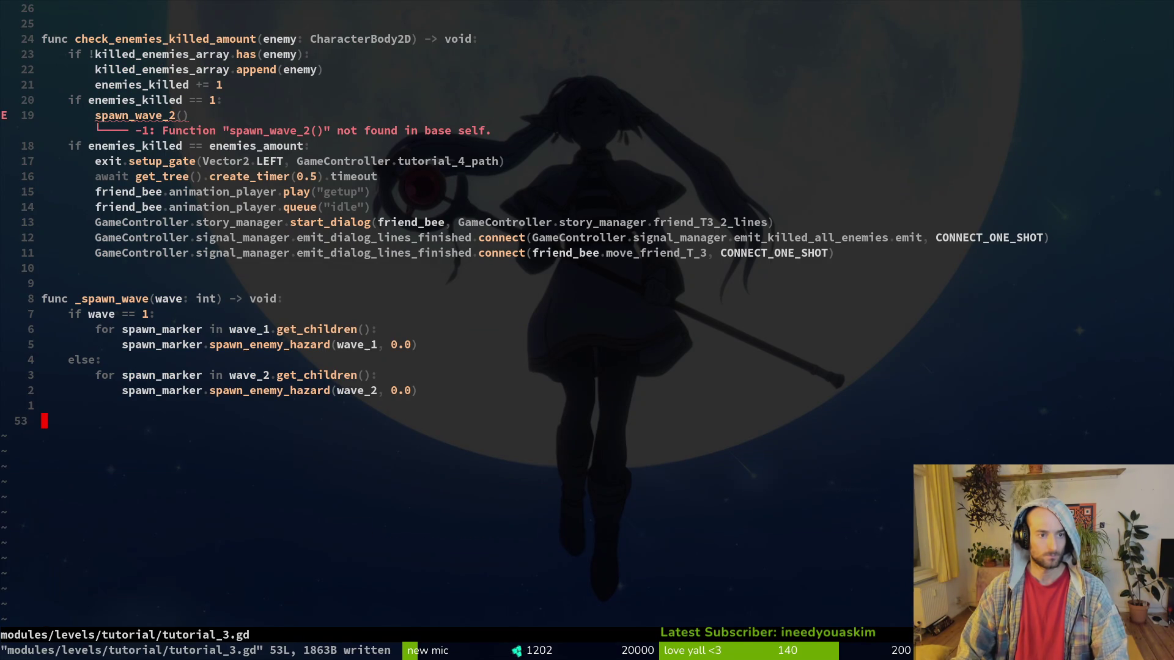
# Replace the spawn_wave_2() call with _spawn_wave(2) and save.
pyautogui.press('1')
pyautogui.press('9')
pyautogui.press('k')
pyautogui.press('c')
pyautogui.press('c')
pyautogui.write('_sp')
pyautogui.press('Return')
pyautogui.write('2')
pyautogui.press('Escape')
pyautogui.write(':w')
pyautogui.press('Return')
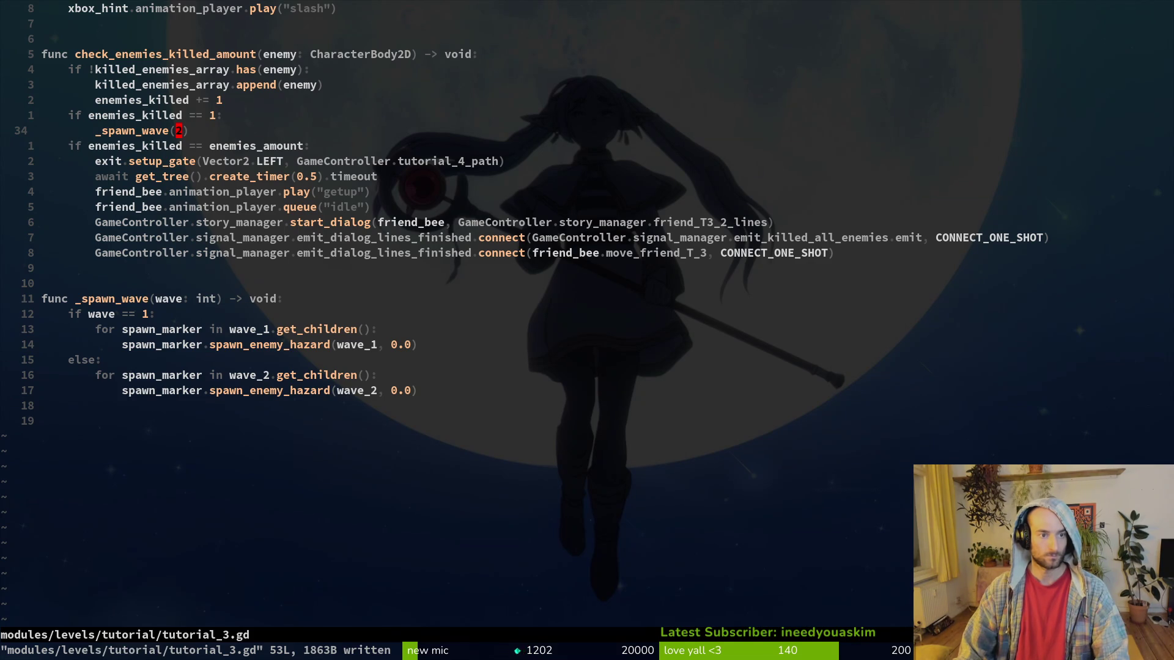
# Set enemies_amount to 4 instead of calculate_total_enemies() and save the script.
pyautogui.press('1')
pyautogui.press('9')
pyautogui.press('k')
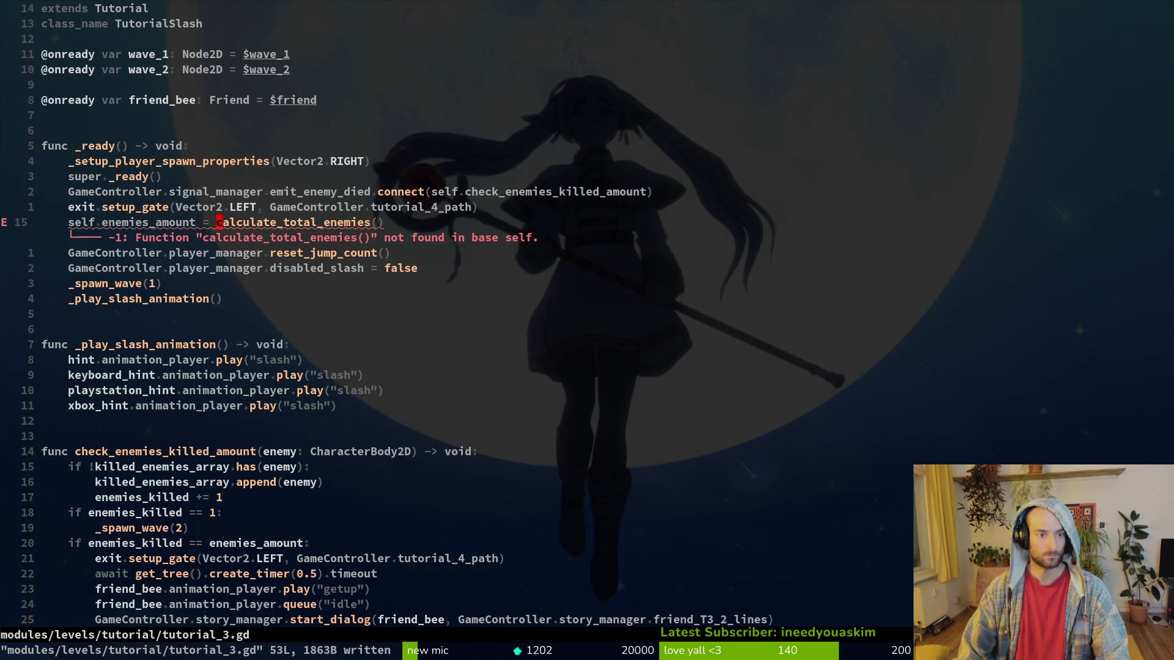
pyautogui.hotkey('shift', 'c')
pyautogui.press('Escape')
pyautogui.write(':w')
pyautogui.press('Return')
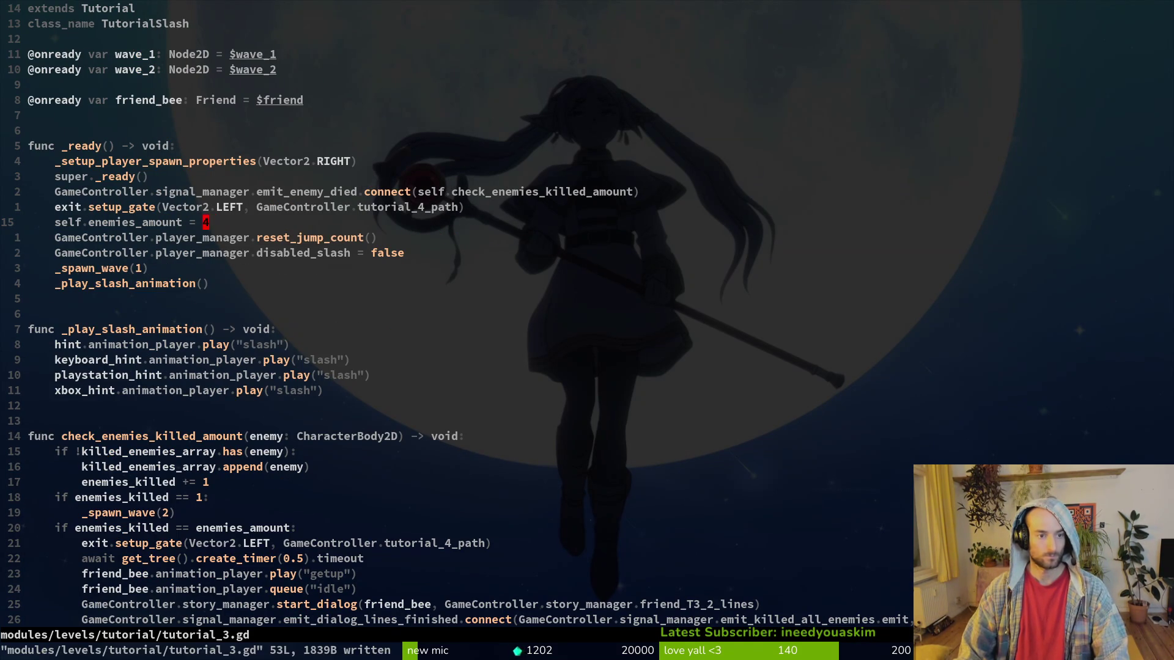
pyautogui.hotkey('alt', 'Tab')
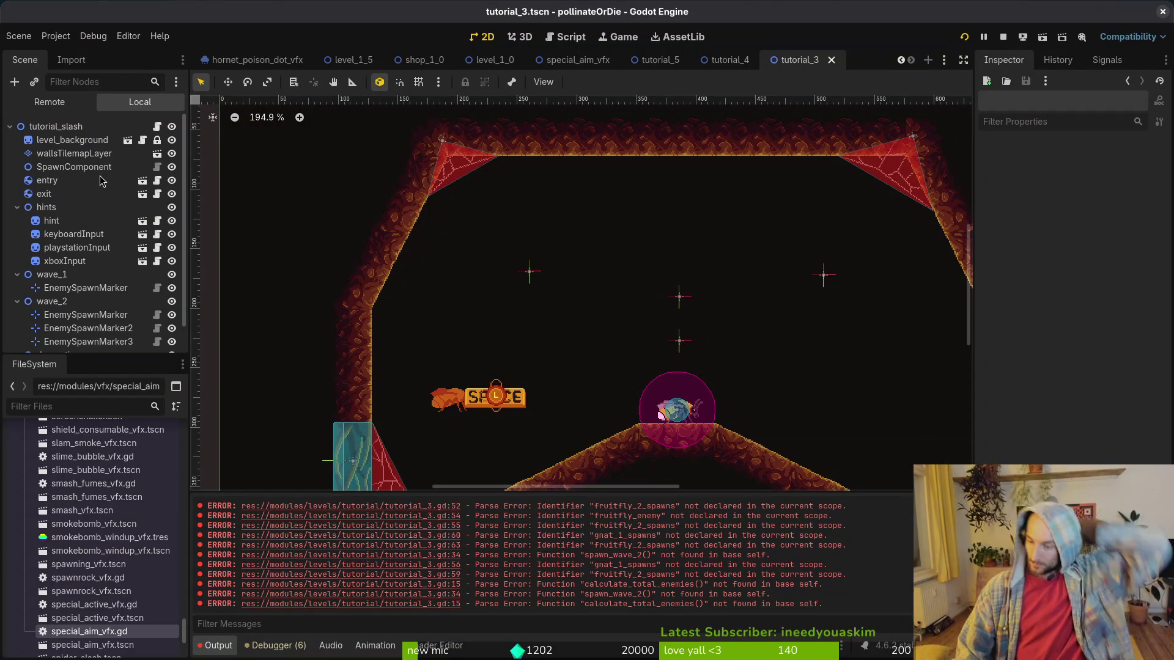
# Run the game with F5, enter the tutorial_3 level via the debug level select, and check the scene tree.
pyautogui.press('F5')
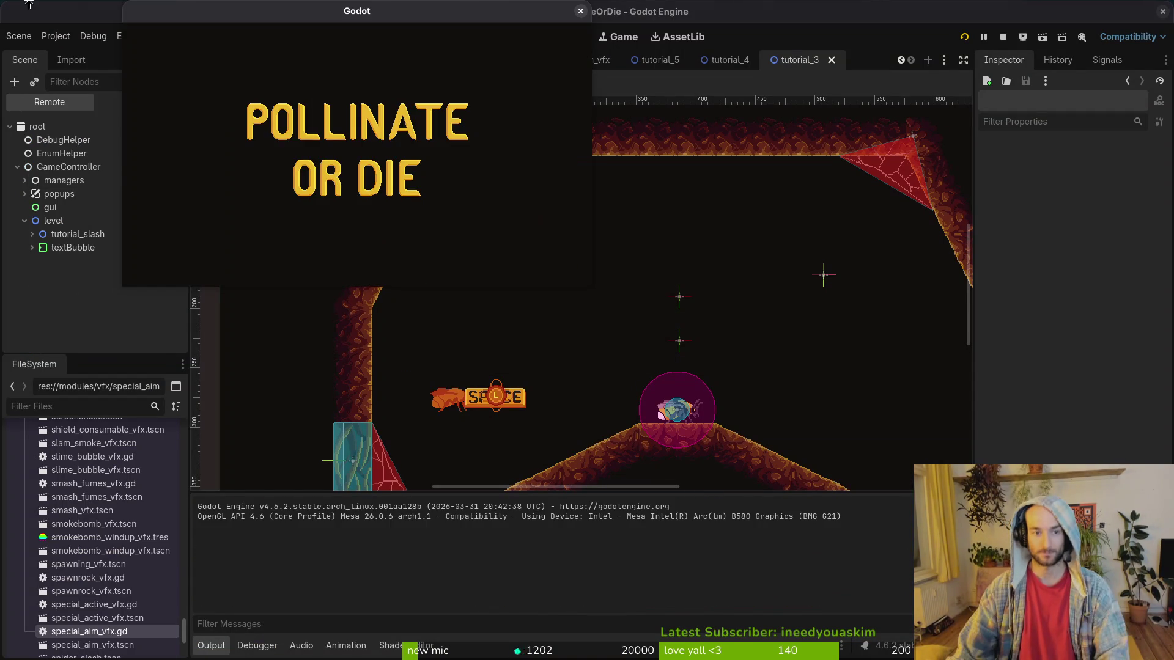
pyautogui.press('Return')
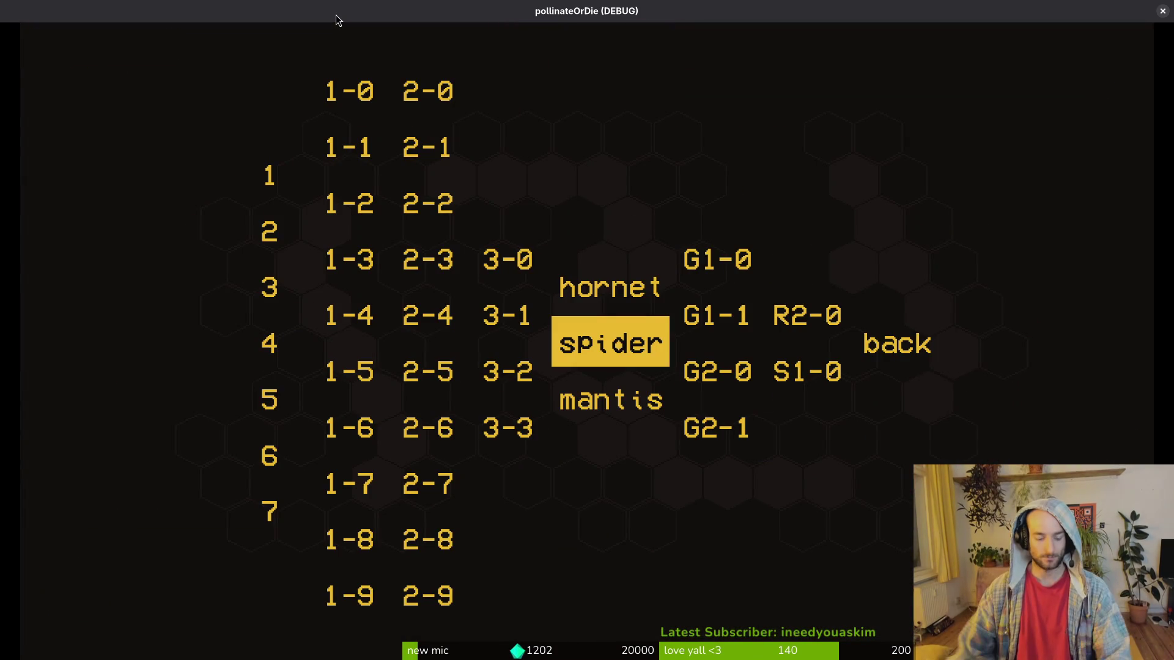
pyautogui.hotkey('alt', 'Tab')
pyautogui.click(140, 102)
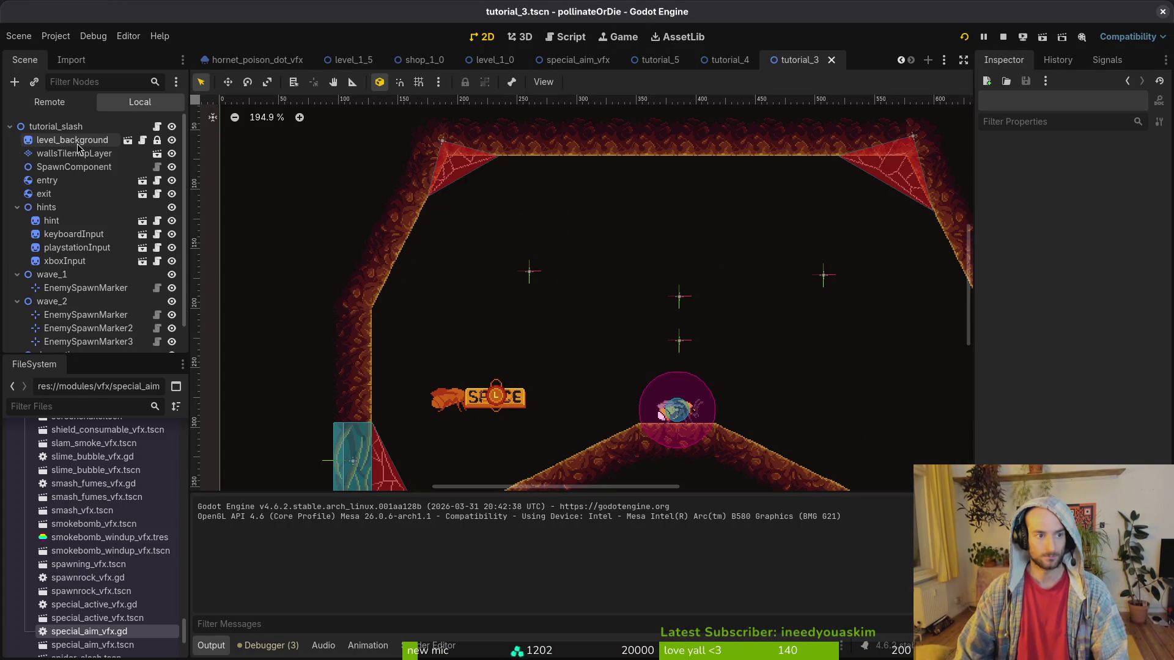
pyautogui.click(73, 140)
pyautogui.click(56, 126)
pyautogui.hotkey('alt', 'Tab')
pyautogui.press('Left')
pyautogui.press('Left')
pyautogui.press('Left')
pyautogui.press('Left')
pyautogui.press('Down')
pyautogui.hotkey('alt', 'Tab')
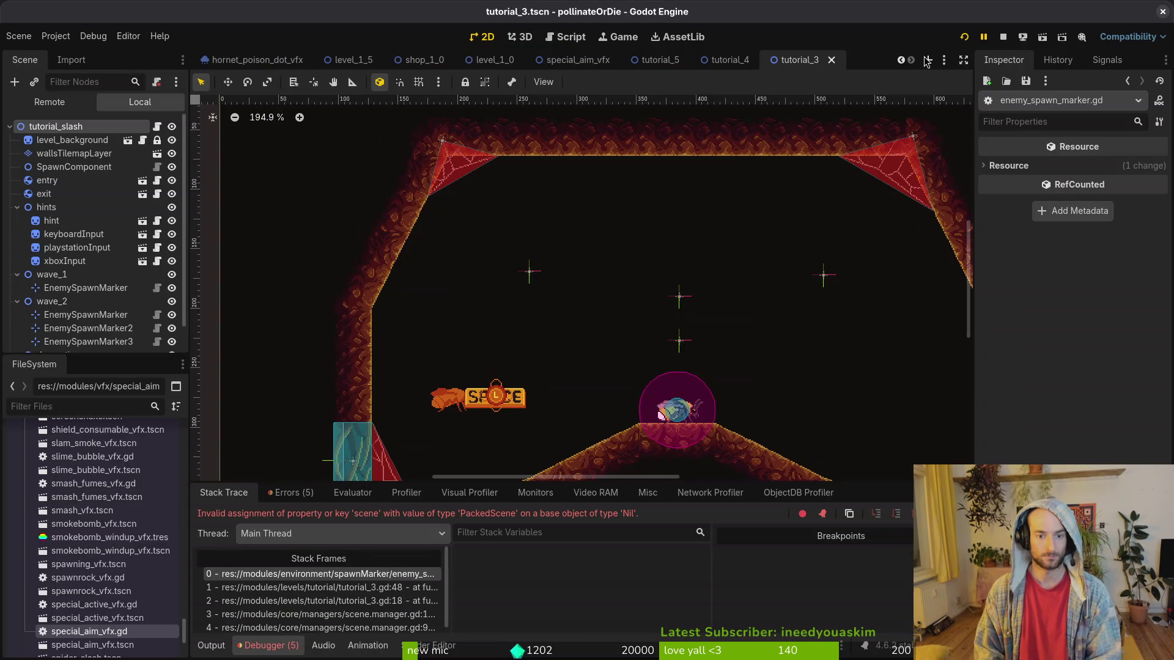
# Inspect the EnemySpawnMarker under wave_1 and cancel its spawn component's node picker.
pyautogui.click(85, 288)
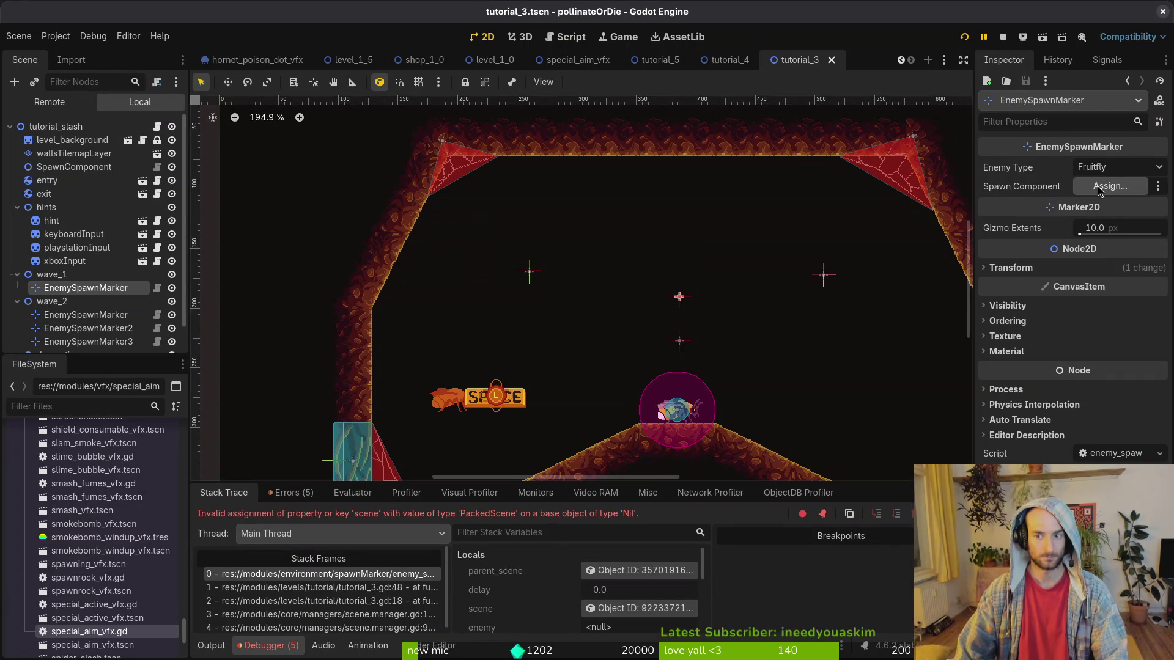
pyautogui.click(1098, 190)
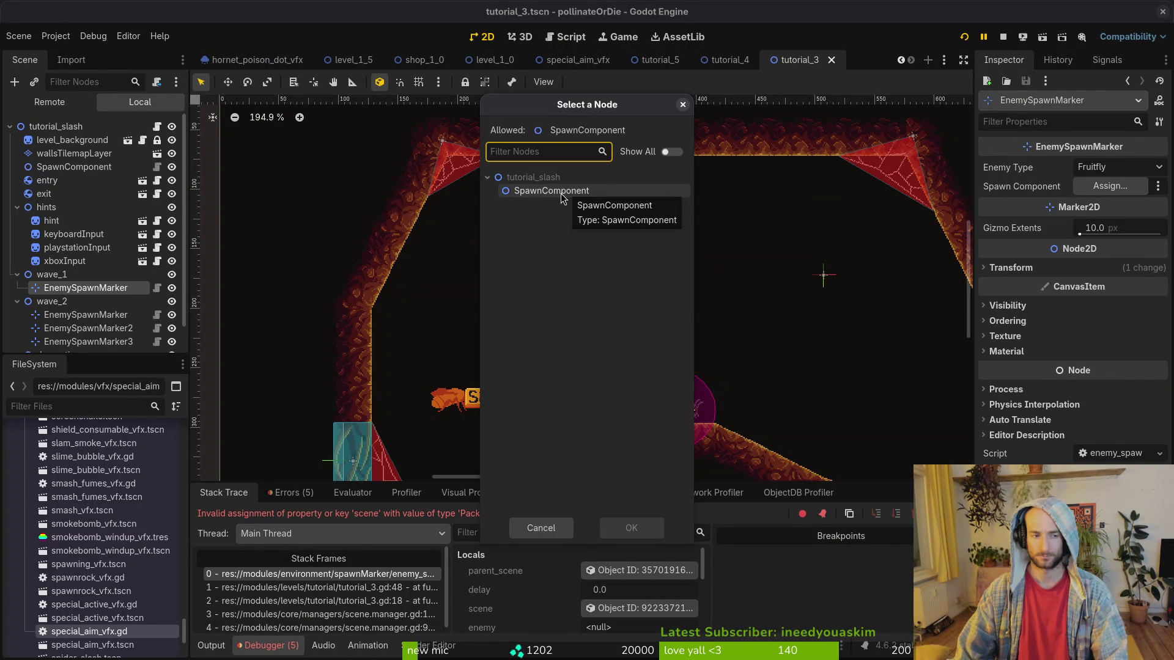
pyautogui.press('Escape')
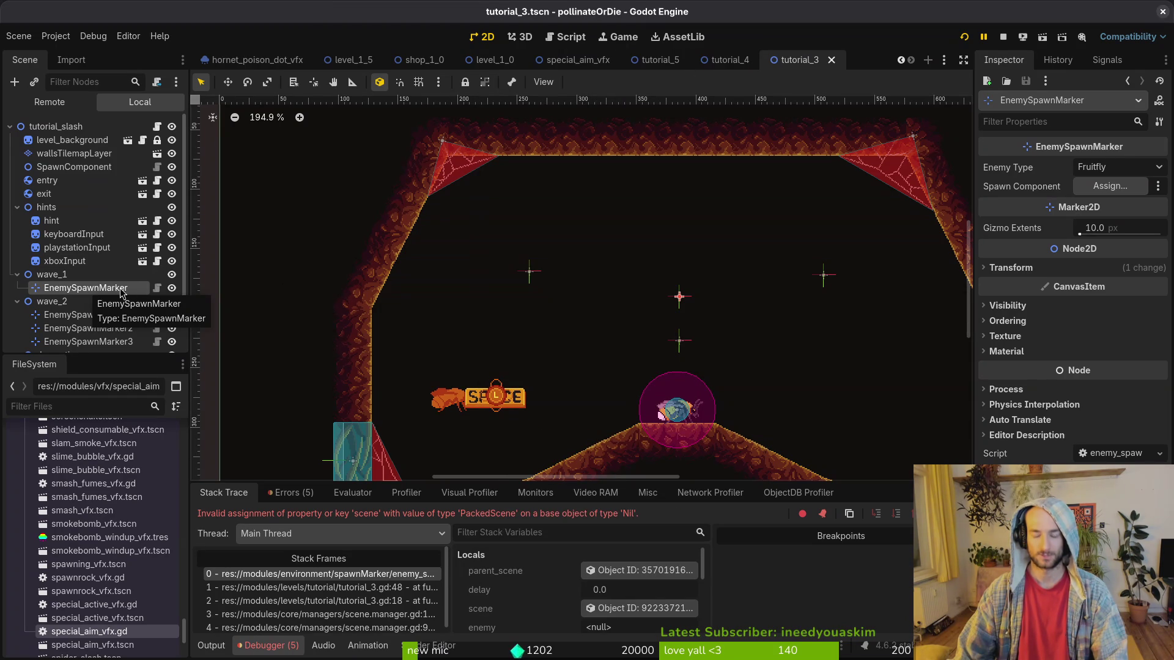
# Open enemy_spawn_marker.tscn via Quick Open, reveal it in FileSystem, and close its tab.
pyautogui.hotkey('shift', 'alt', 'o')
pyautogui.write('enespaw')
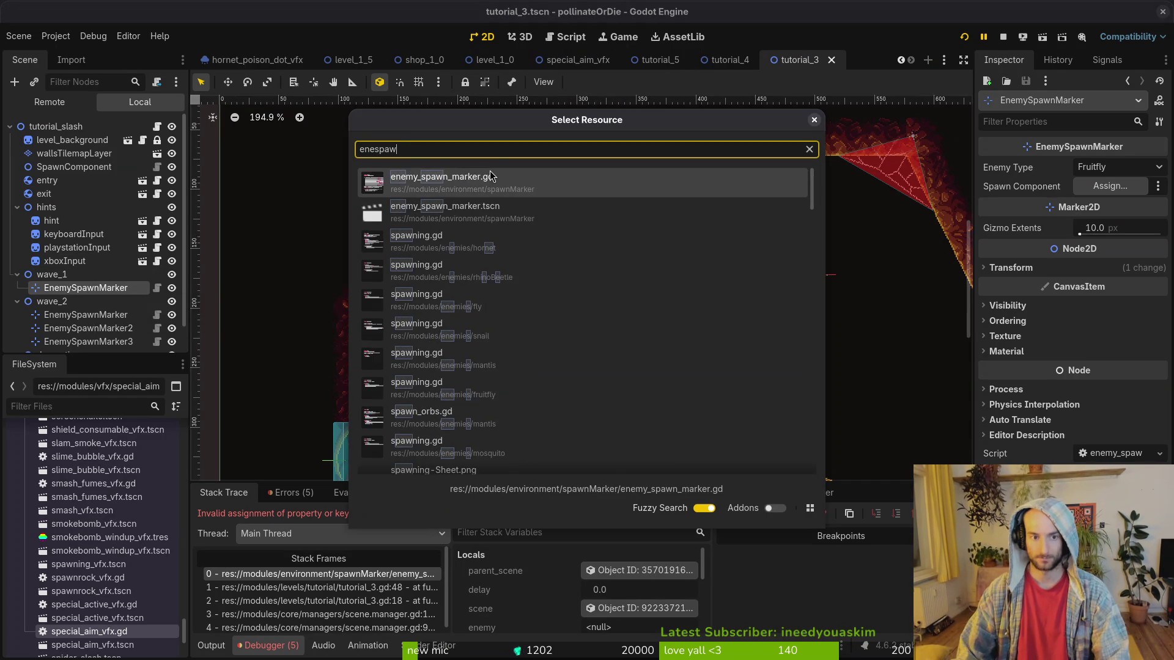
pyautogui.press('Down')
pyautogui.press('Return')
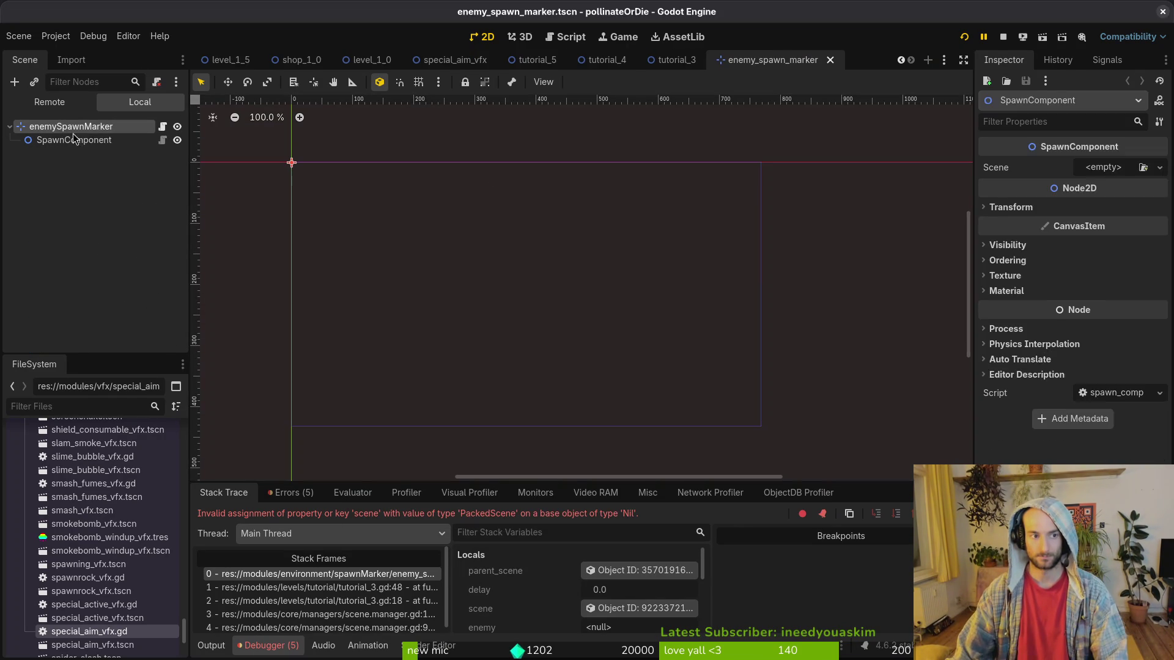
pyautogui.middleClick(775, 61)
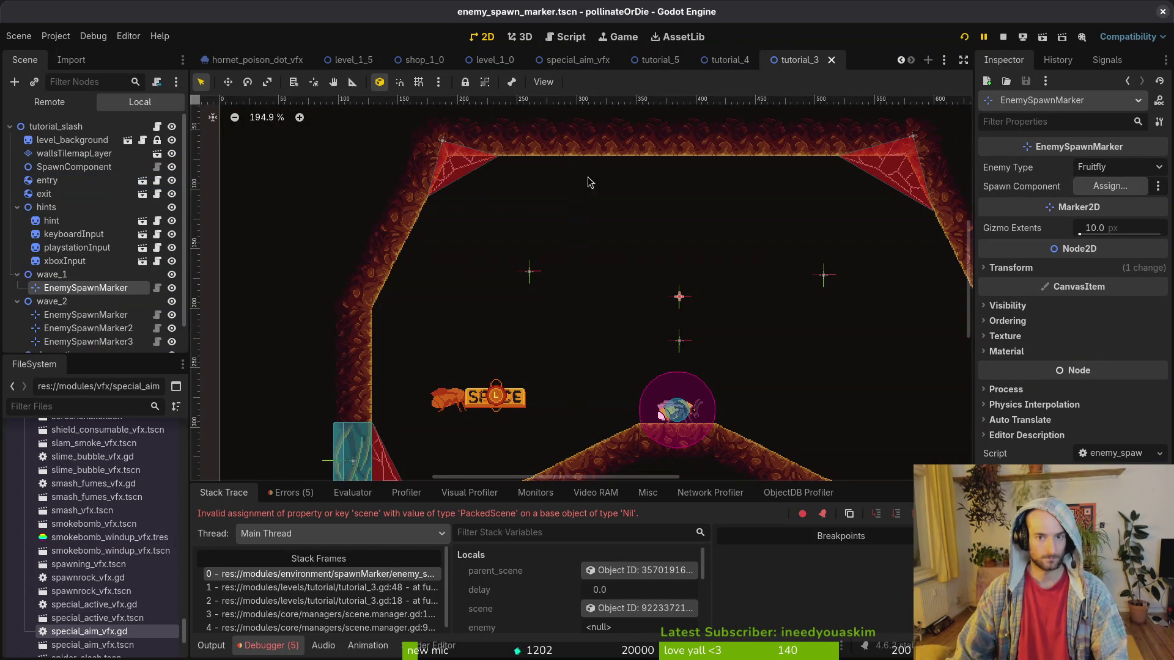
pyautogui.hotkey('ctrl', 'shift', 't')
pyautogui.rightClick(786, 63)
pyautogui.click(819, 137)
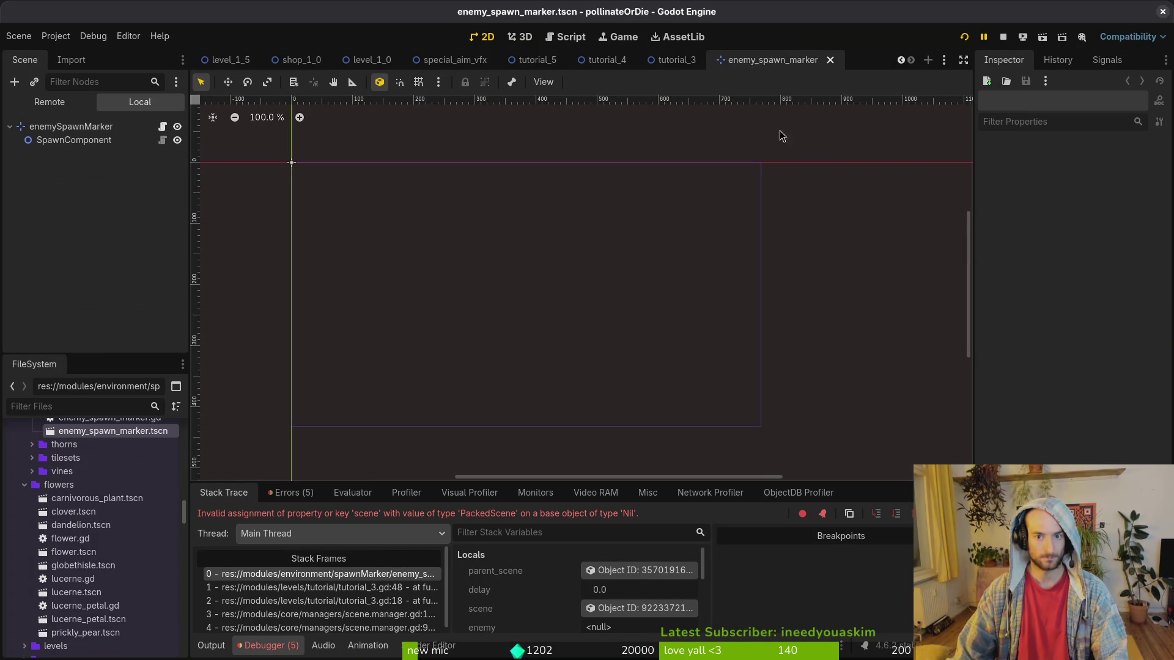
pyautogui.middleClick(753, 63)
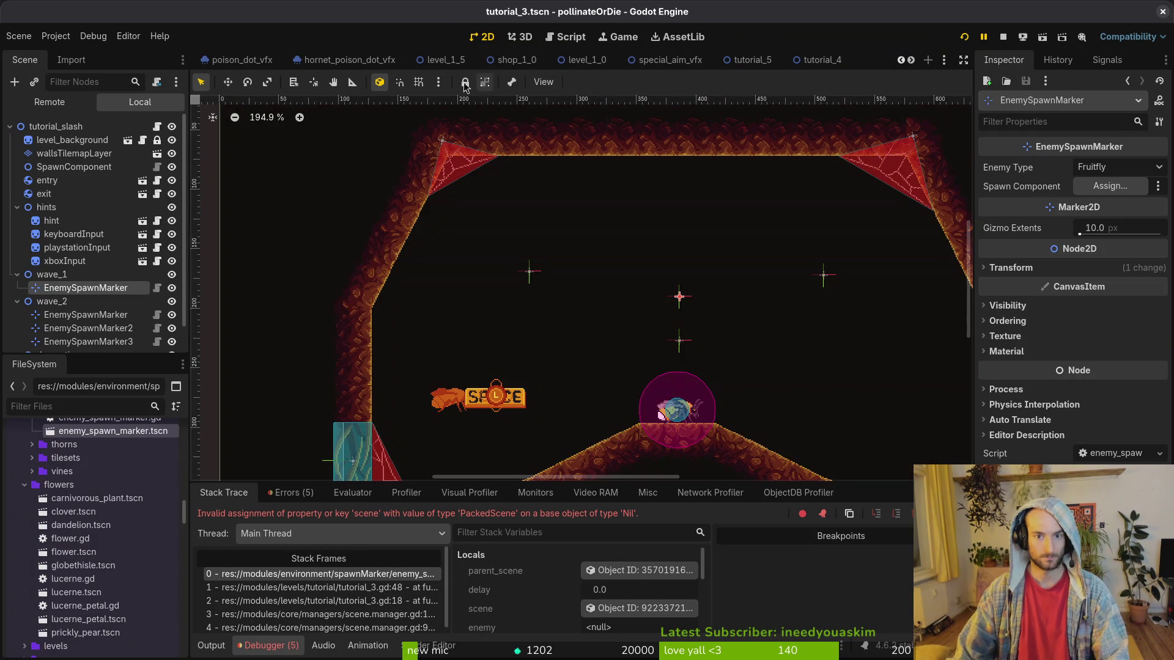
# Instance four enemy_spawn_marker scenes beside the old wave_1 and wave_2 markers.
pyautogui.scroll(3, 135, 493)
pyautogui.moveTo(116, 516); pyautogui.dragTo(86, 287)
pyautogui.moveTo(135, 561); pyautogui.dragTo(118, 285)
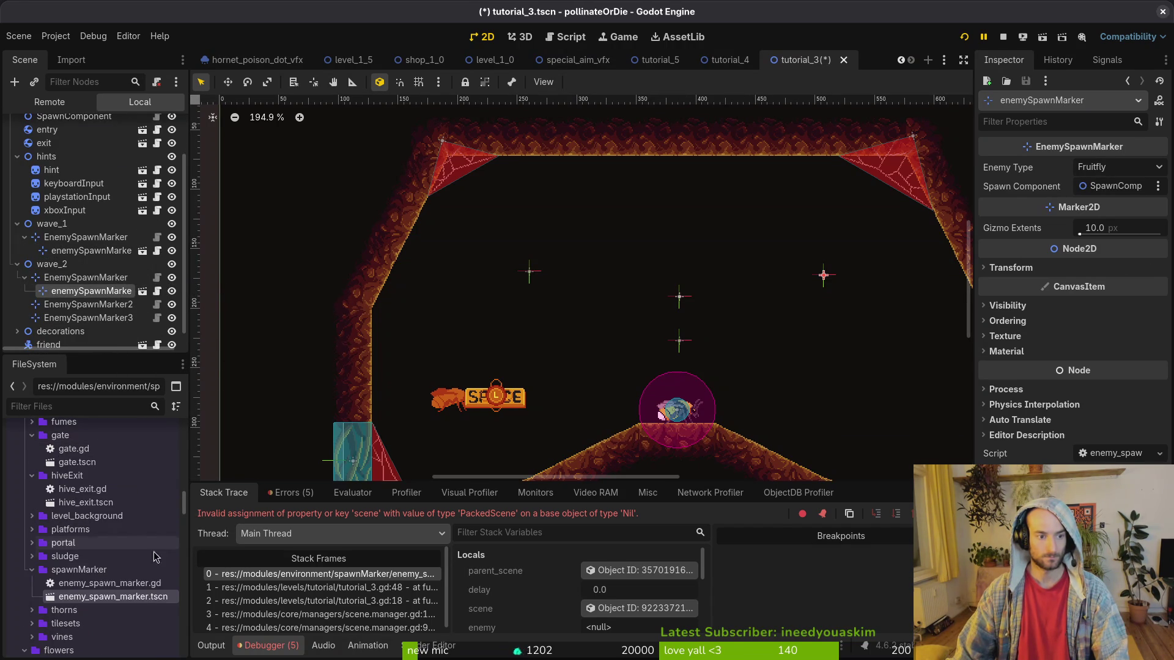
pyautogui.moveTo(113, 596); pyautogui.dragTo(112, 293)
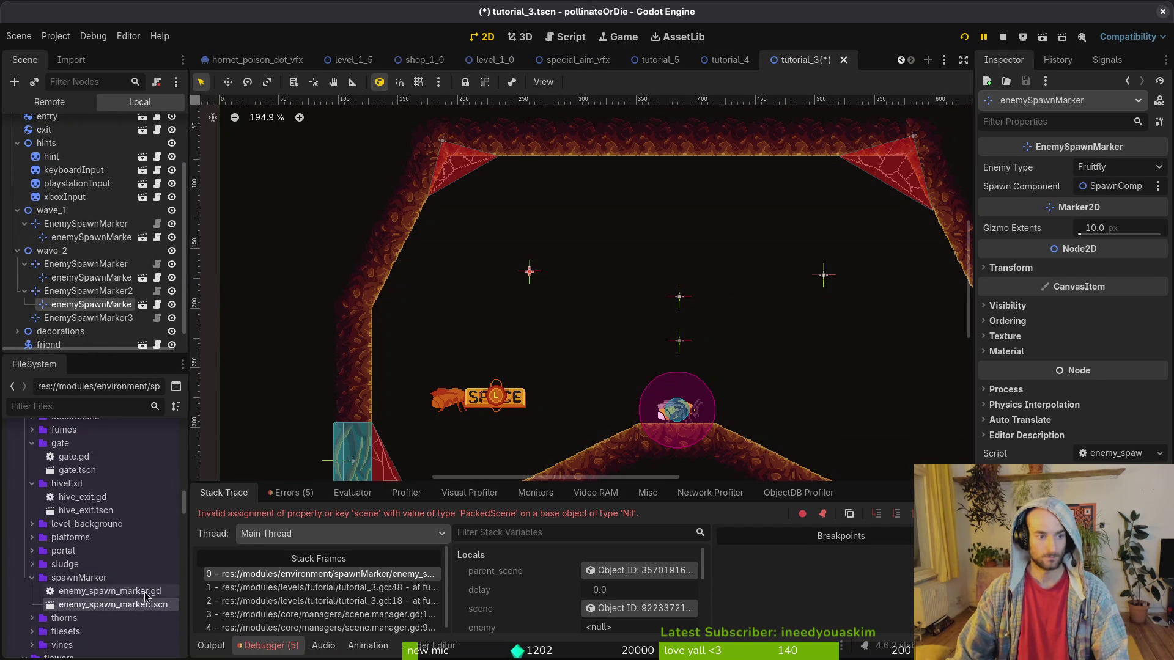
pyautogui.moveTo(147, 598)
pyautogui.mouseDown()
pyautogui.moveTo(88, 315)
pyautogui.moveTo(60, 330)
pyautogui.moveTo(74, 303)
pyautogui.moveTo(72, 232)
pyautogui.mouseUp()
# Delete the three old wave_2 markers and move the three new instances into wave_2.
pyautogui.keyDown('ctrl'); pyautogui.click(64, 291); pyautogui.keyUp('ctrl')
pyautogui.keyDown('shift'); pyautogui.click(72, 233); pyautogui.keyUp('shift')
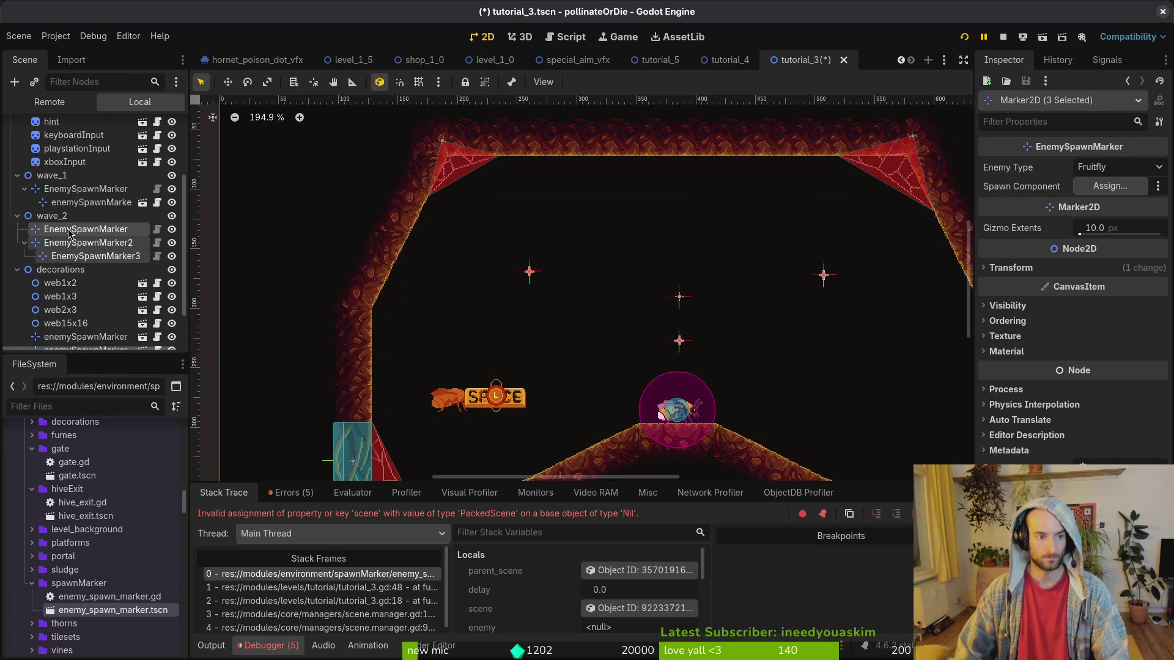
pyautogui.press('Delete')
pyautogui.click(617, 342)
pyautogui.click(86, 296)
pyautogui.keyDown('shift'); pyautogui.click(85, 323); pyautogui.keyUp('shift')
pyautogui.moveTo(86, 310)
pyautogui.mouseDown()
pyautogui.moveTo(85, 231)
pyautogui.moveTo(64, 216)
pyautogui.moveTo(98, 185)
pyautogui.mouseUp()
# Delete the old EnemySpawnMarker from wave_1, keeping the new instance.
pyautogui.click(60, 206)
pyautogui.click(86, 202)
pyautogui.press('Delete')
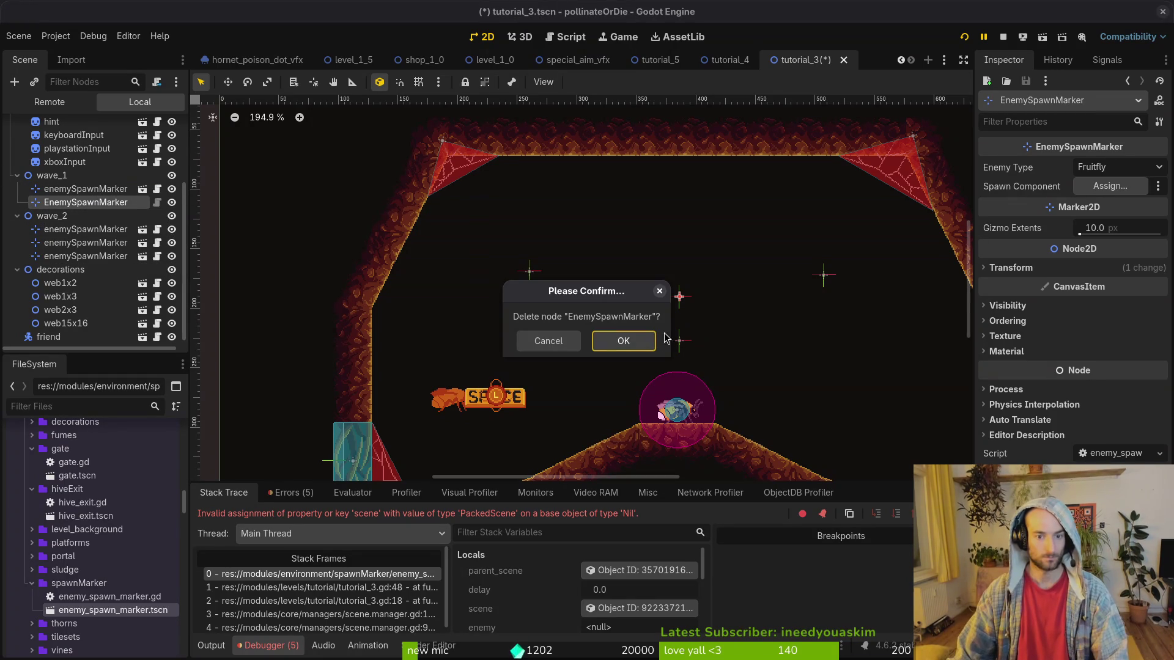
pyautogui.click(627, 339)
# Set wave_1's enemySpawnMarker Enemy Type to Gnat and save the tutorial_3 scene.
pyautogui.click(85, 196)
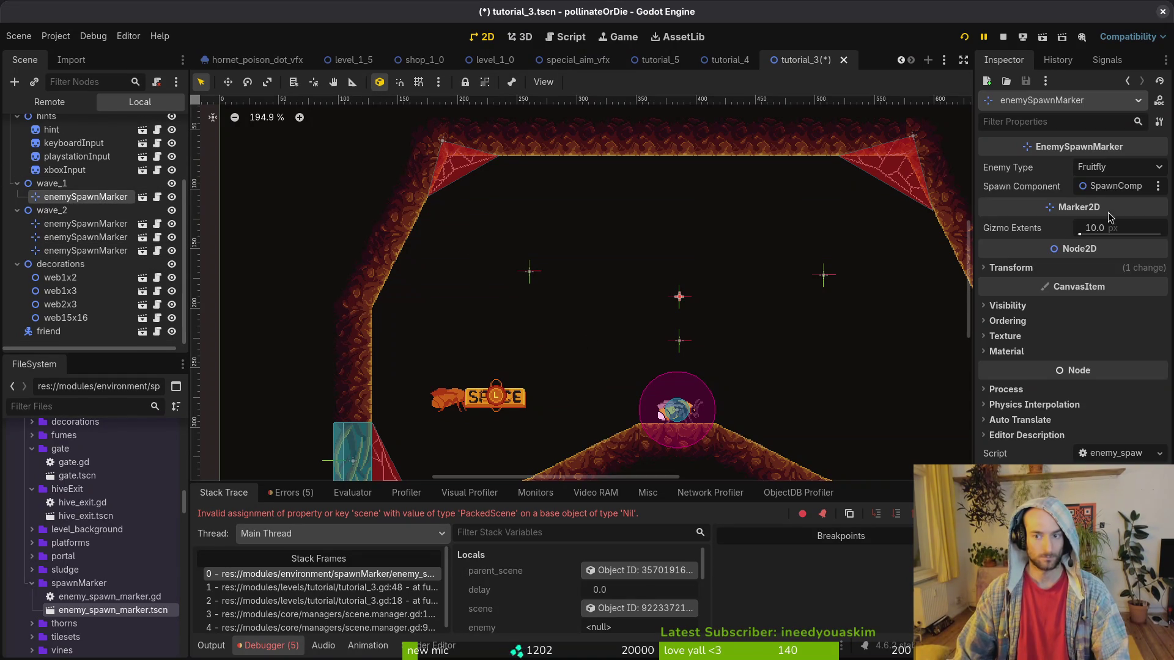
pyautogui.click(1112, 167)
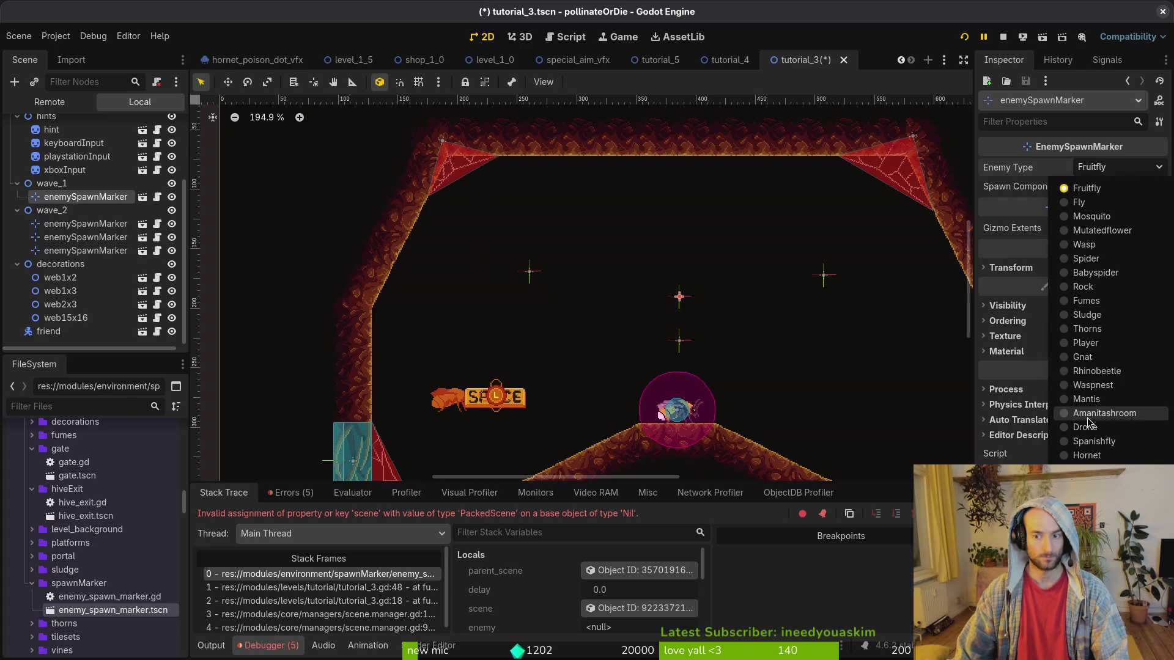
pyautogui.click(1101, 357)
pyautogui.hotkey('ctrl', 's')
# Set wave_2's third enemySpawnMarker to Gnat, then stop the running game.
pyautogui.click(143, 225)
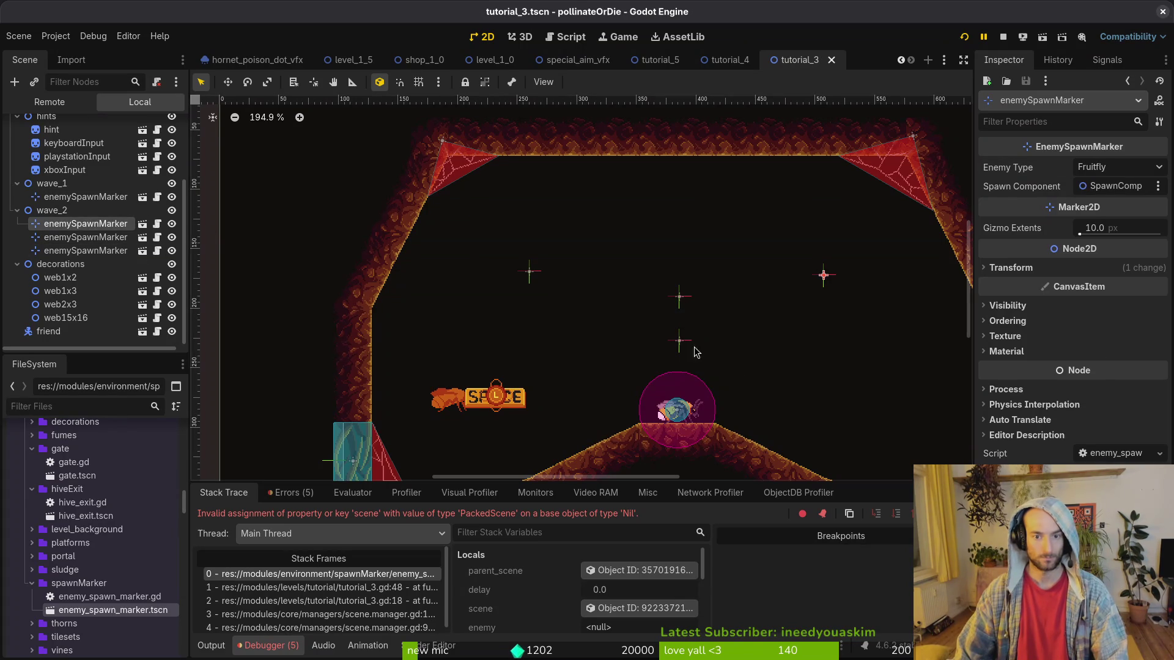
pyautogui.click(92, 253)
pyautogui.click(1110, 170)
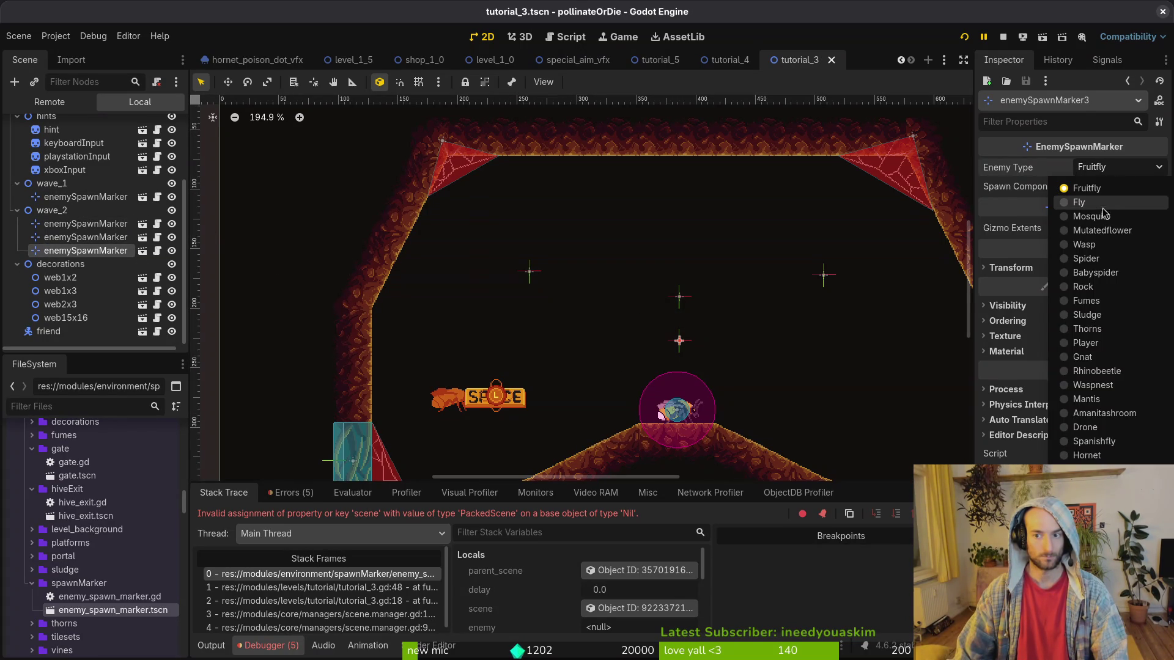
pyautogui.click(1101, 356)
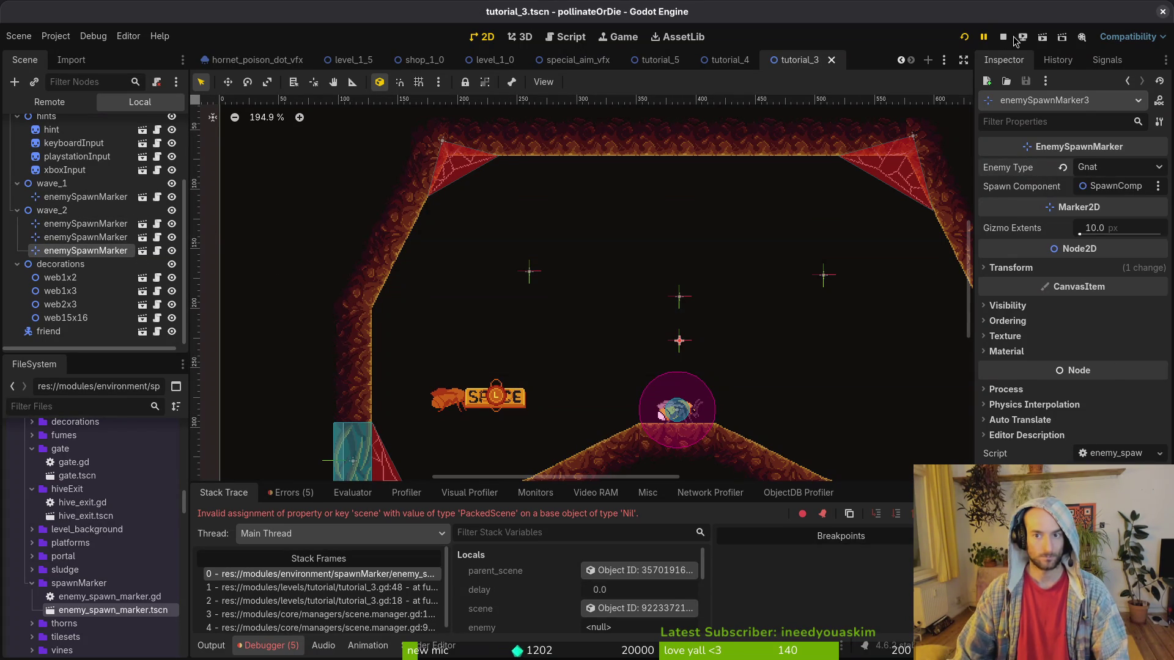
pyautogui.click(984, 37)
pyautogui.press('F8')
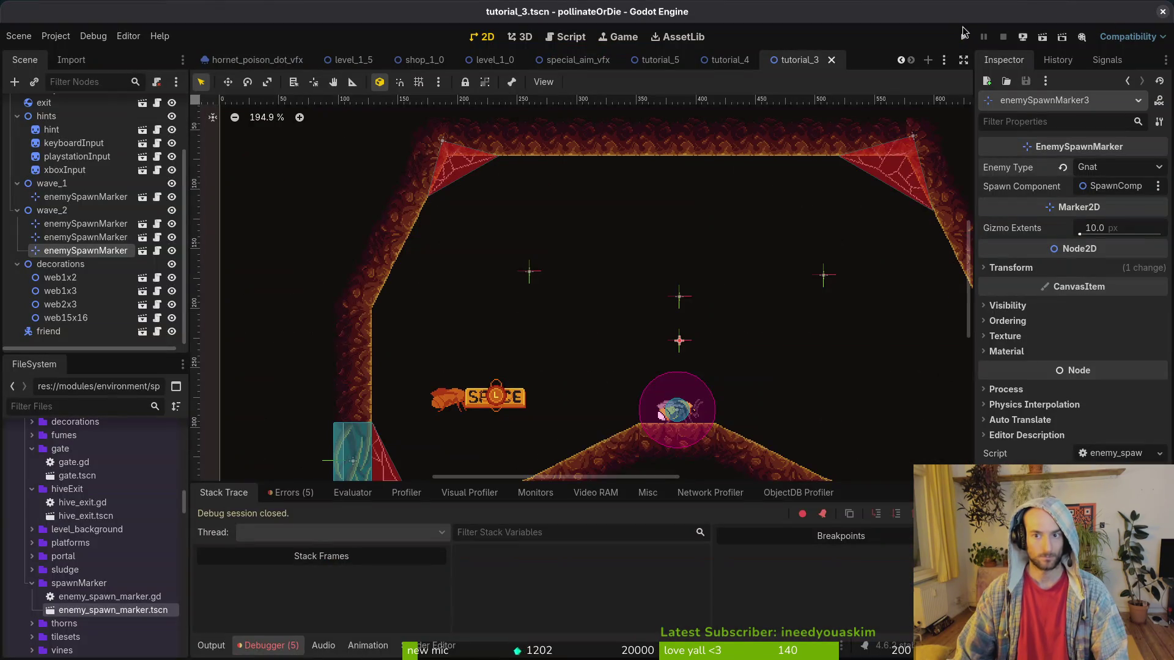
# Run pollinateOrDie with F5, maximise the window, and load chapter 3 from level select.
pyautogui.click(963, 33)
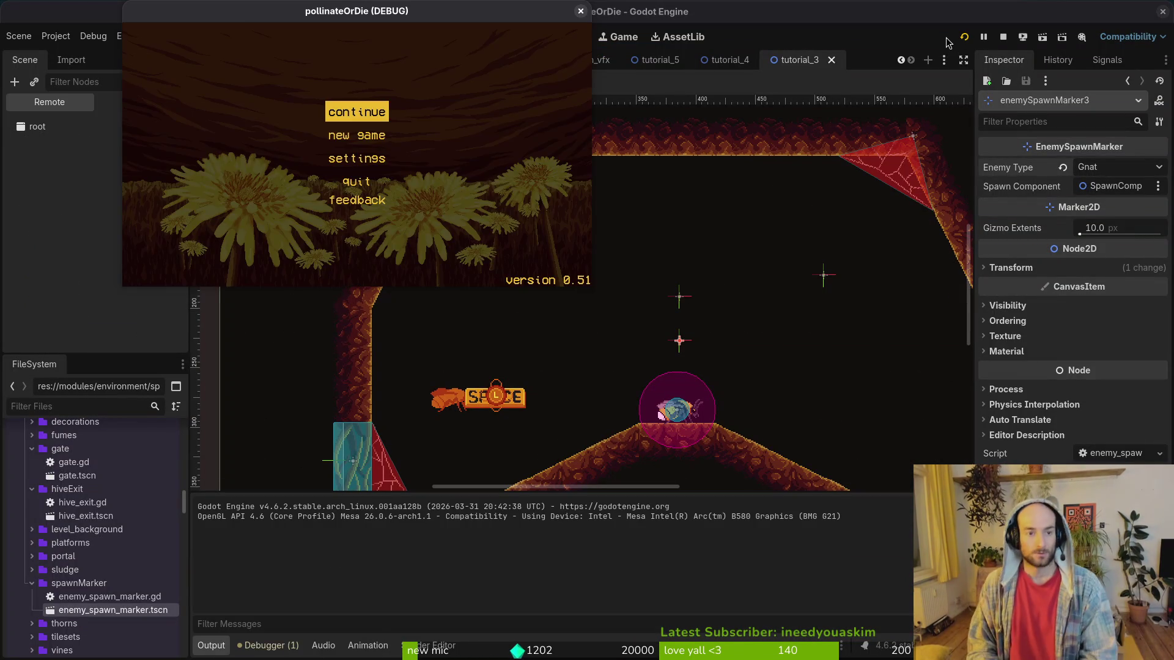
pyautogui.press('Return')
pyautogui.doubleClick(470, 6)
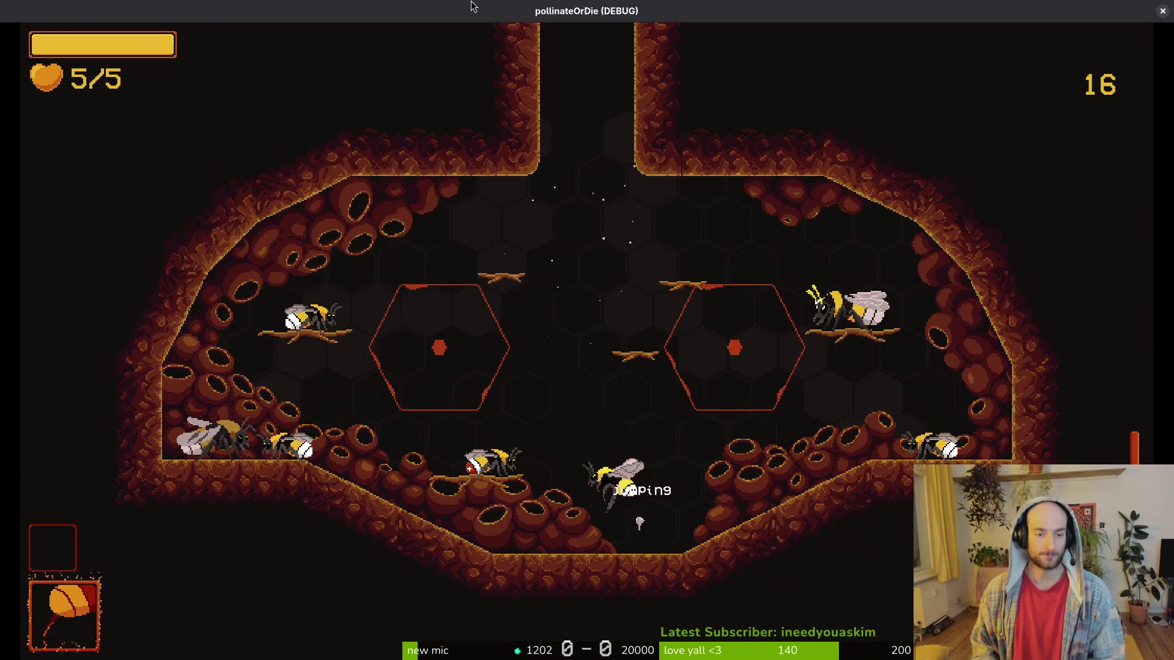
pyautogui.press('Escape')
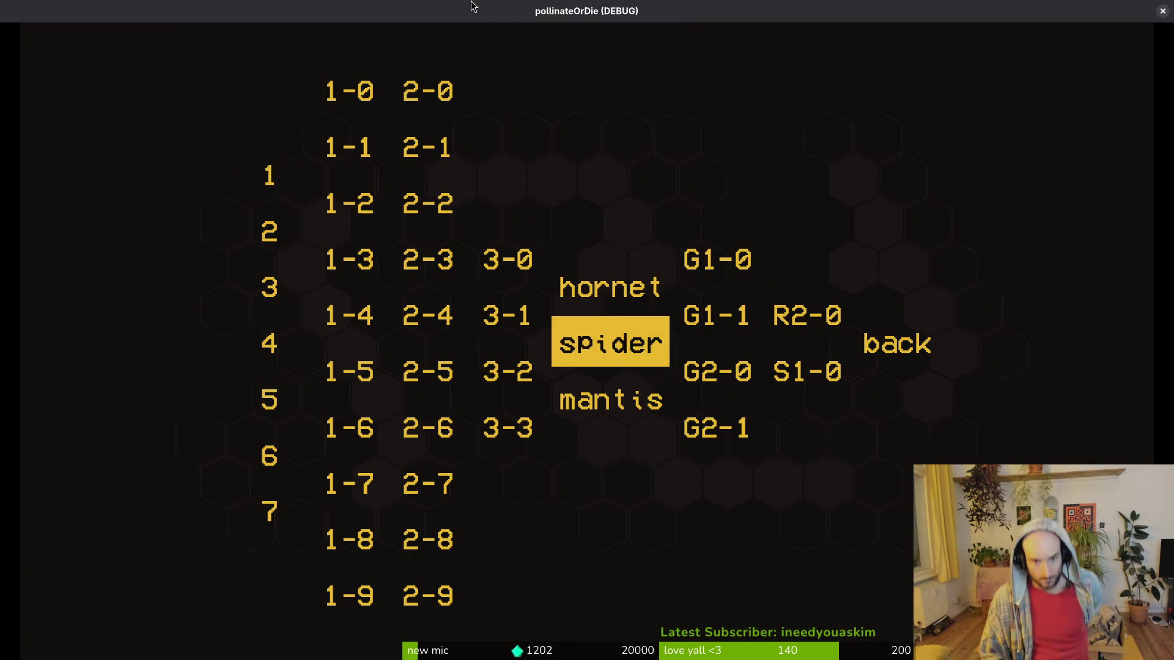
pyautogui.press('Left')
pyautogui.press('Left')
pyautogui.press('Left')
pyautogui.press('Return')
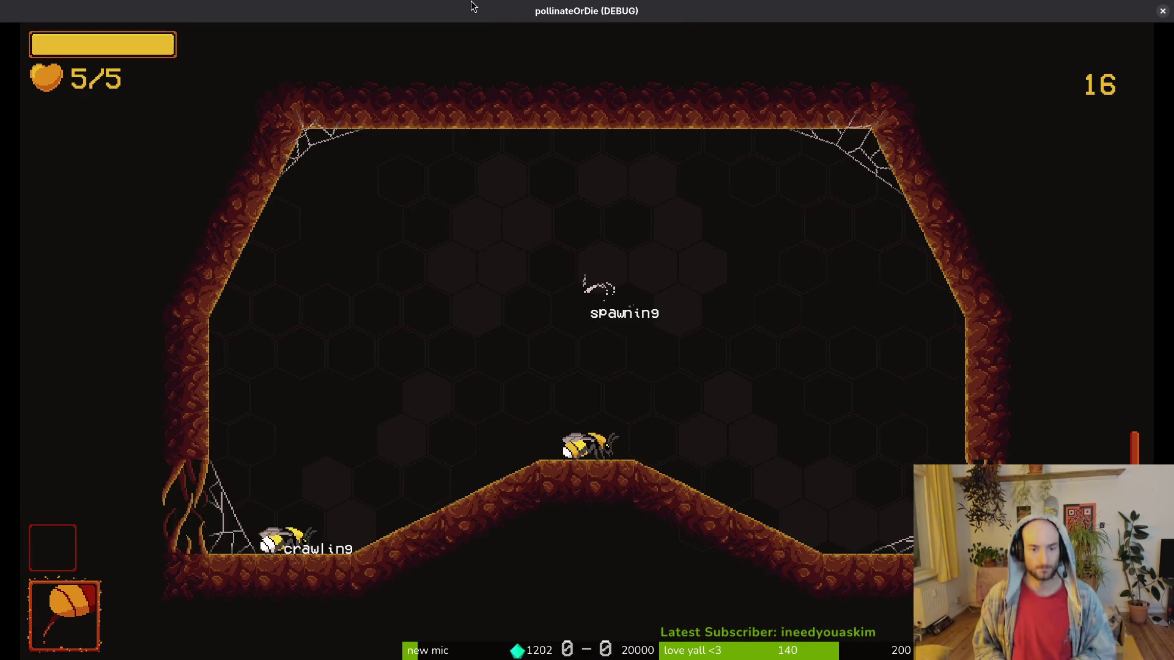
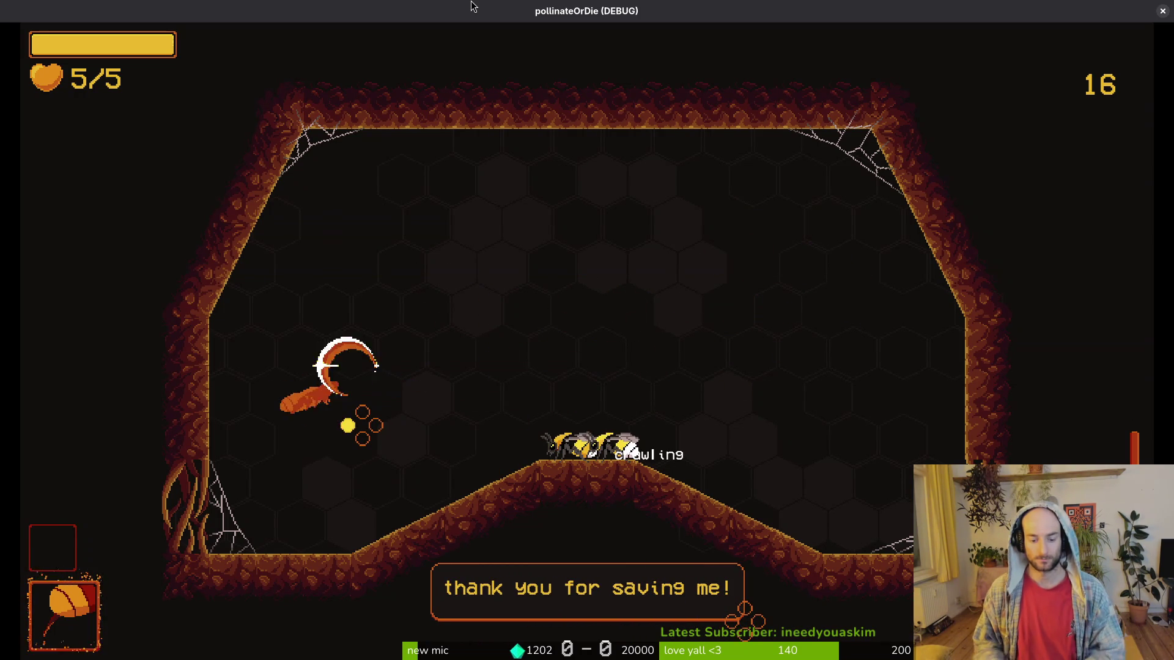
# Stop the game and raise enemySpawnMarker3 in tutorial_3 to (385, 165).
pyautogui.press('F8')
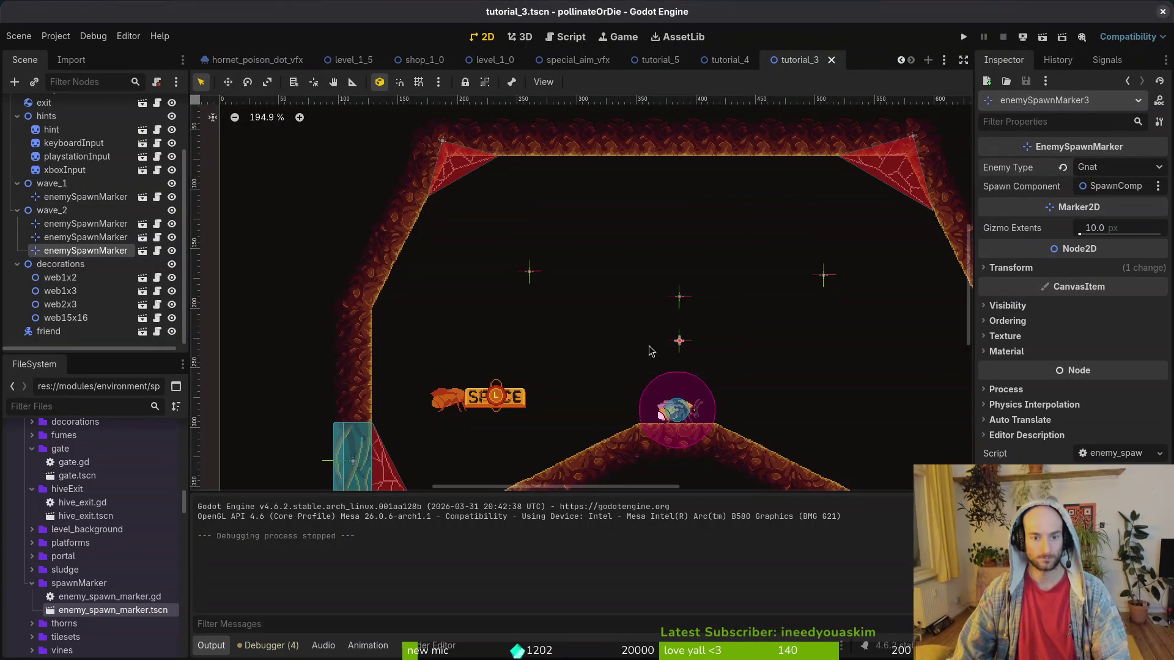
pyautogui.scroll(1, 681, 349)
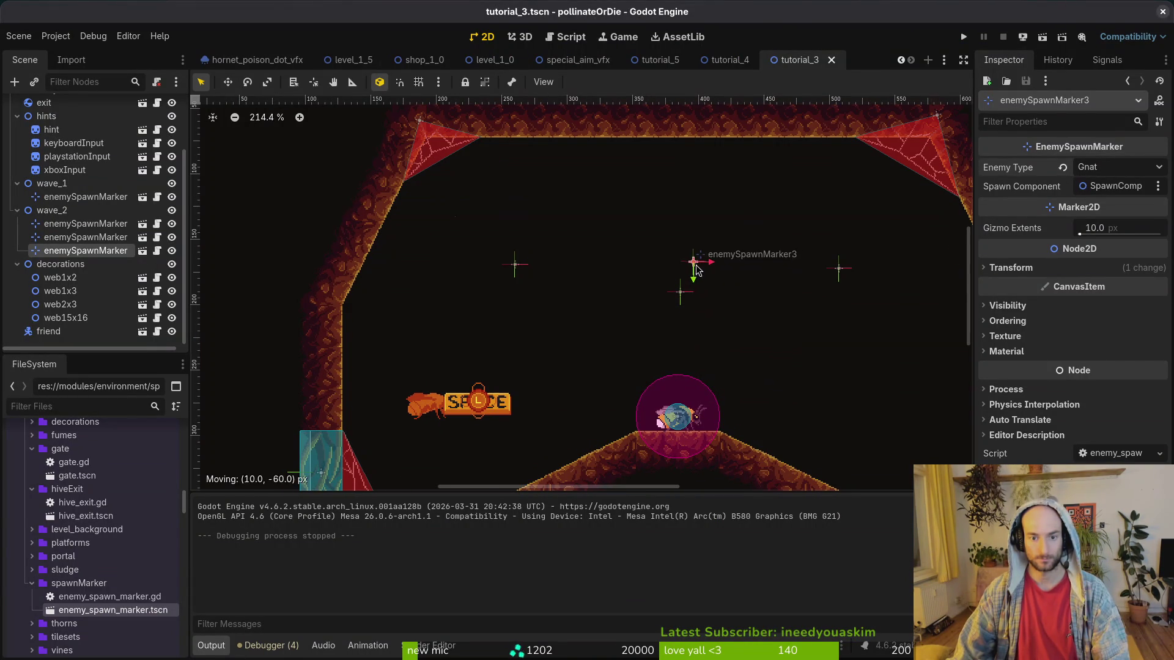
pyautogui.scroll(3, 683, 269)
pyautogui.moveTo(684, 269); pyautogui.dragTo(683, 267)
# Save the tutorial_3 scene and relaunch the game for a playtest.
pyautogui.hotkey('ctrl', 's')
pyautogui.scroll(9, 683, 267)
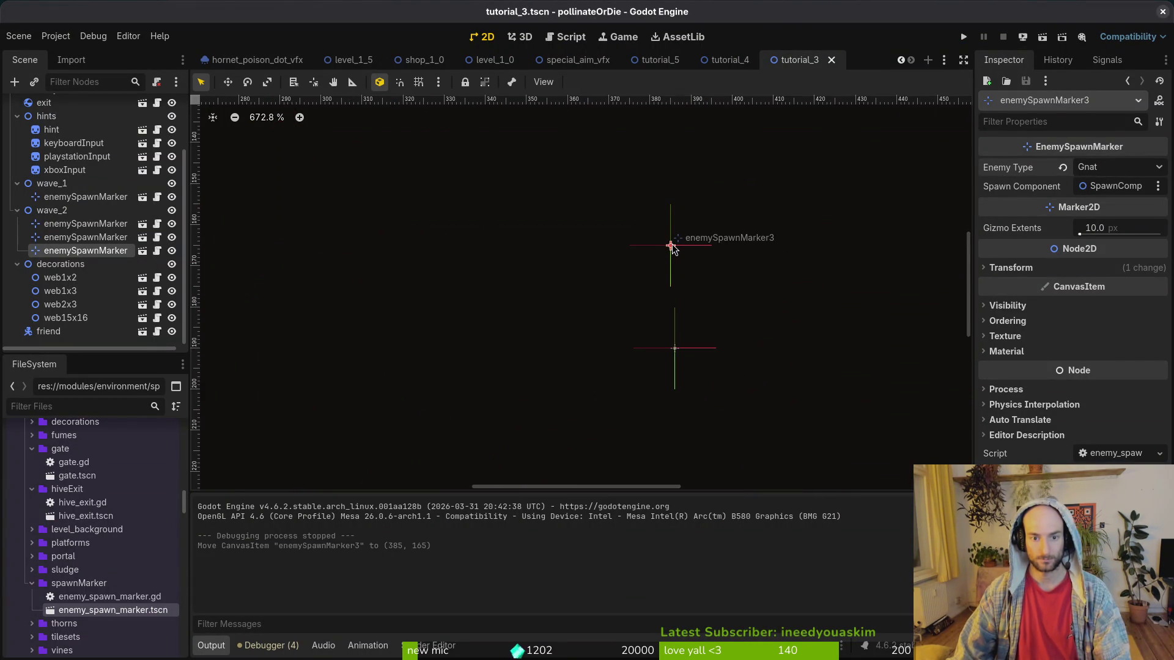
pyautogui.press('F5')
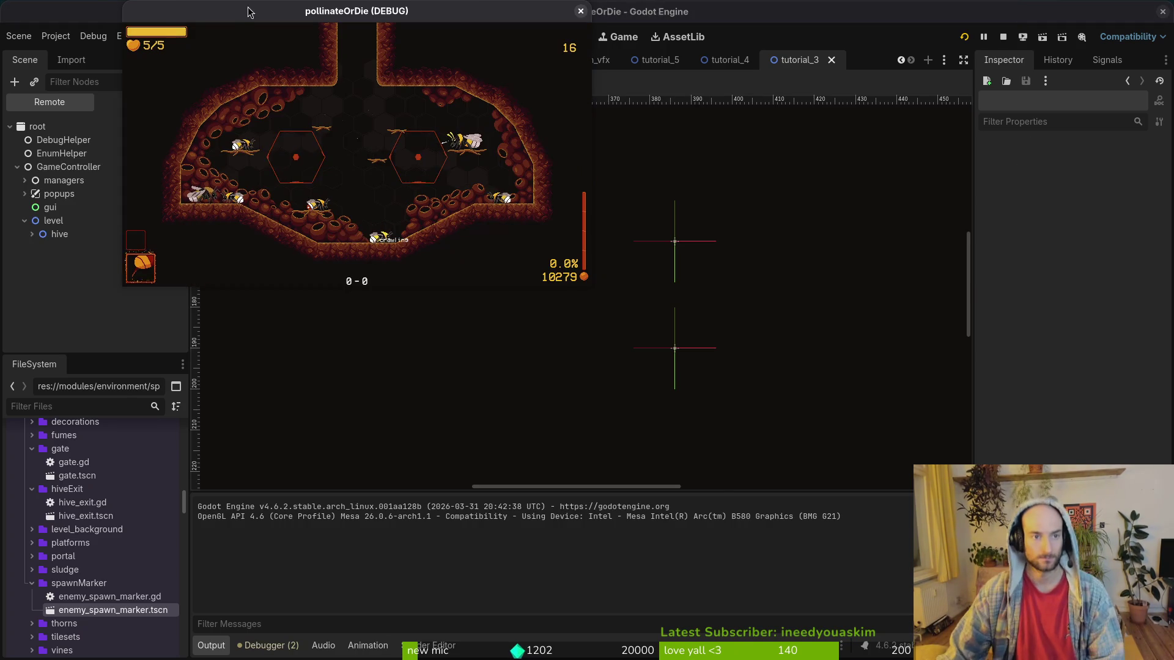
# Maximize the game, quit to the main menu and start the level again.
pyautogui.doubleClick(239, 15)
pyautogui.press('Tab')
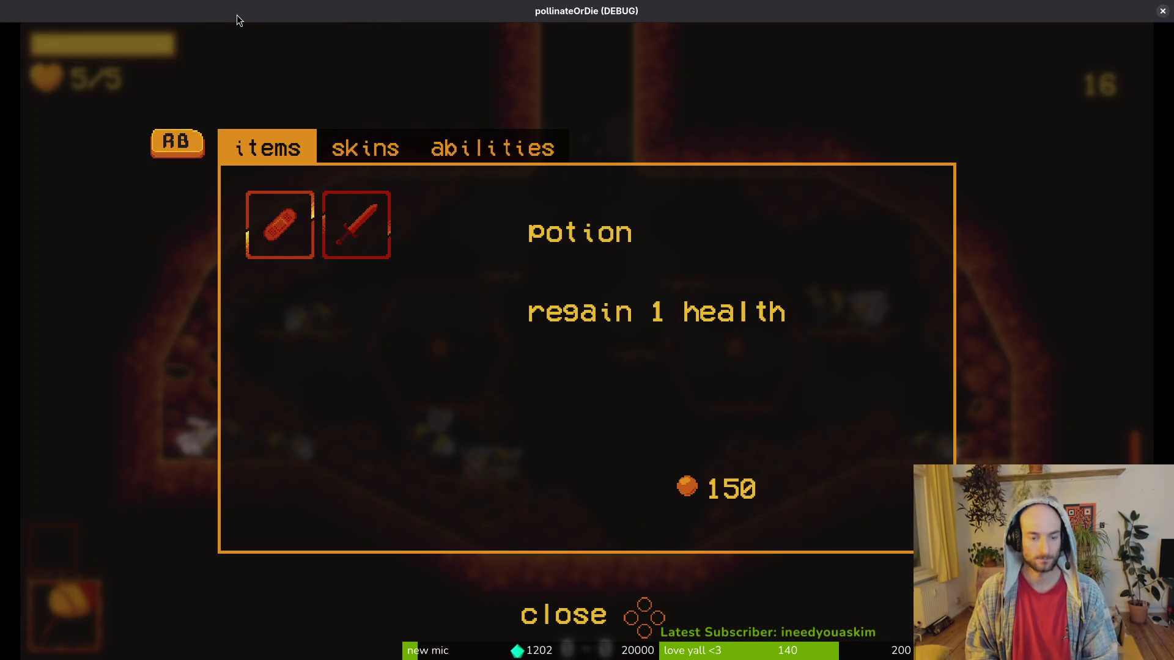
pyautogui.press('Escape')
pyautogui.press('Down')
pyautogui.press('Down')
pyautogui.press('Down')
pyautogui.press('Return')
pyautogui.press('Left')
pyautogui.press('Return')
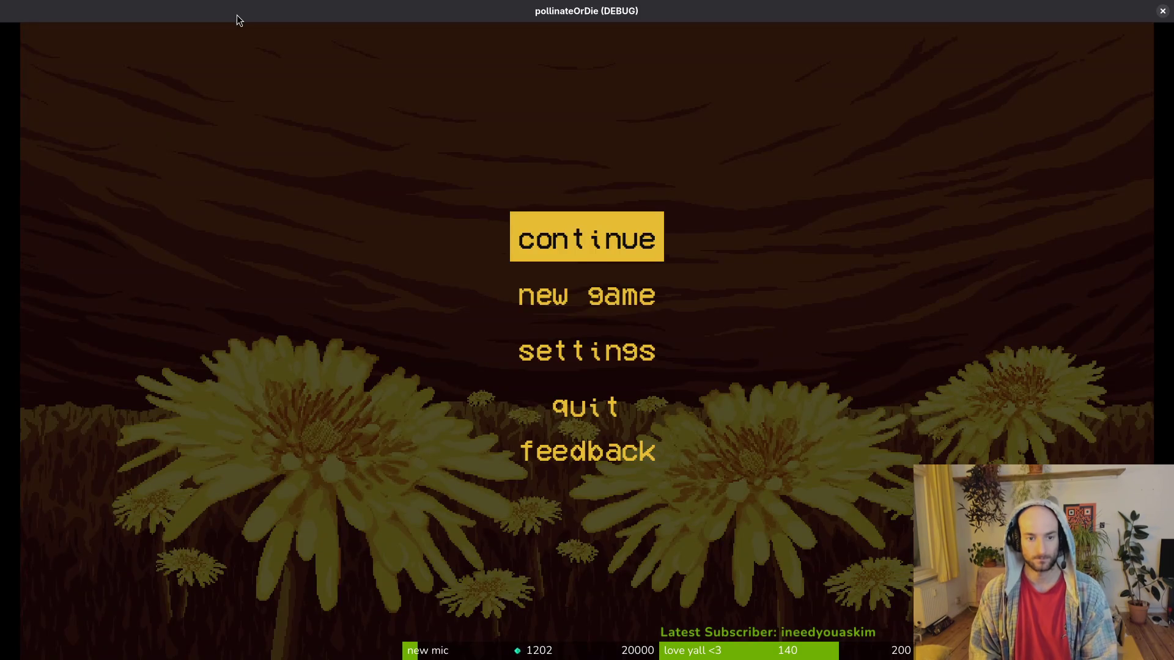
pyautogui.press('Return')
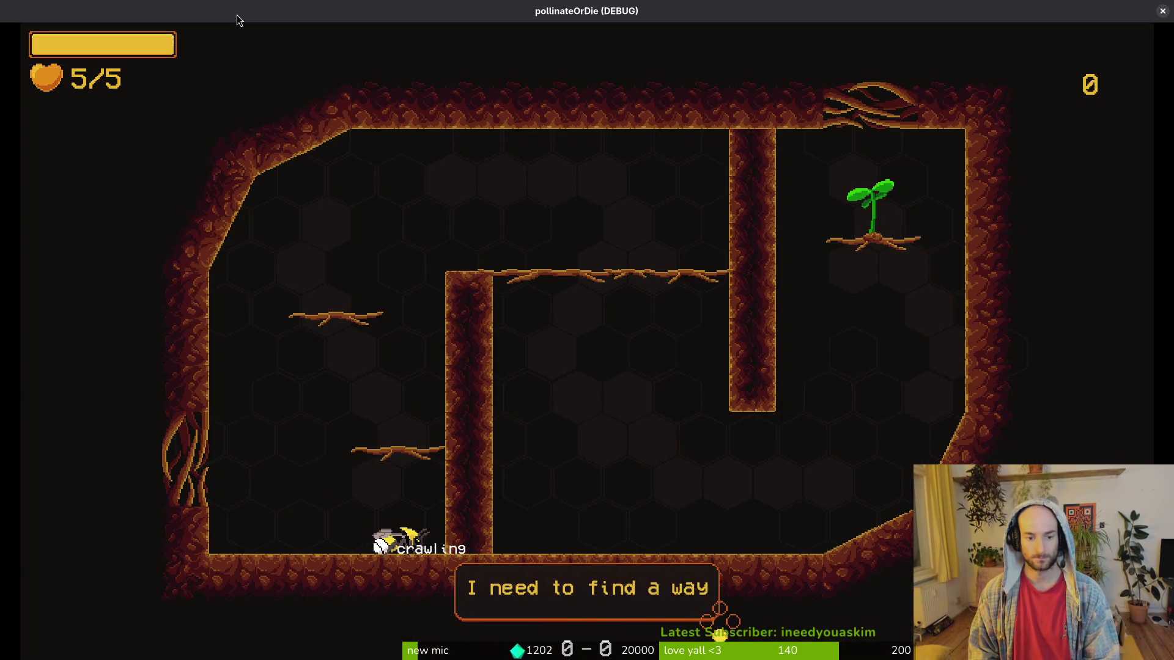
# Turn off the state labels in the pause menu's debugging options and resume play.
pyautogui.press('Escape')
pyautogui.press('Down')
pyautogui.press('Return')
pyautogui.press('Down')
pyautogui.press('Return')
pyautogui.press('Escape')
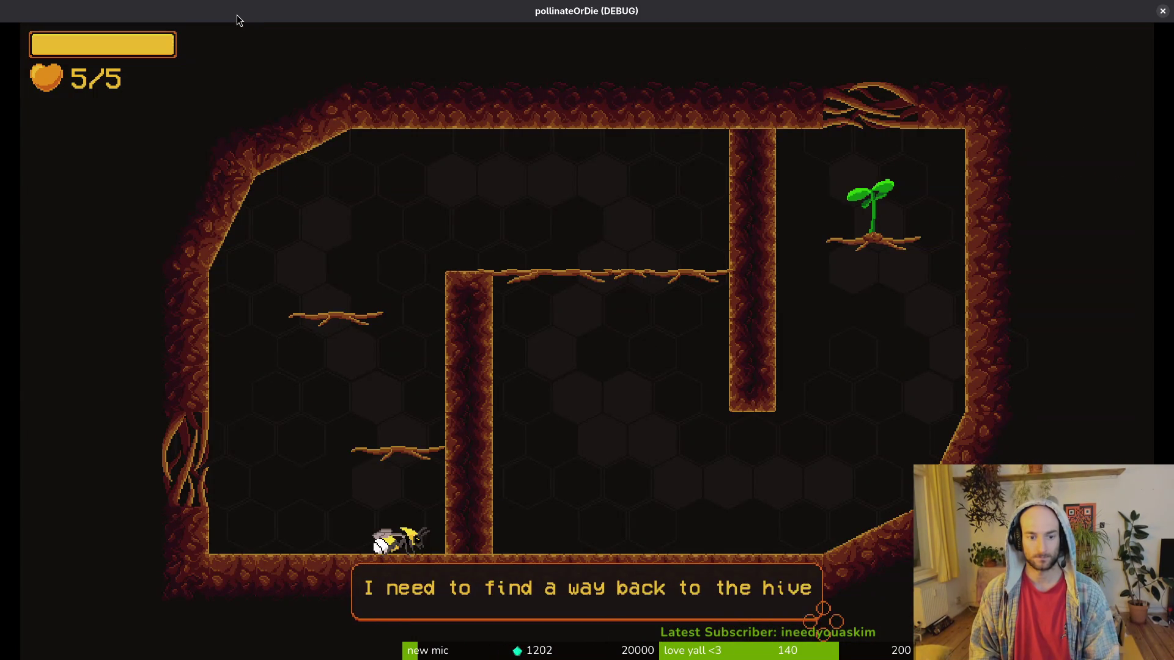
# Fly the bee through the opening tutorial rooms, killing the enemy bug, then switch to GitLab.
pyautogui.press('Up')
pyautogui.press('Right')
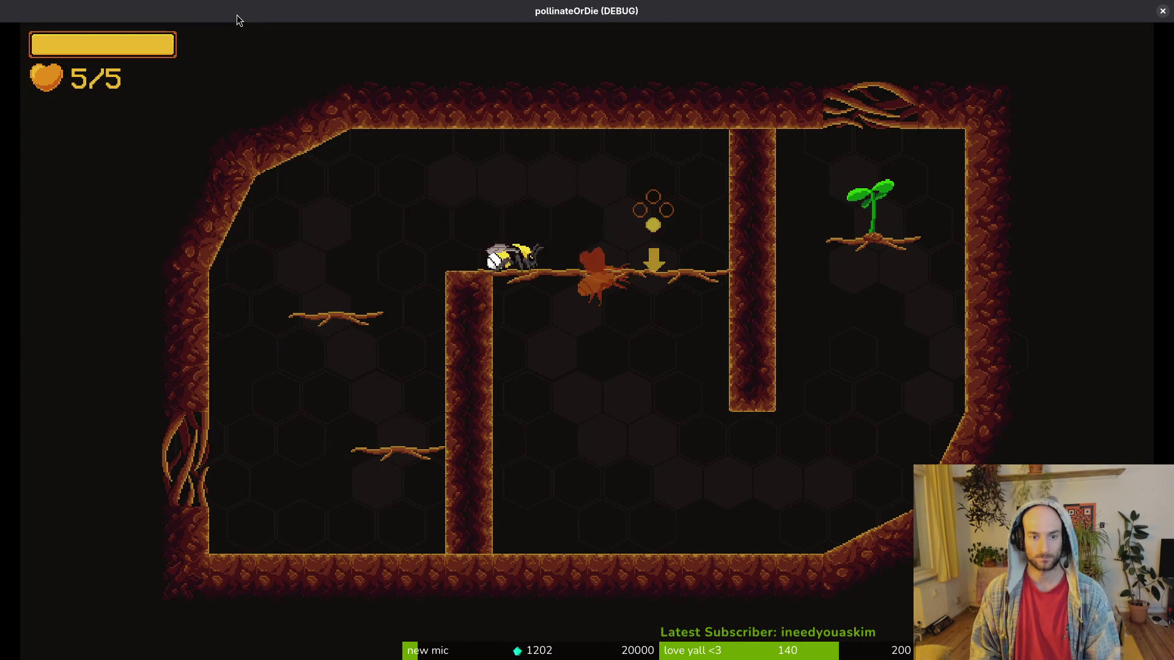
pyautogui.press('Right')
pyautogui.press('Up')
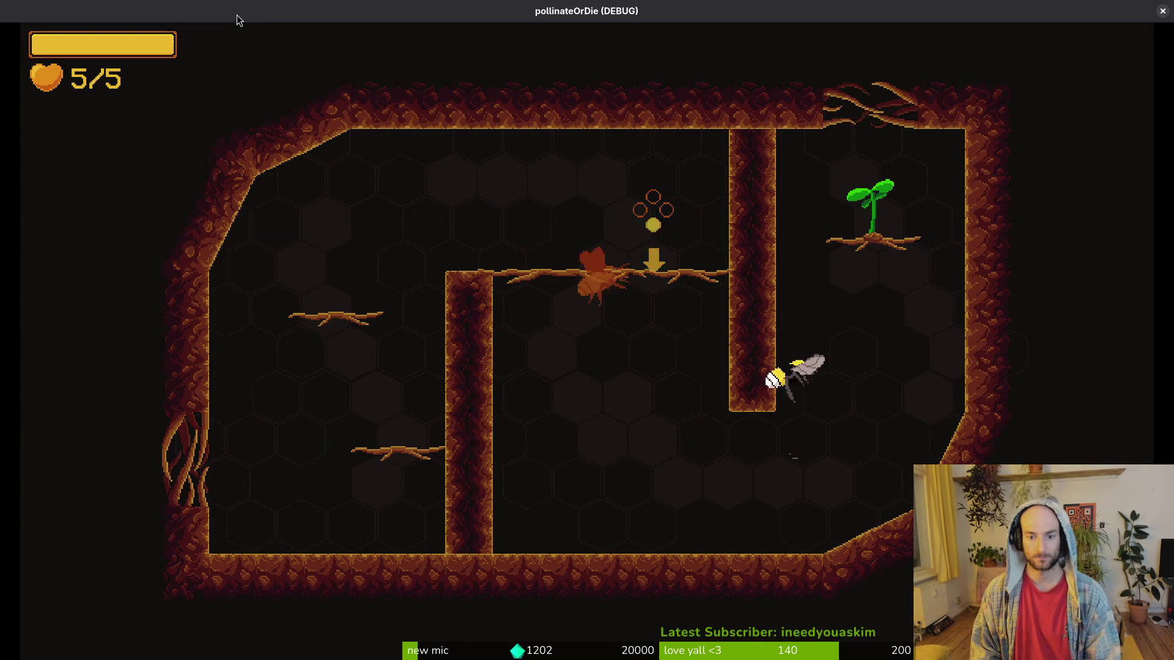
pyautogui.press('Right')
pyautogui.press('Up')
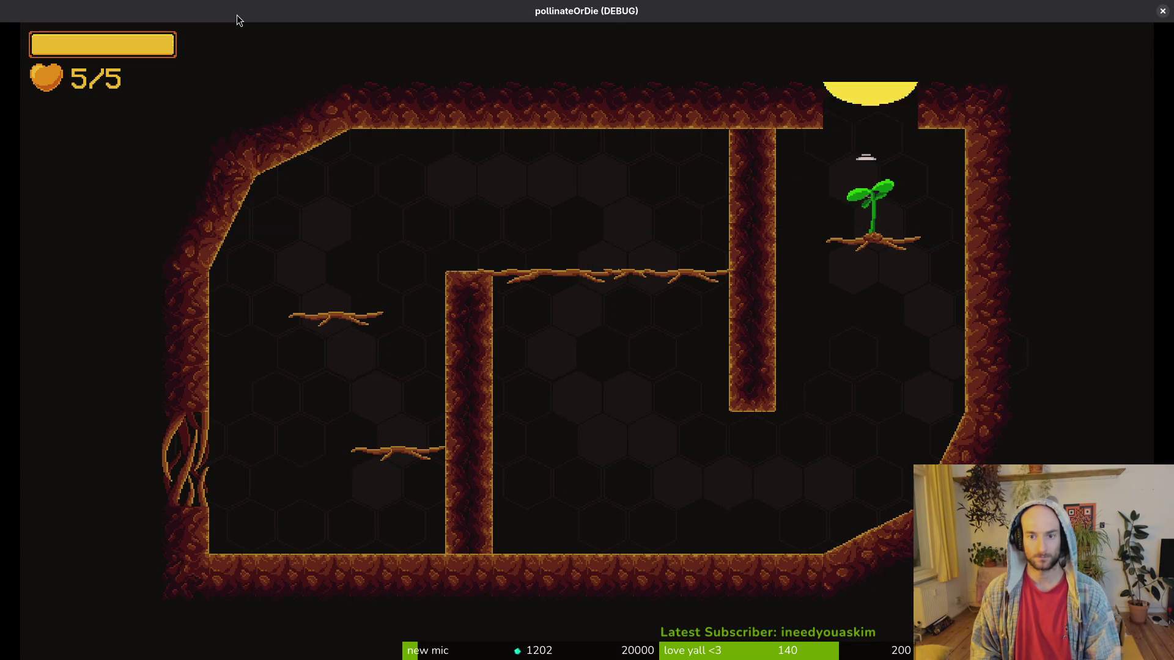
pyautogui.press('Up')
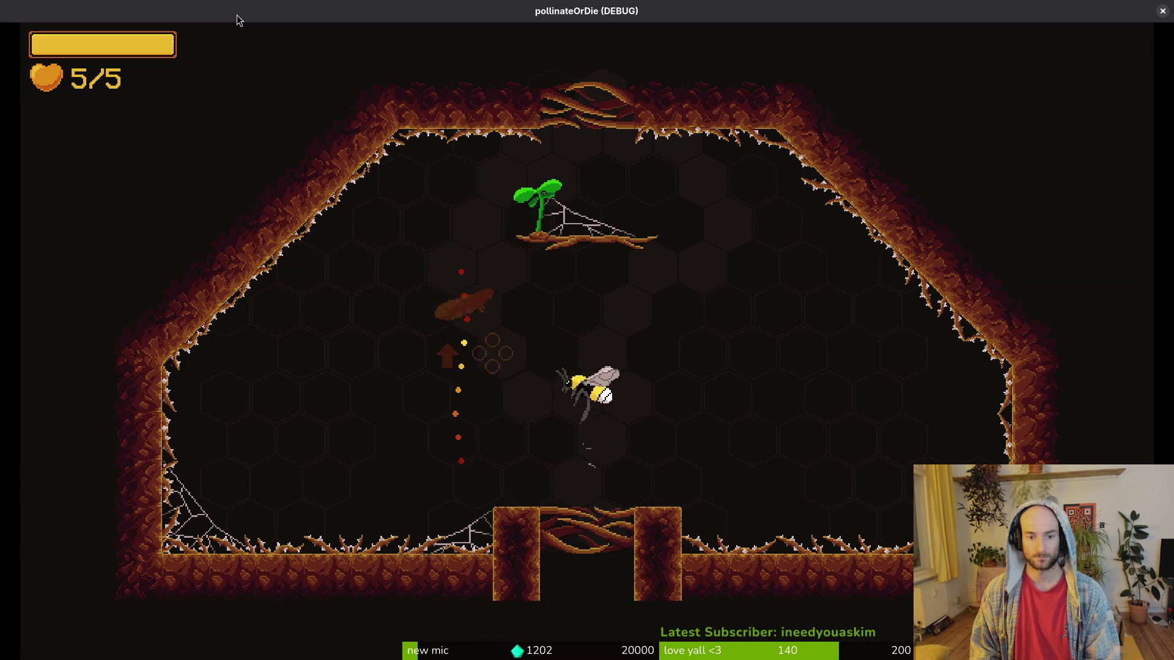
pyautogui.press('Up')
pyautogui.press('space')
pyautogui.press('Right')
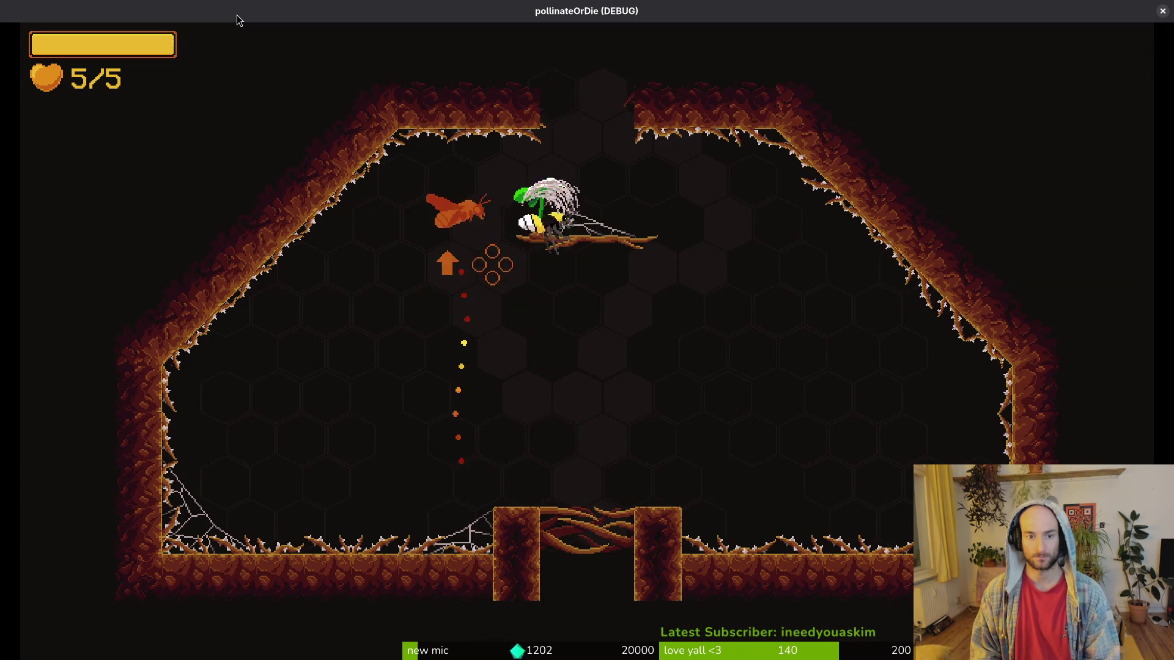
pyautogui.press('Up')
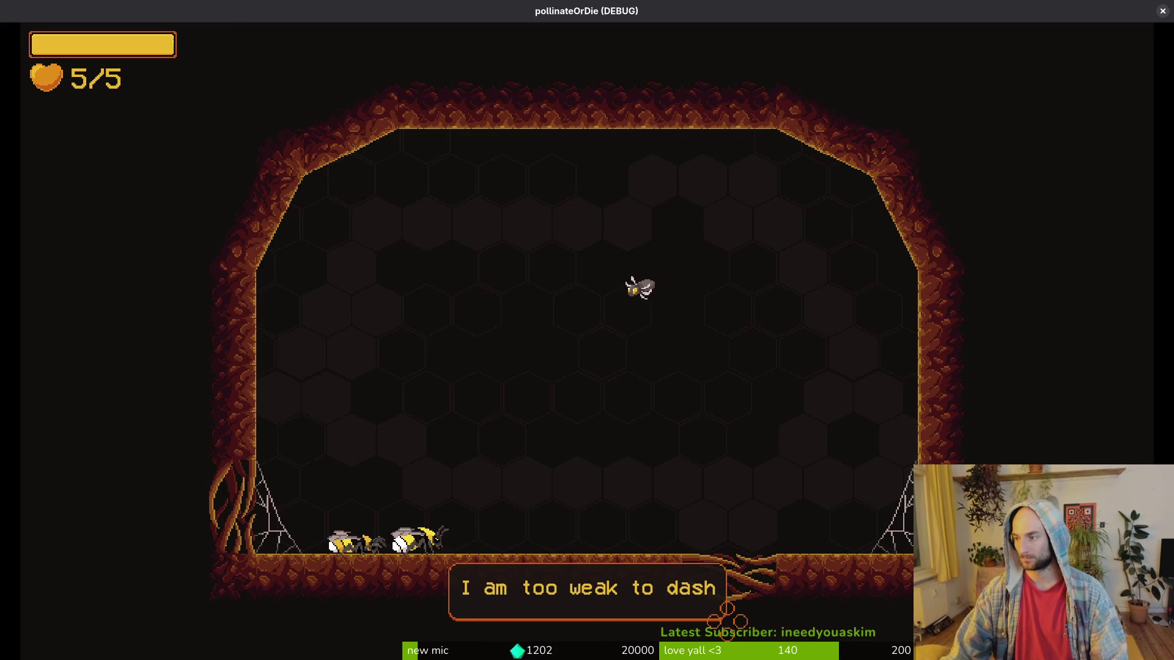
pyautogui.hotkey('alt', 'Tab')
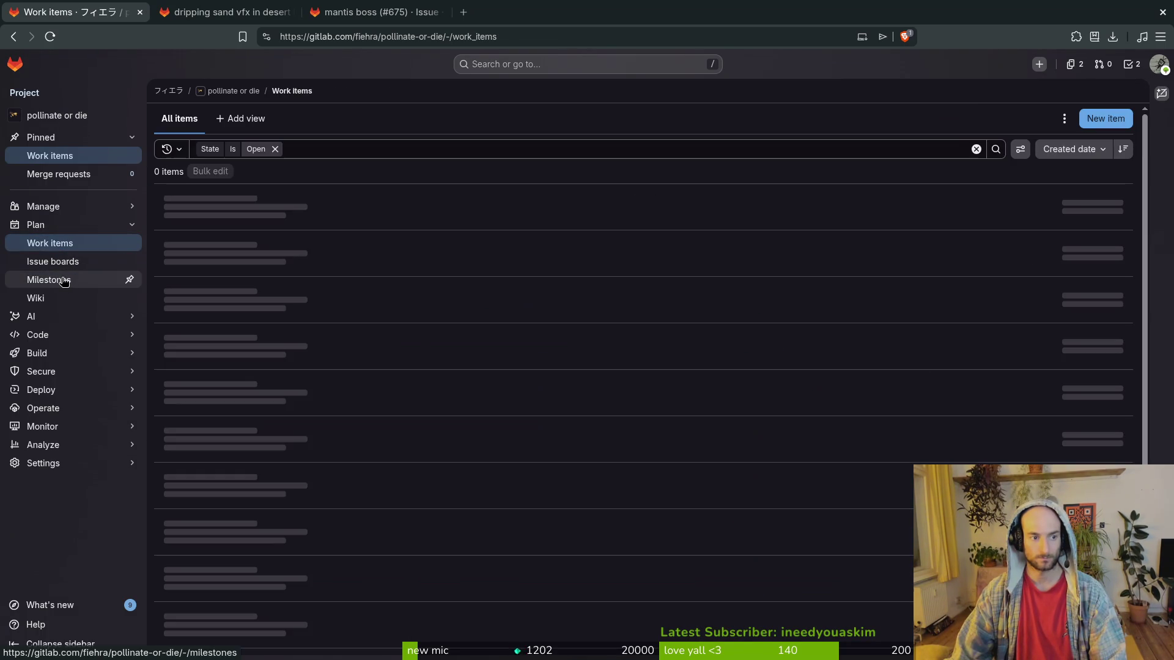
# Create issue 'give gnats super easy attack' with mechanics and refactor labels and the steam nextfest demo milestone.
pyautogui.click(1106, 118)
pyautogui.write('give gnats super easy attack')
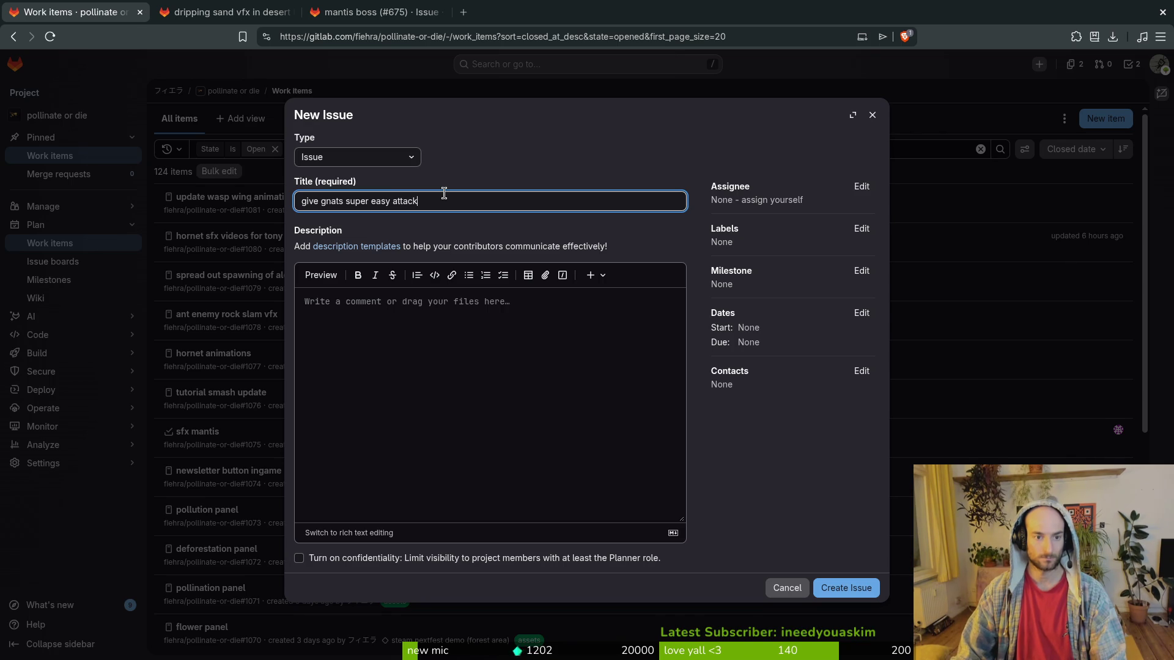
pyautogui.click(364, 469)
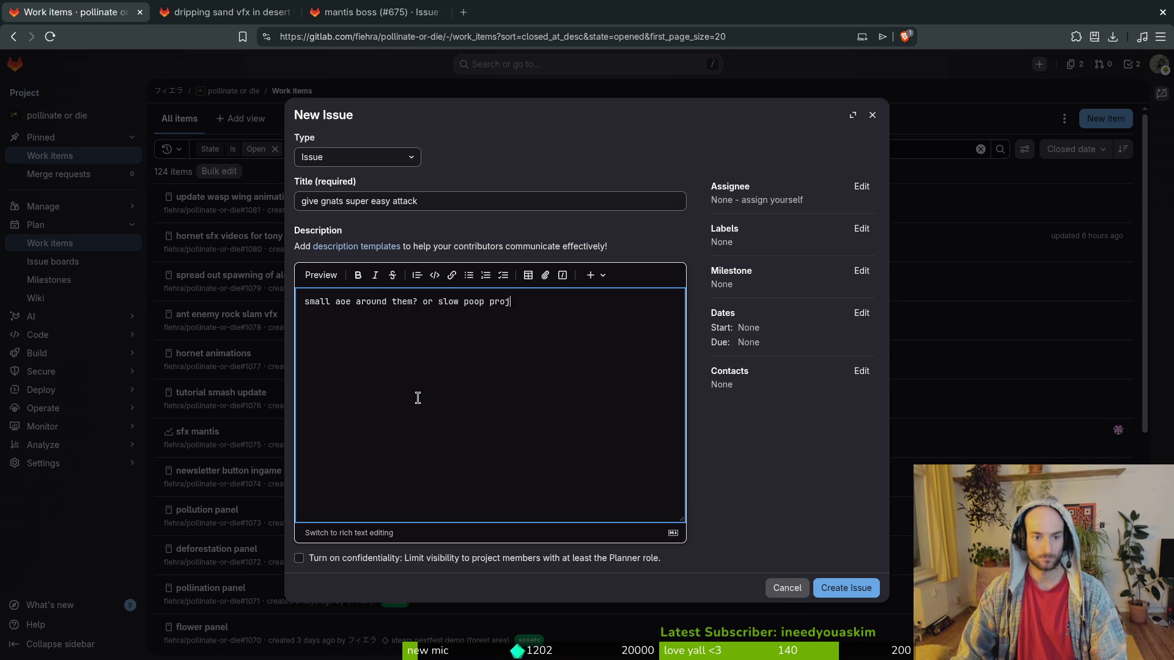
pyautogui.click(862, 228)
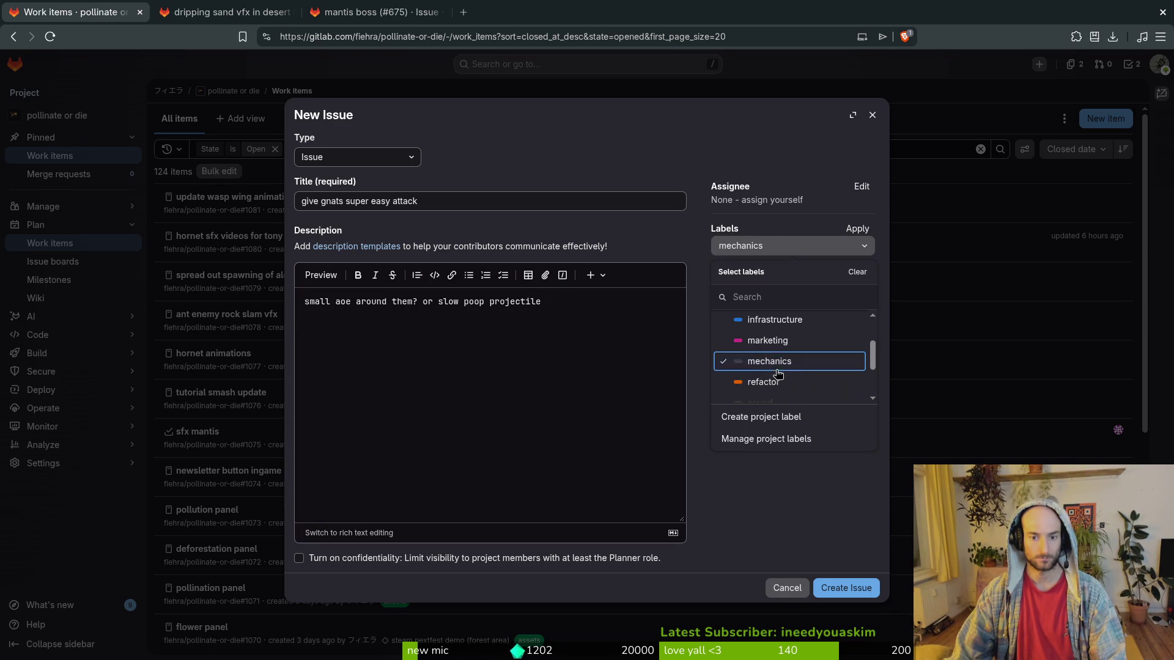
pyautogui.click(775, 381)
pyautogui.click(709, 485)
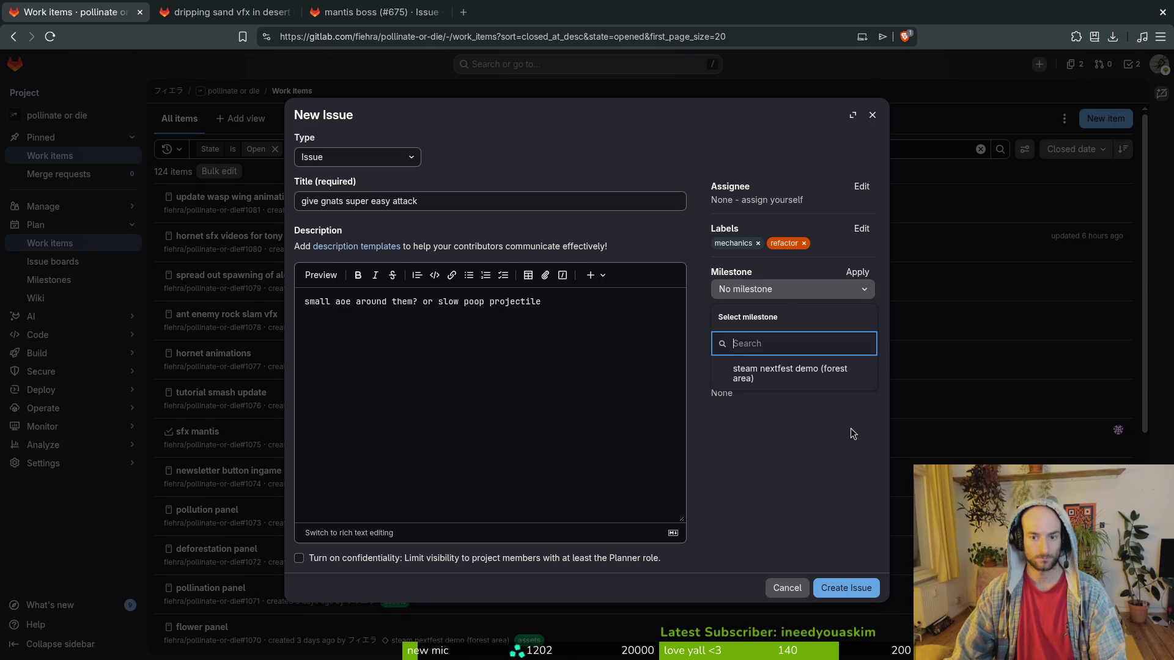
pyautogui.click(792, 384)
pyautogui.hotkey('alt', 'Tab')
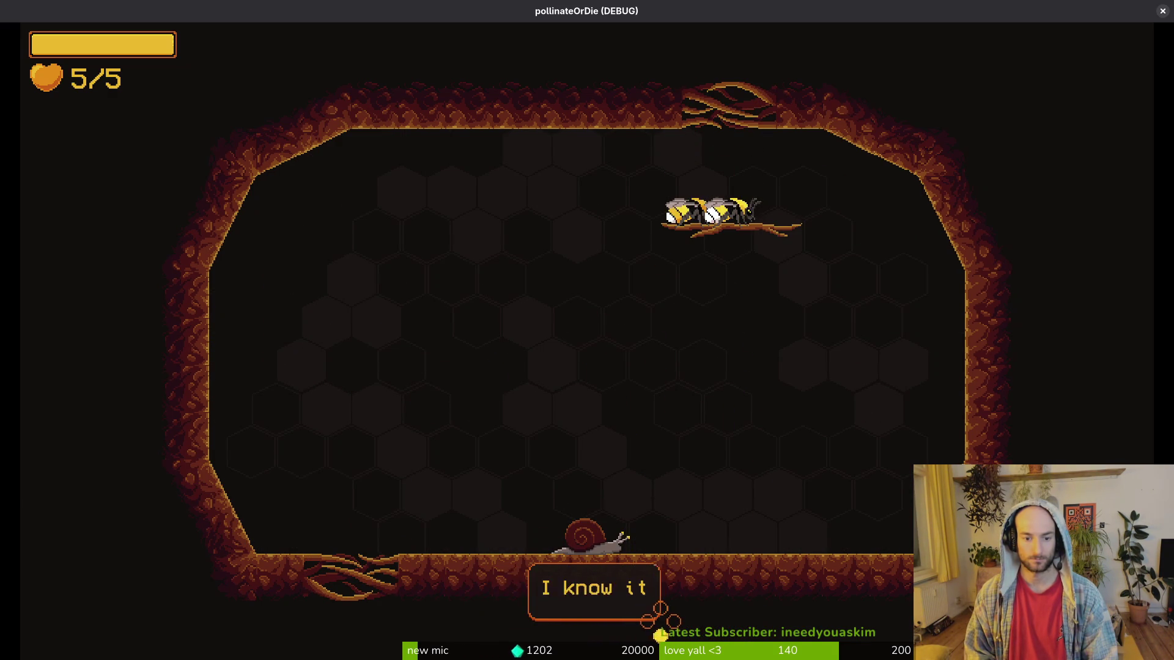
# Kill the three snails in the dash tutorial room.
pyautogui.press('w')
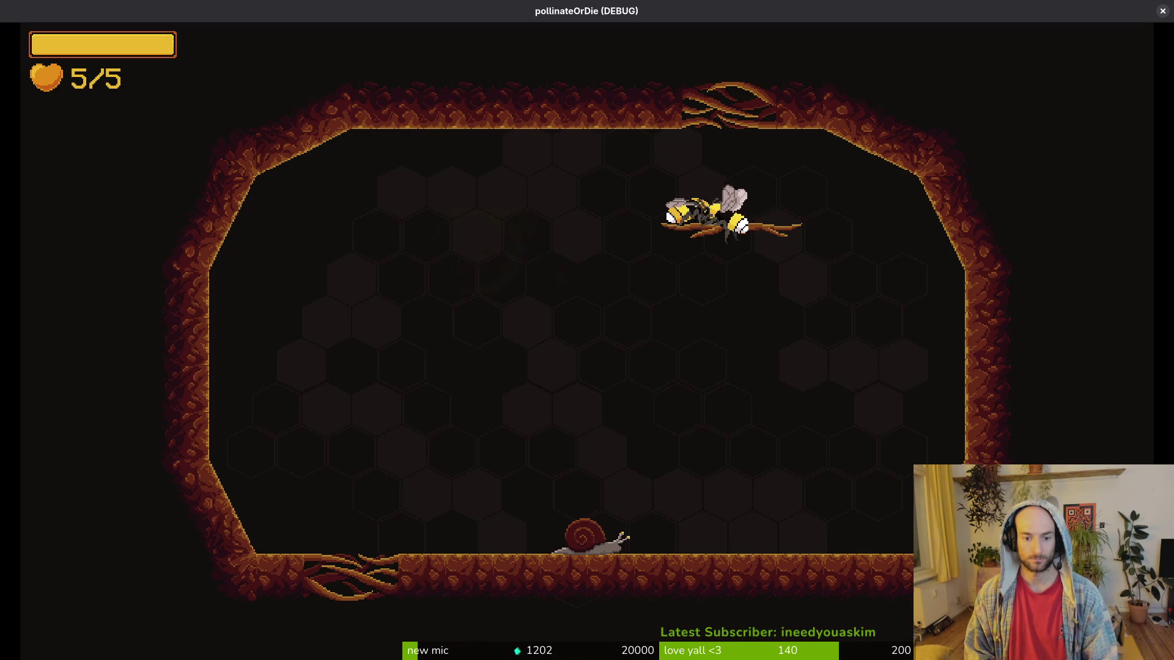
pyautogui.click(547, 277)
pyautogui.click(547, 276)
pyautogui.click(547, 277)
pyautogui.press('a')
pyautogui.click(547, 276)
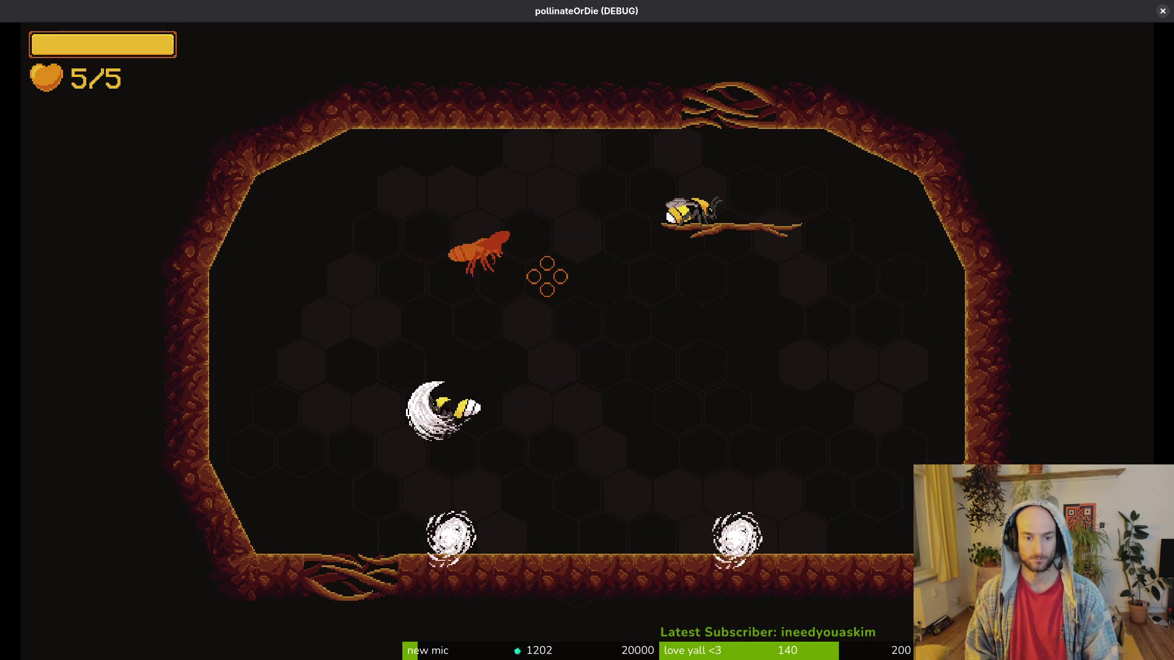
pyautogui.click(547, 276)
pyautogui.press('d')
pyautogui.click(547, 276)
pyautogui.click(547, 277)
# Fight the ant with slashes and dashes, then drop through the floor gap.
pyautogui.click(547, 276)
pyautogui.click(547, 276)
pyautogui.press('w')
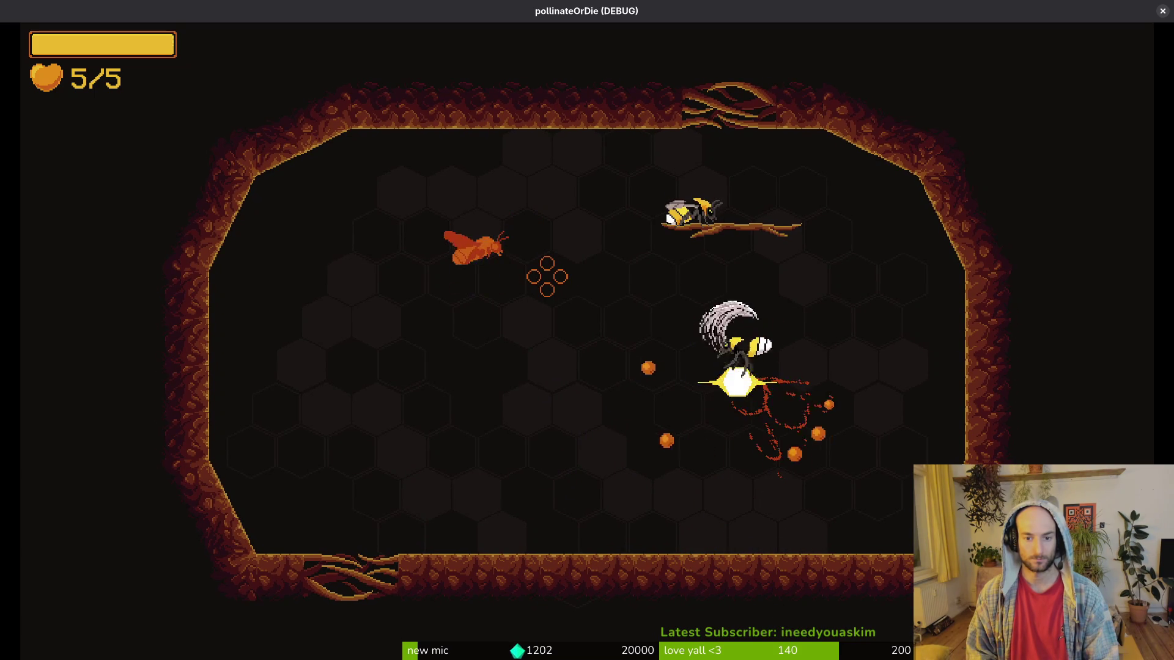
pyautogui.click(548, 276)
pyautogui.press('s')
pyautogui.click(547, 277)
pyautogui.press('d')
pyautogui.click(547, 276)
pyautogui.press('s')
pyautogui.click(547, 277)
pyautogui.press('a')
pyautogui.click(547, 276)
pyautogui.press('s')
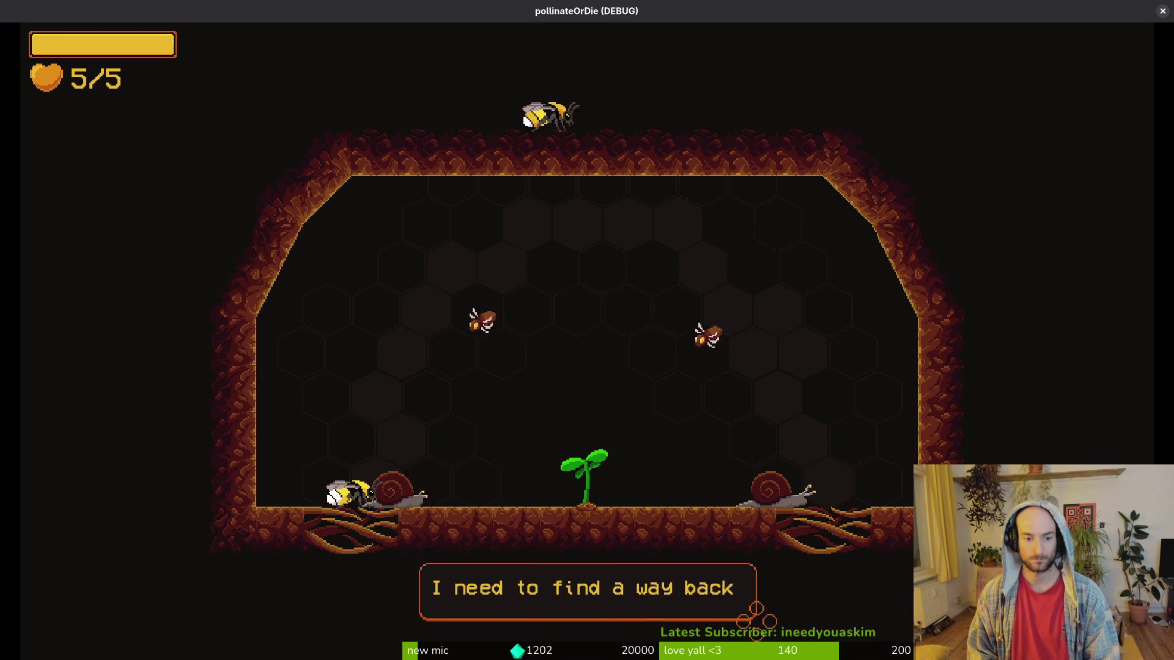
# Clear the snails, beetle and bugs, then collect the 20% stun duration upgrade.
pyautogui.press('Up')
pyautogui.press('x')
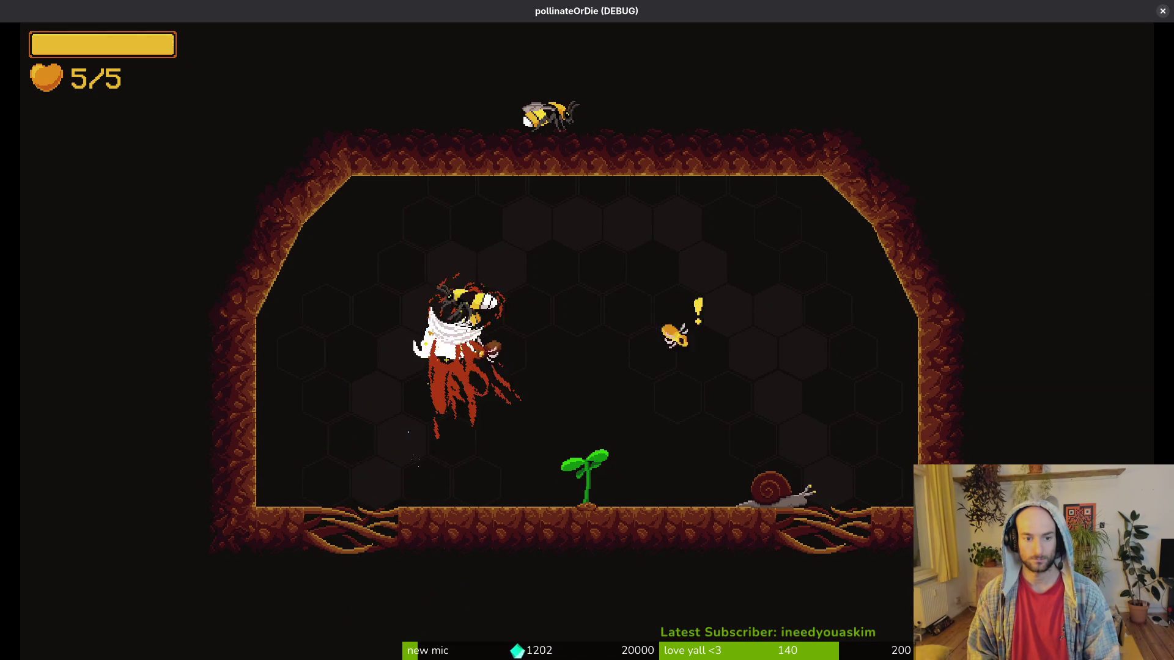
pyautogui.press('x')
pyautogui.press('x')
pyautogui.press('x')
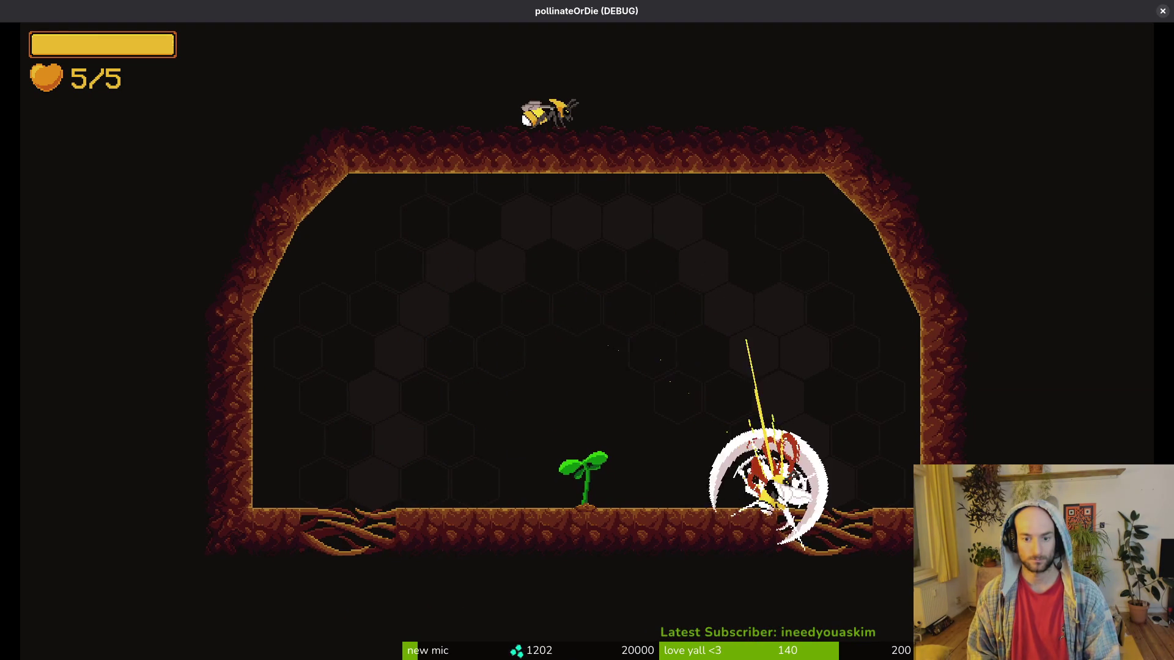
pyautogui.press('x')
pyautogui.press('x')
pyautogui.press('x')
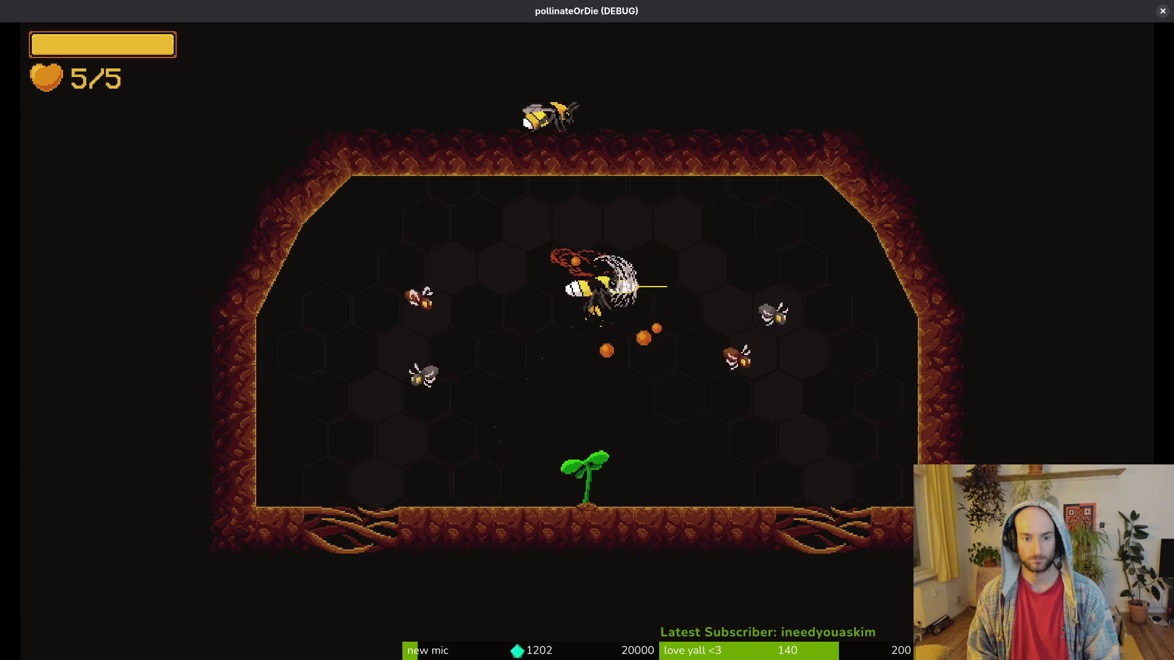
pyautogui.press('x')
pyautogui.press('x')
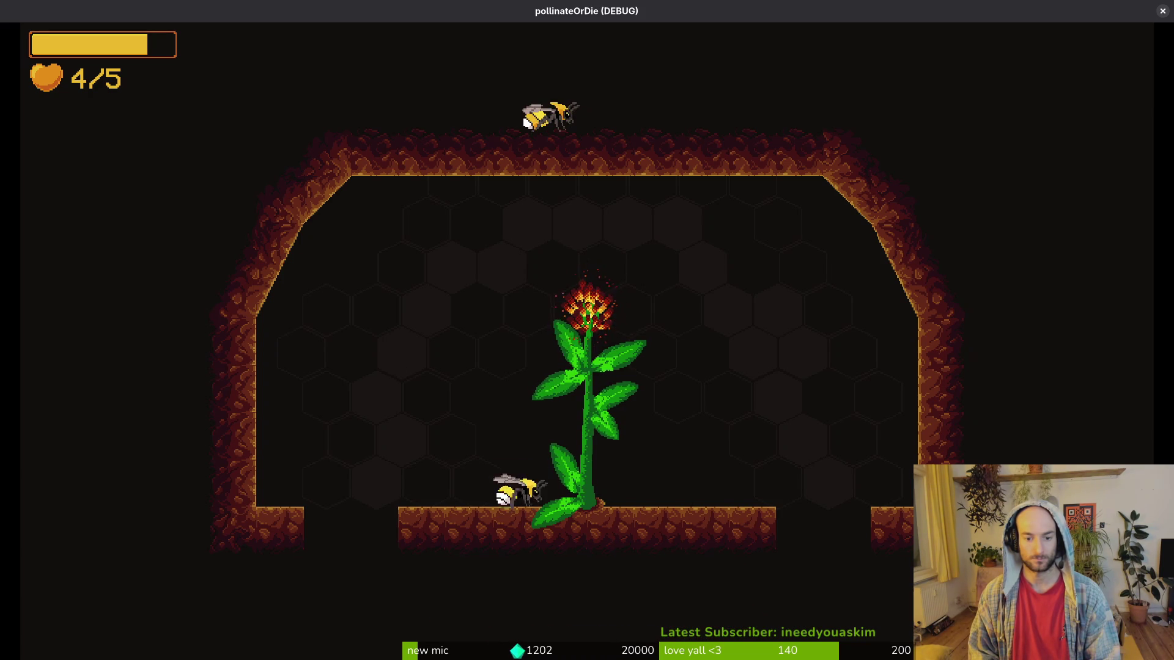
pyautogui.press('w')
pyautogui.press('d')
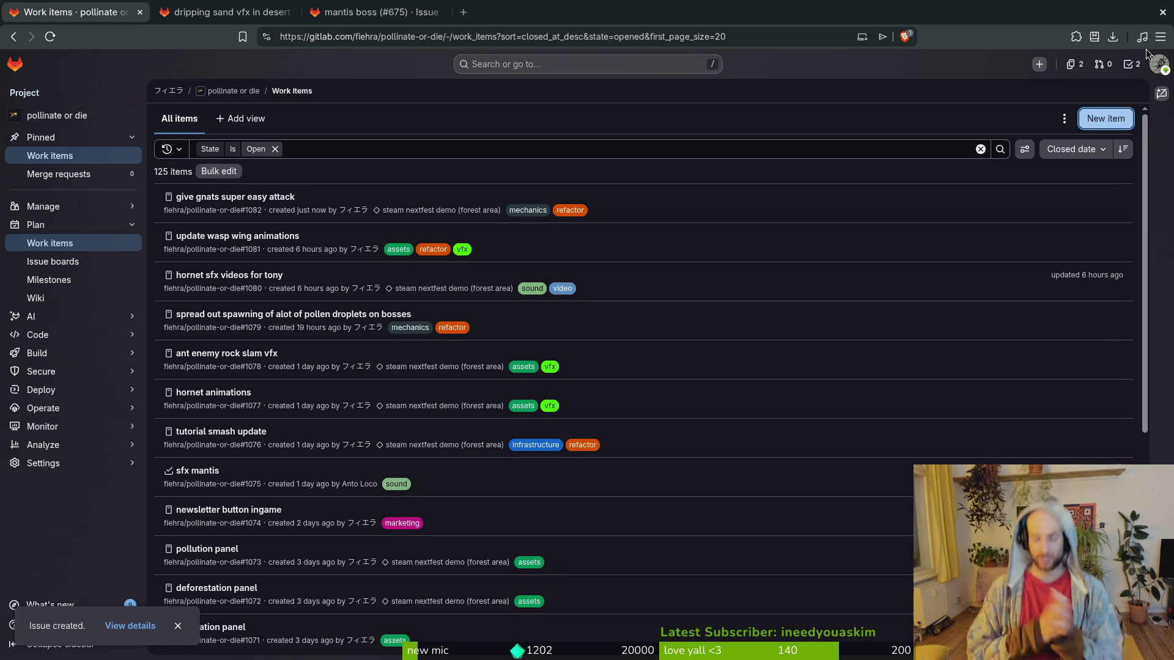
# Switch from the browser to the terminal's git status view.
pyautogui.hotkey('alt', 'Tab')
pyautogui.hotkey('alt', 'Tab')
pyautogui.hotkey('alt', 'Tab')
# Stage the tutorial_3 to tutorial_5 levels, gnat.tscn and snail.tscn in tig.
pyautogui.press('Down')
pyautogui.press('Down')
pyautogui.press('Down')
pyautogui.press('Down')
pyautogui.press('Down')
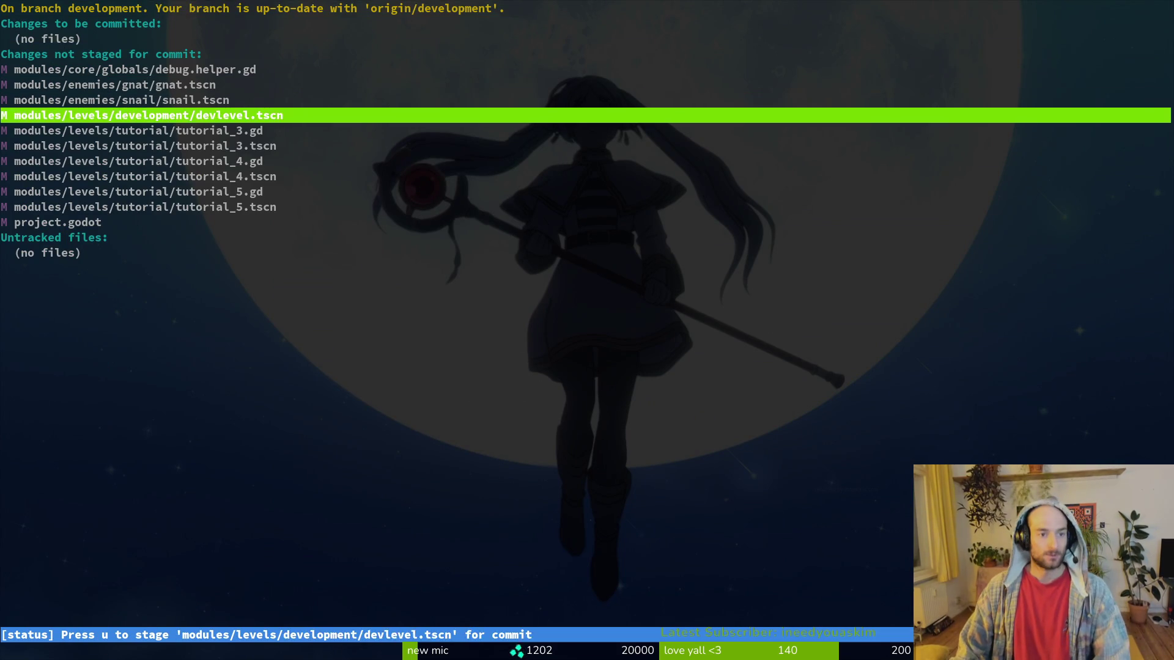
pyautogui.press('u')
pyautogui.press('u')
pyautogui.press('u')
pyautogui.press('Up')
pyautogui.press('Up')
pyautogui.press('Up')
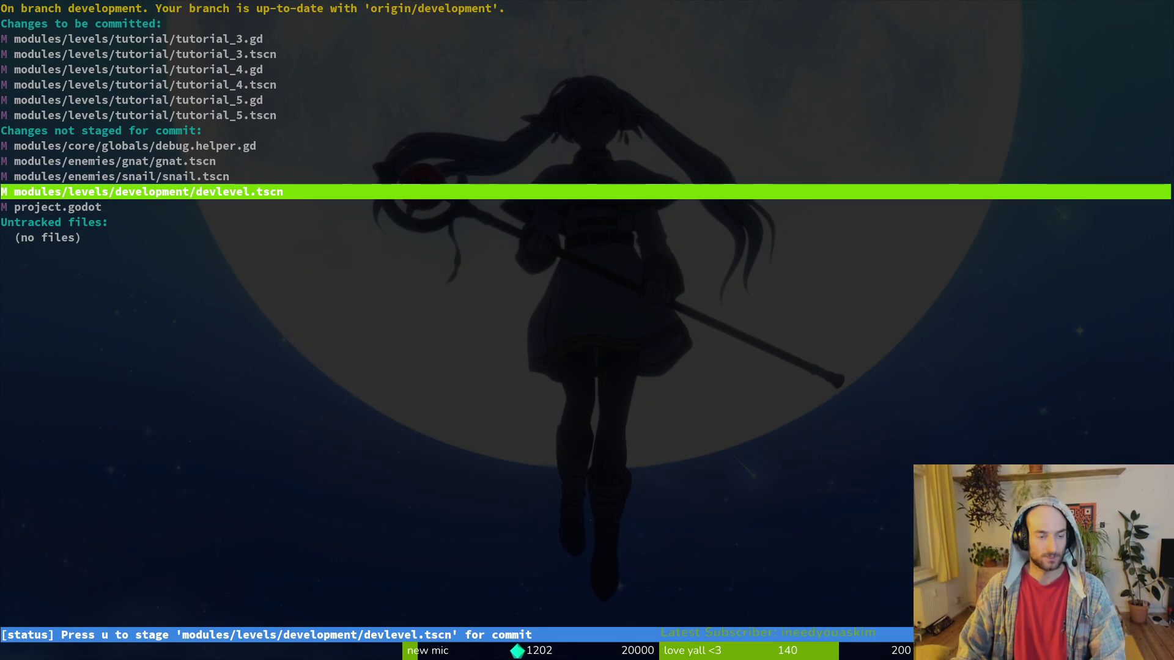
pyautogui.press('Return')
pyautogui.press('u')
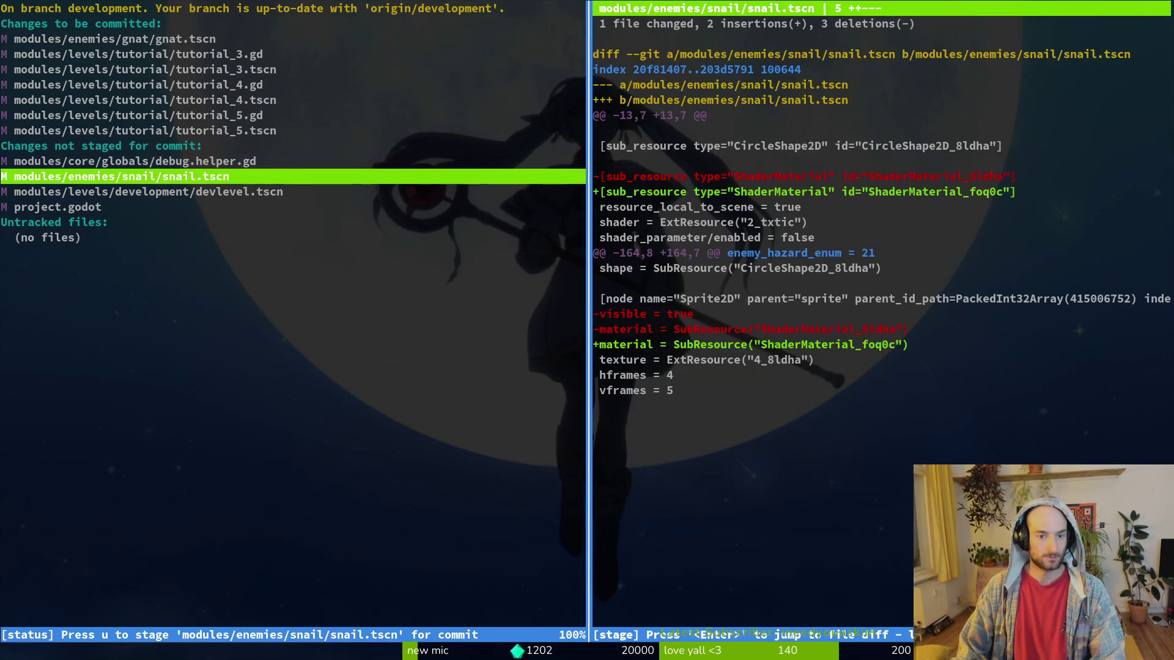
pyautogui.press('u')
pyautogui.press('Down')
pyautogui.press('Down')
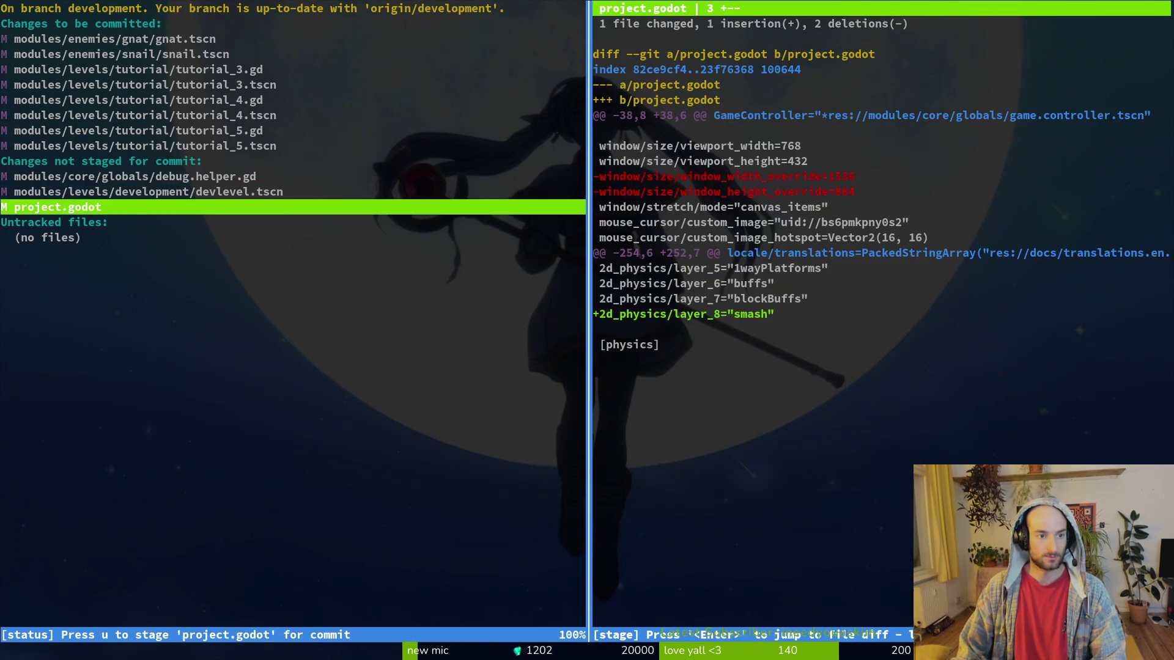
# Commit the staged files as the wave-spawning refactor and snail fix, push, and close Steam.
pyautogui.write('qgit commit -m "refactored ')
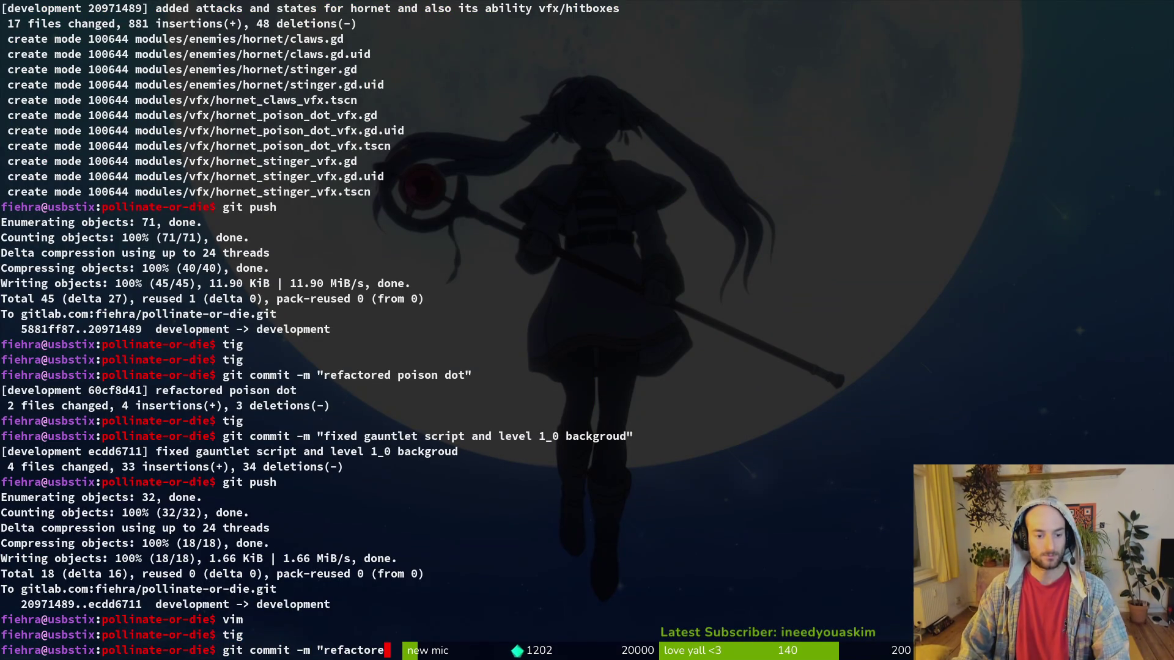
pyautogui.write('enem')
pyautogui.press('BackSpace')
pyautogui.press('BackSpace')
pyautogui.press('BackSpace')
pyautogui.write('wave spawnini')
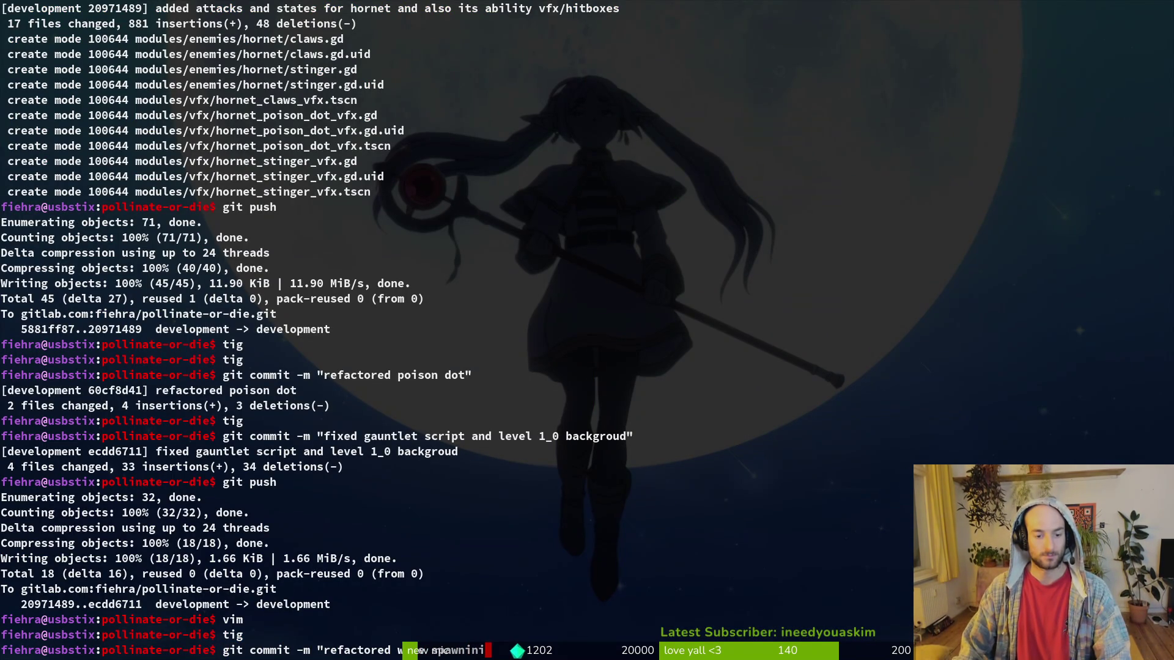
pyautogui.write(' in some tutorials an')
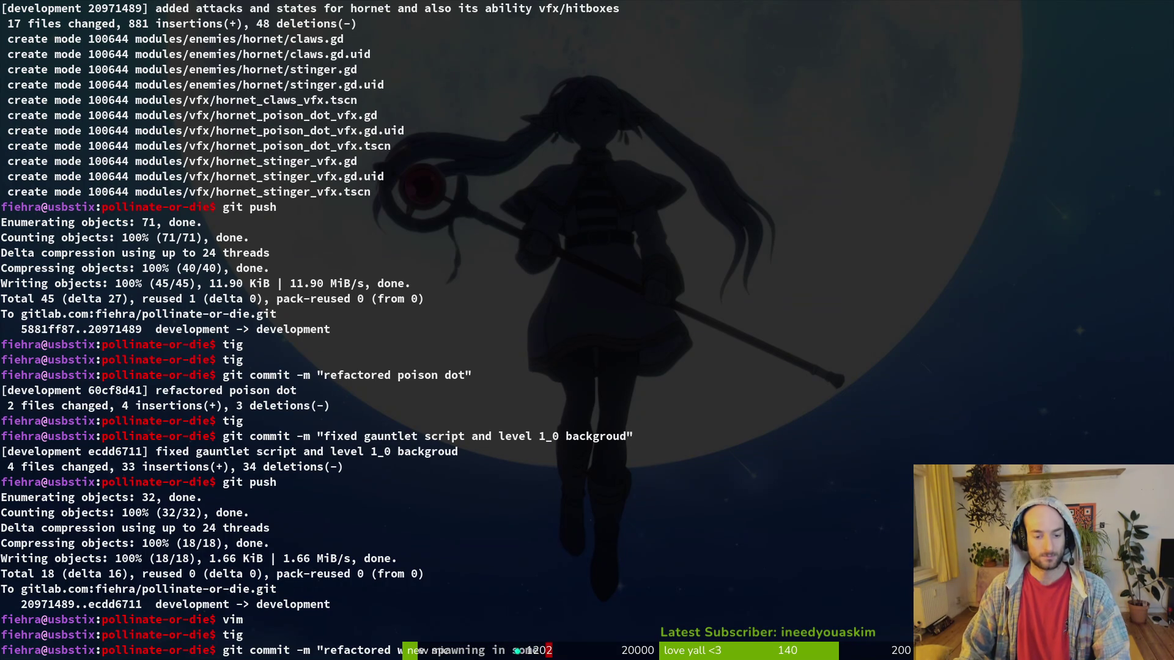
pyautogui.write('d ')
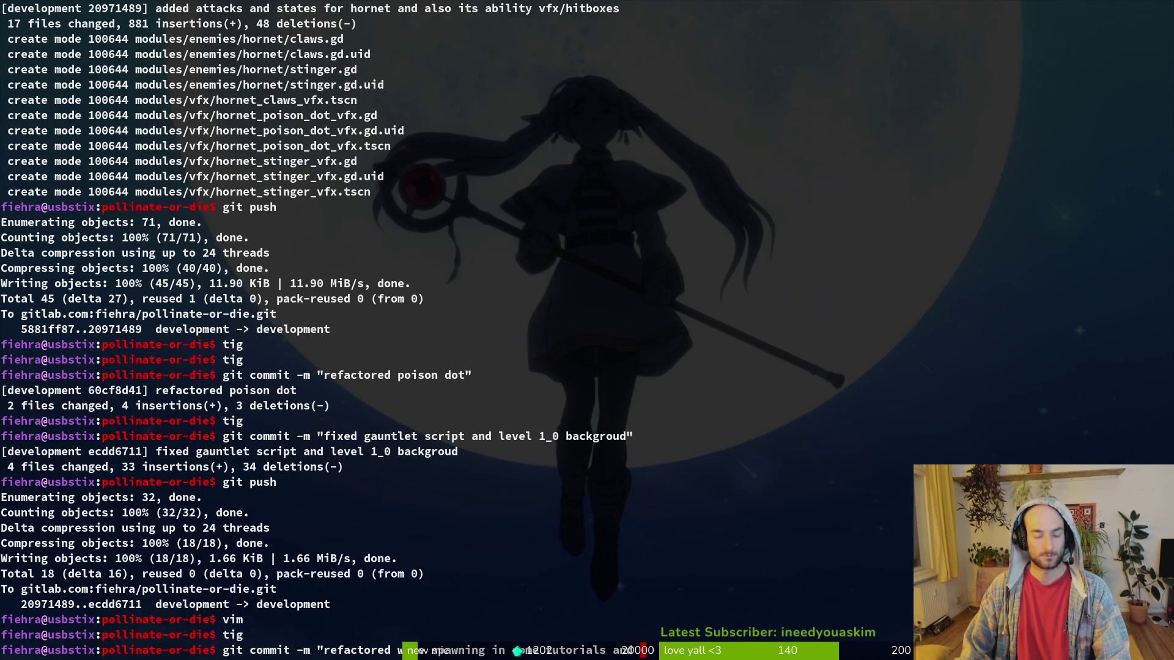
pyautogui.write('fix')
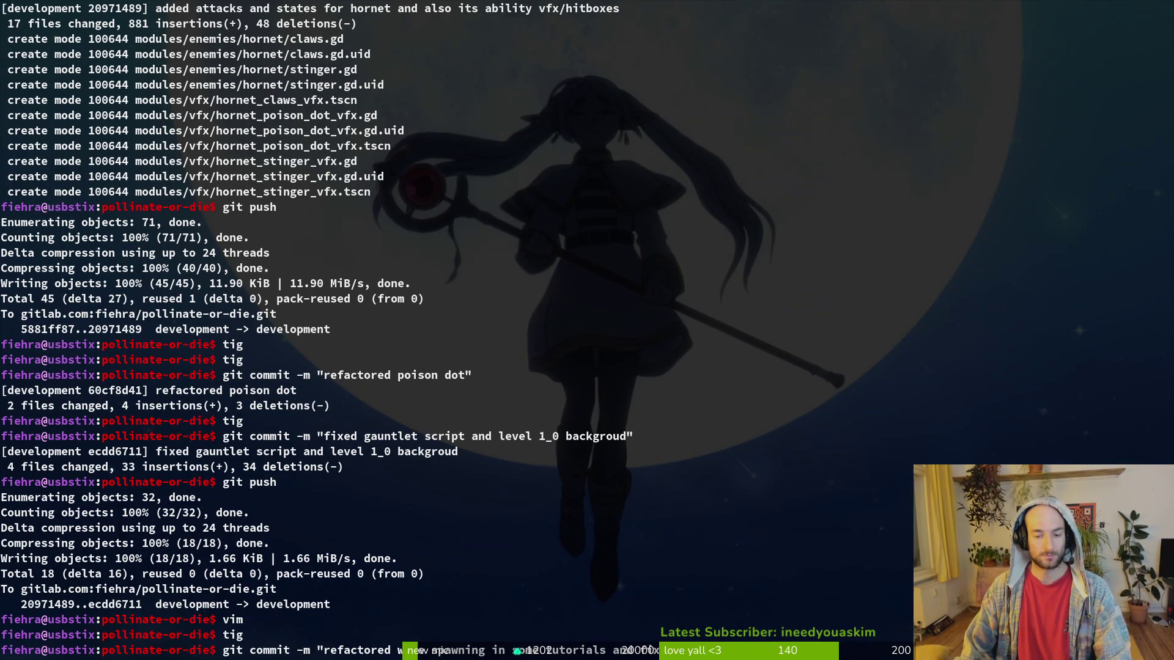
pyautogui.write('during s')
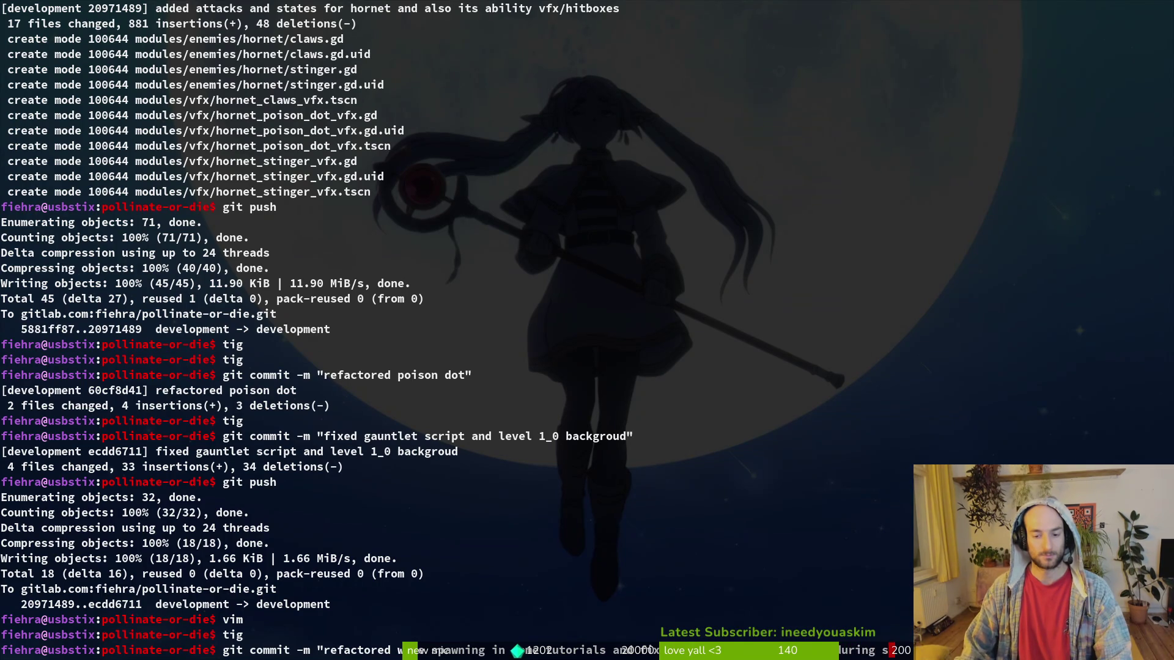
pyautogui.write('pawn')
pyautogui.press('Return')
pyautogui.write('git push')
pyautogui.press('Return')
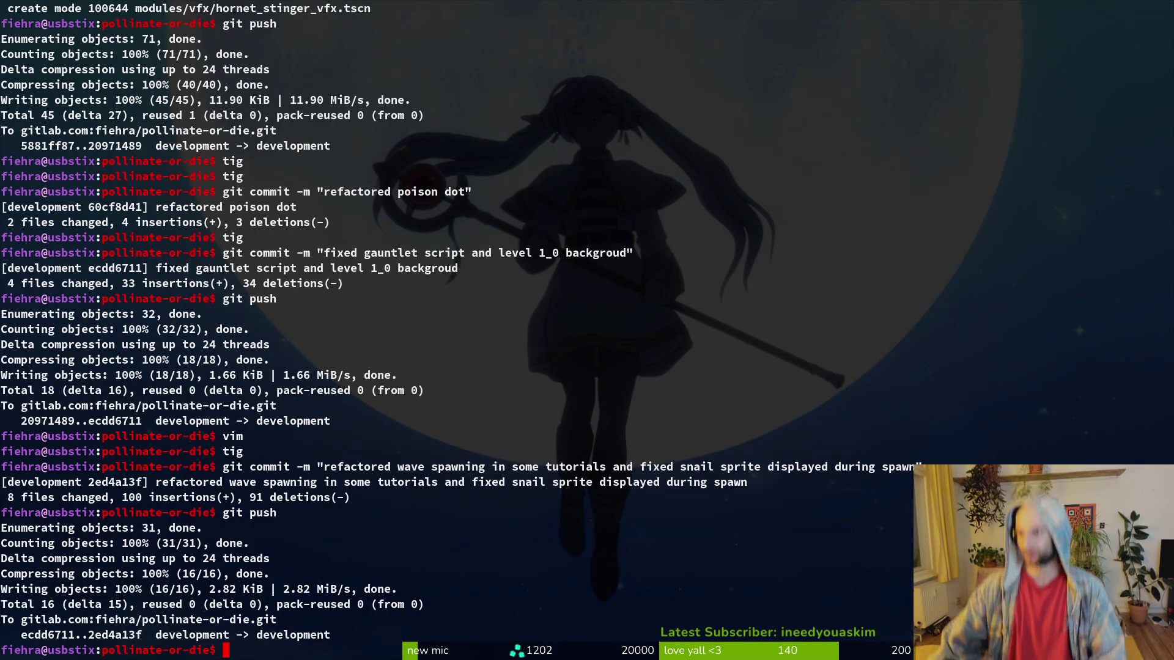
pyautogui.hotkey('alt', 'Tab')
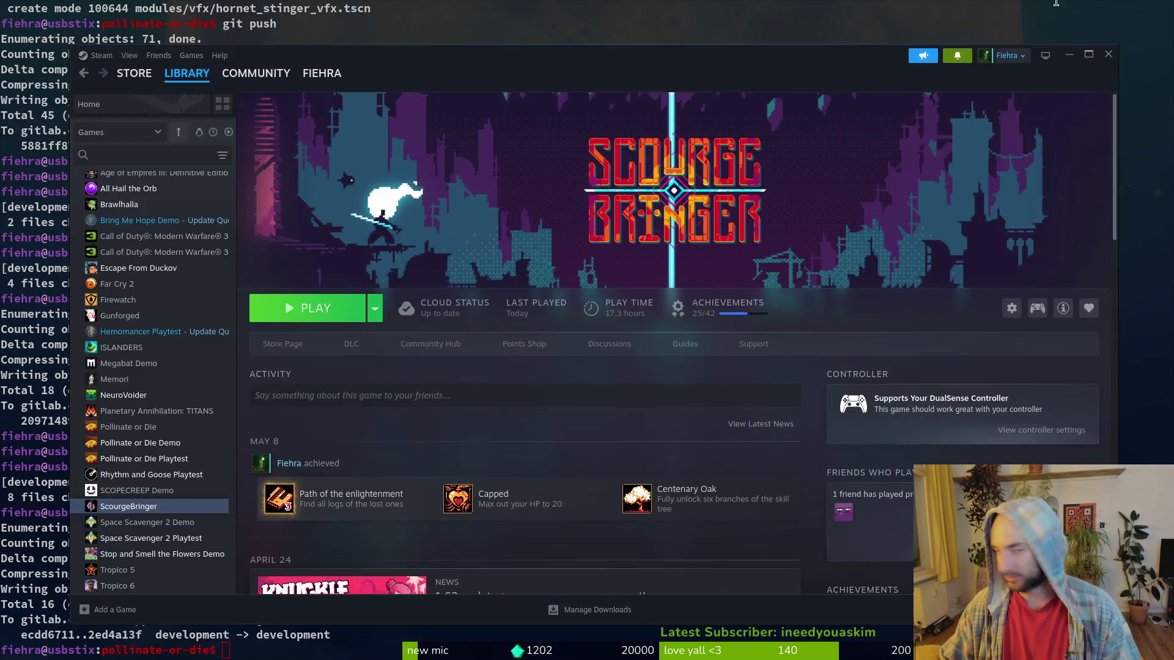
pyautogui.click(1106, 53)
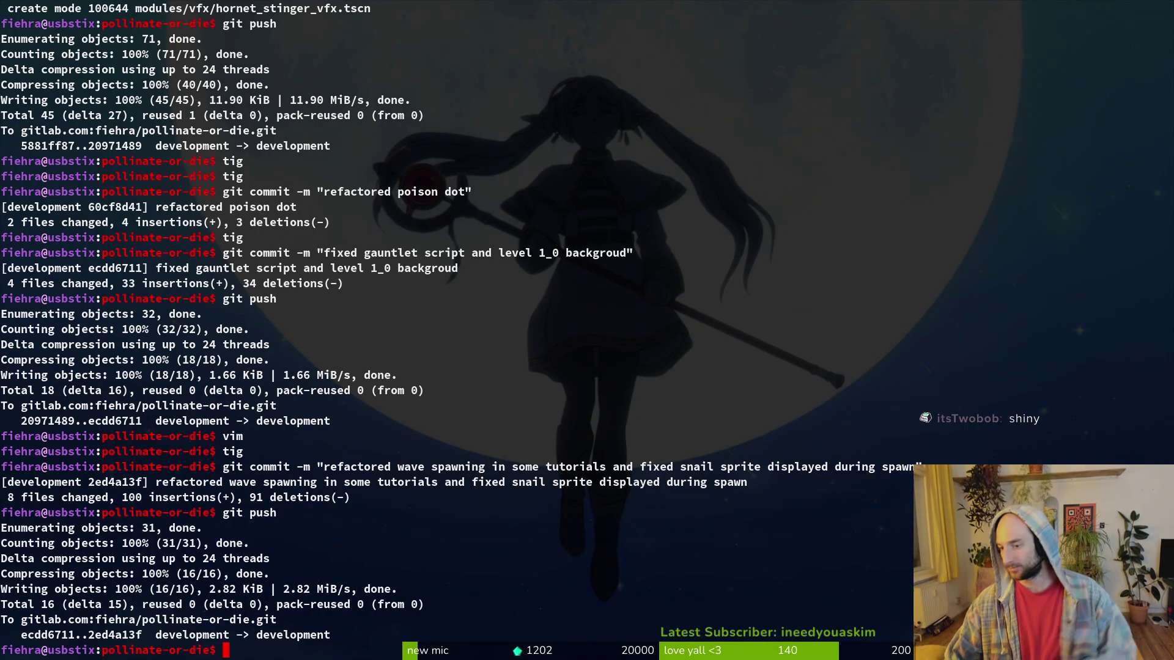
# Close the work items, dripping sand vfx and mantis boss GitLab tabs and the browser.
pyautogui.hotkey('alt', 'Tab')
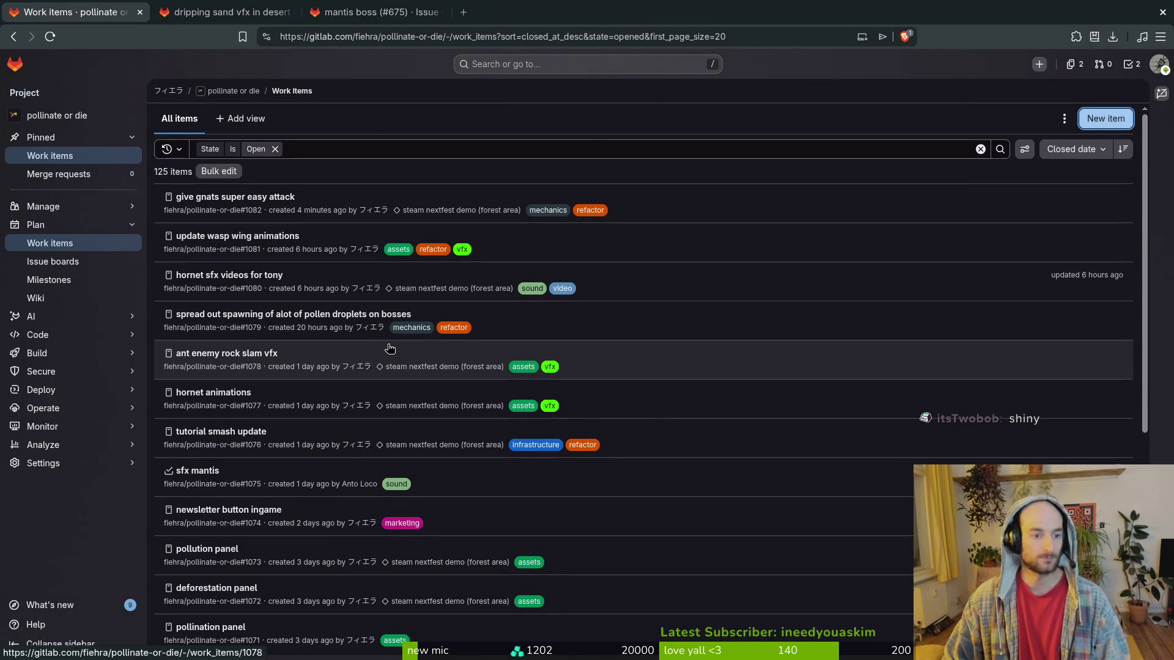
pyautogui.scroll(-2, 394, 376)
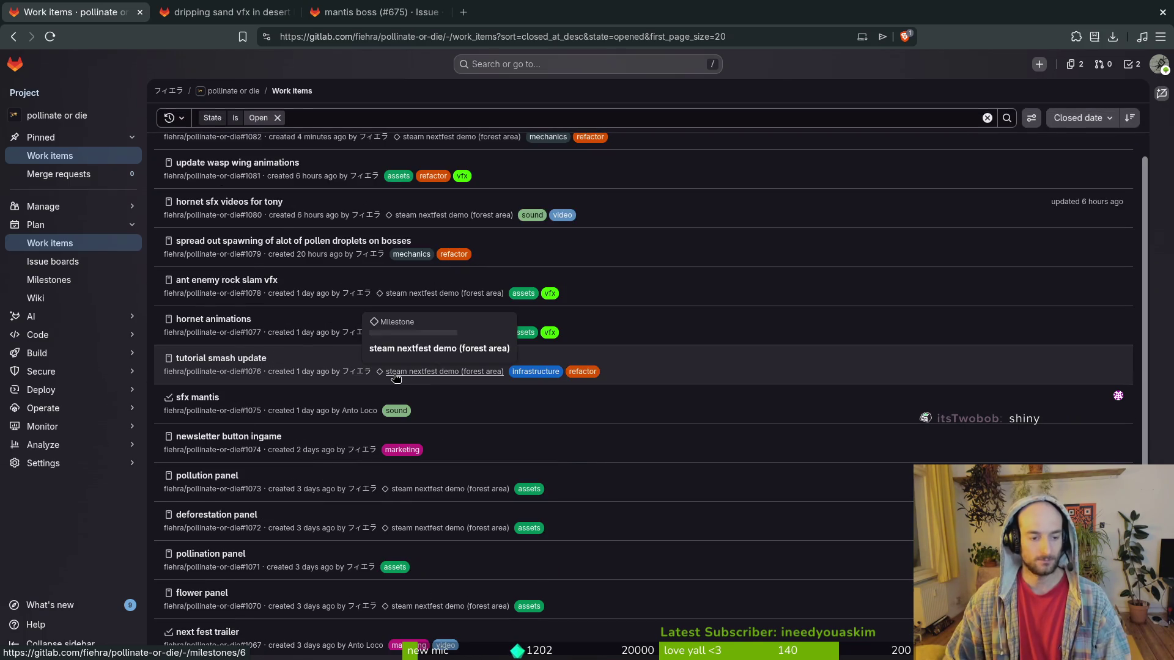
pyautogui.scroll(2, 394, 376)
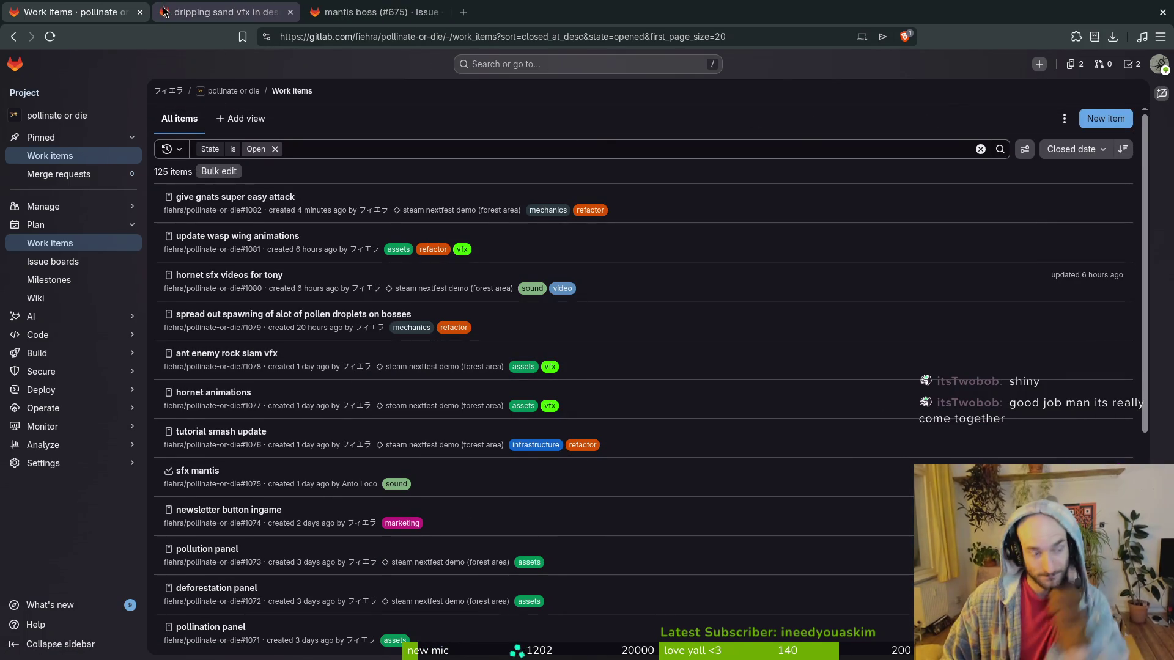
pyautogui.click(140, 13)
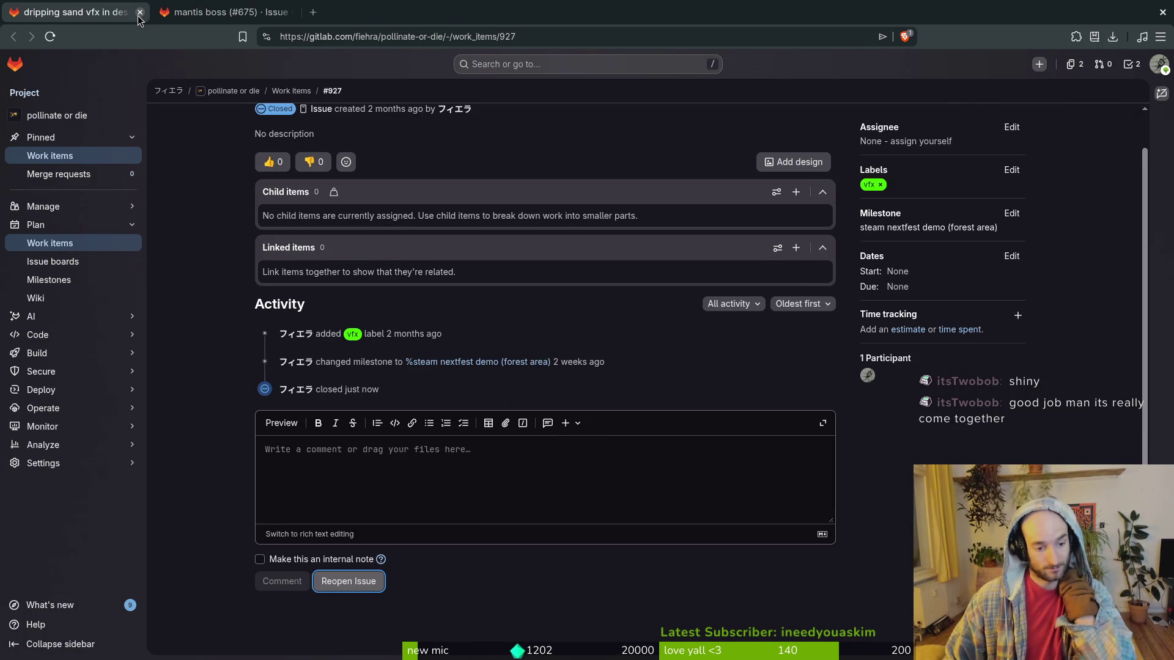
pyautogui.click(139, 13)
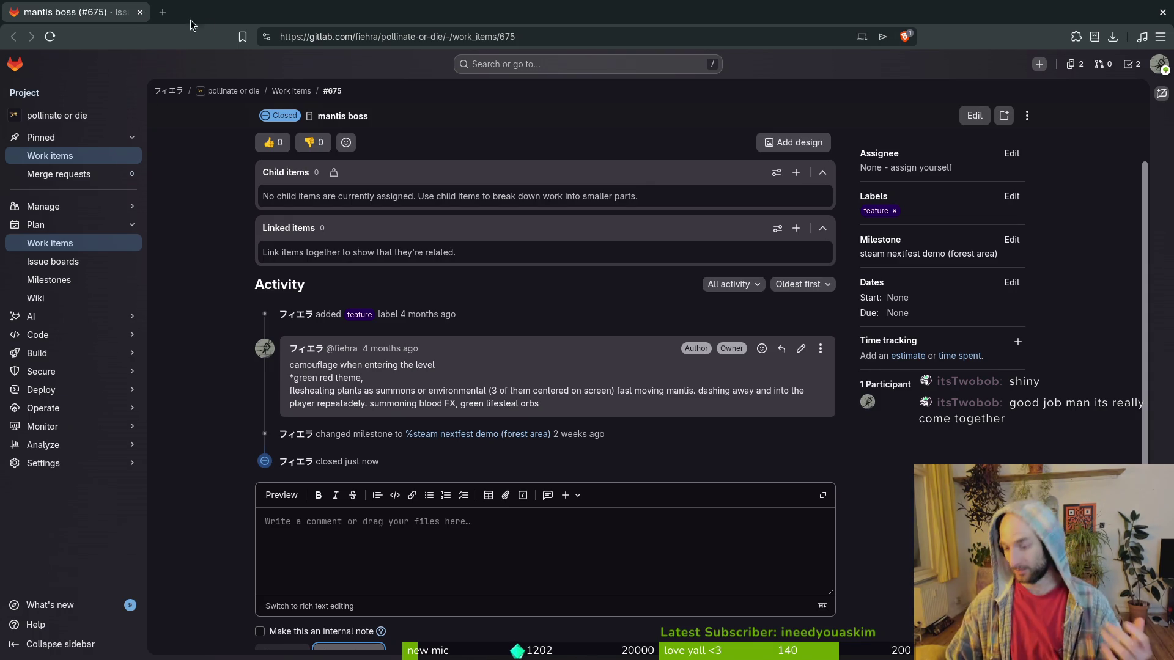
pyautogui.click(140, 12)
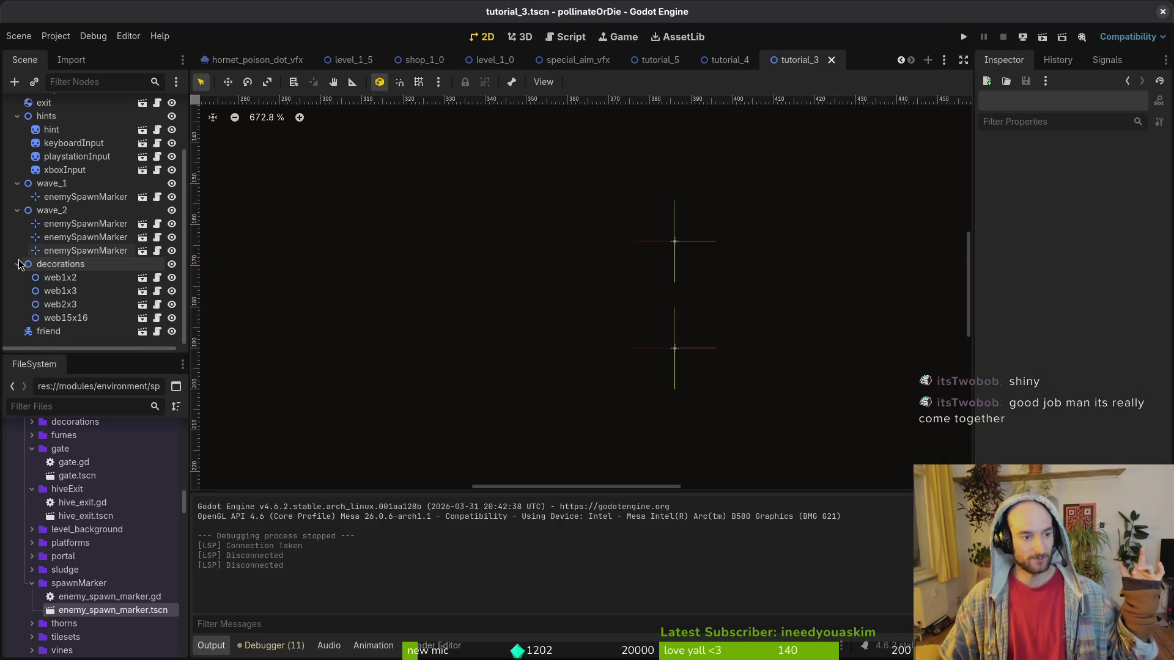
# Collapse wave_2 in the Scene dock and run pollinateOrDie maximized at its main menu.
pyautogui.click(18, 210)
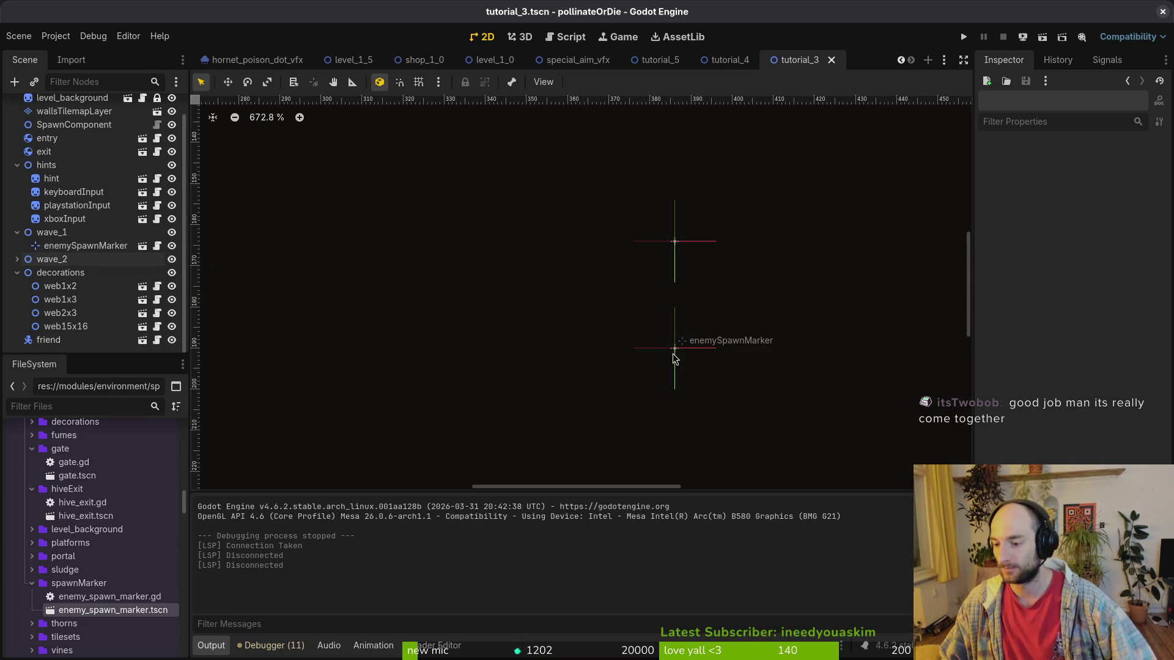
pyautogui.click(963, 37)
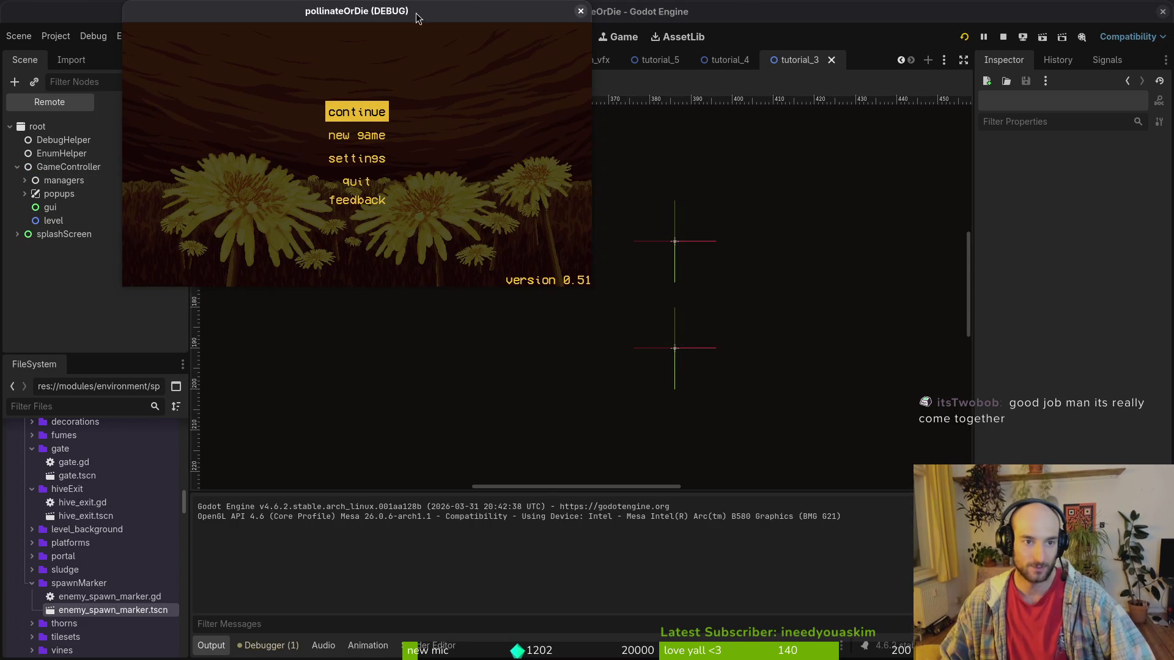
pyautogui.doubleClick(412, 7)
# Continue from the main menu and start tutorial level 3 from level select.
pyautogui.press('Return')
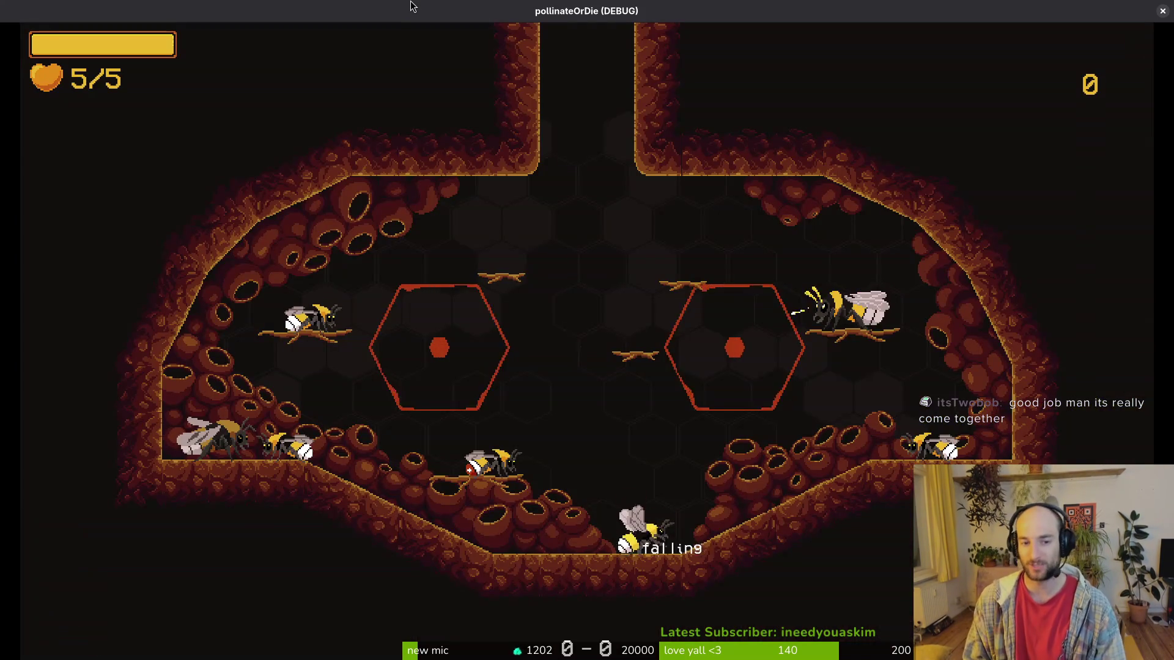
pyautogui.press('Left')
pyautogui.press('Left')
pyautogui.press('Left')
pyautogui.press('Down')
pyautogui.press('Down')
pyautogui.press('Down')
pyautogui.press('Down')
pyautogui.press('Up')
pyautogui.press('Down')
pyautogui.press('Up')
pyautogui.press('Up')
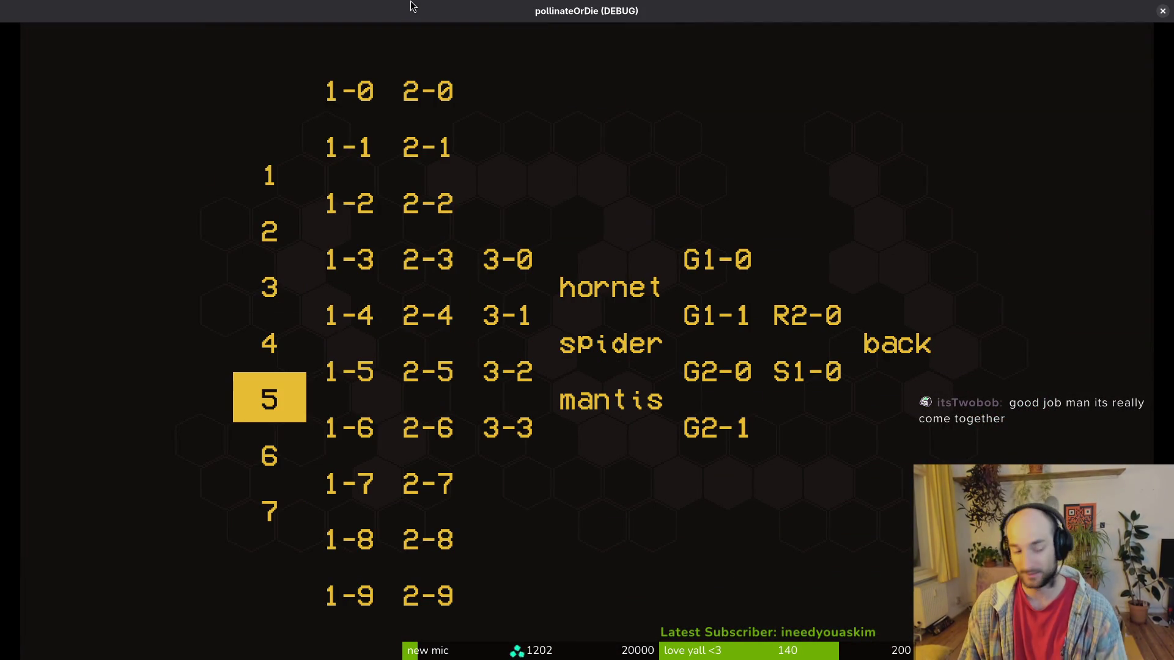
pyautogui.press('Up')
pyautogui.press('Up')
pyautogui.press('Down')
pyautogui.press('Up')
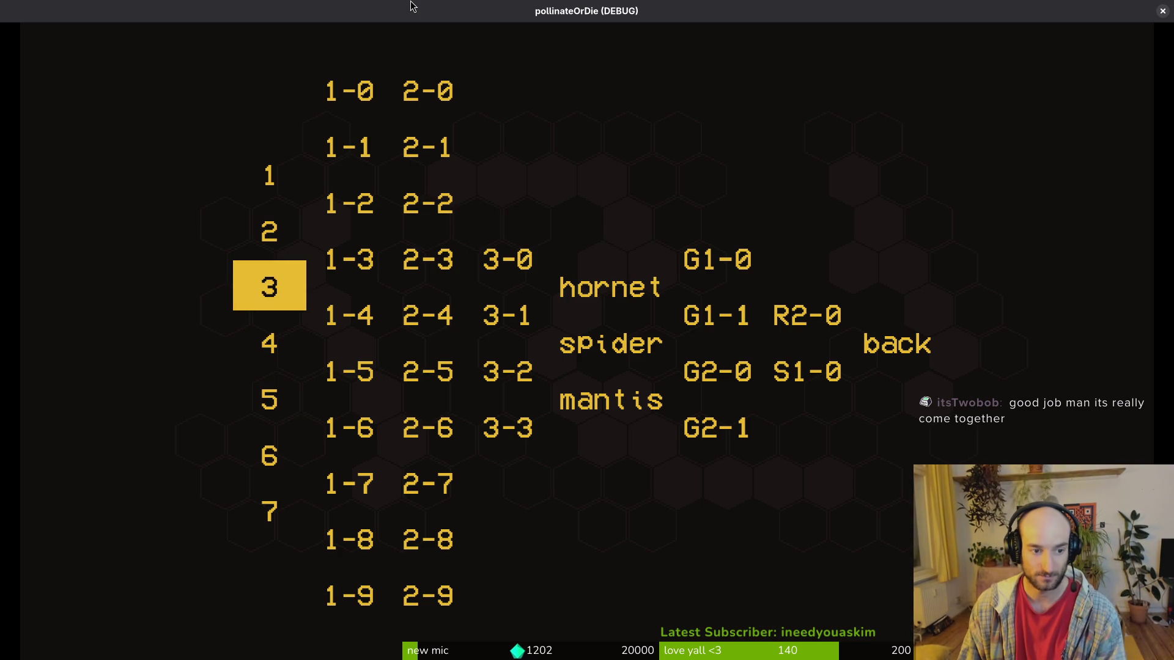
pyautogui.press('Return')
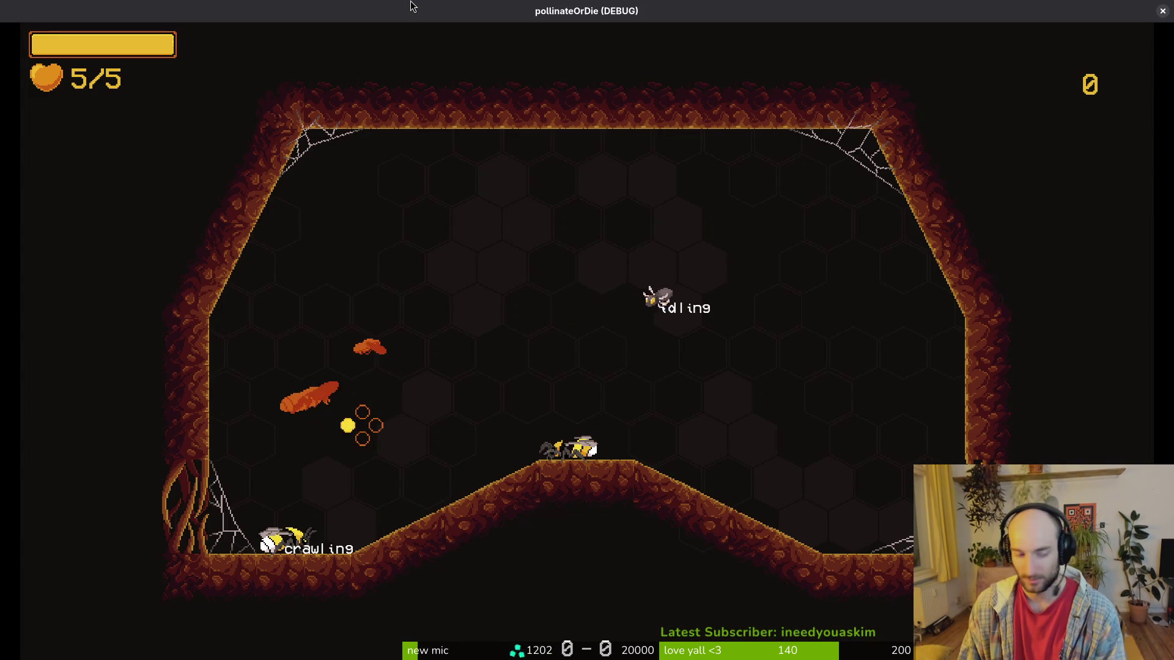
# Turn off state labels via the F1 debug menu and fly into the beetle-warning room.
pyautogui.press('shift')
pyautogui.press('x')
pyautogui.press('F1')
pyautogui.press('Down')
pyautogui.press('Return')
pyautogui.press('Escape')
pyautogui.press('x')
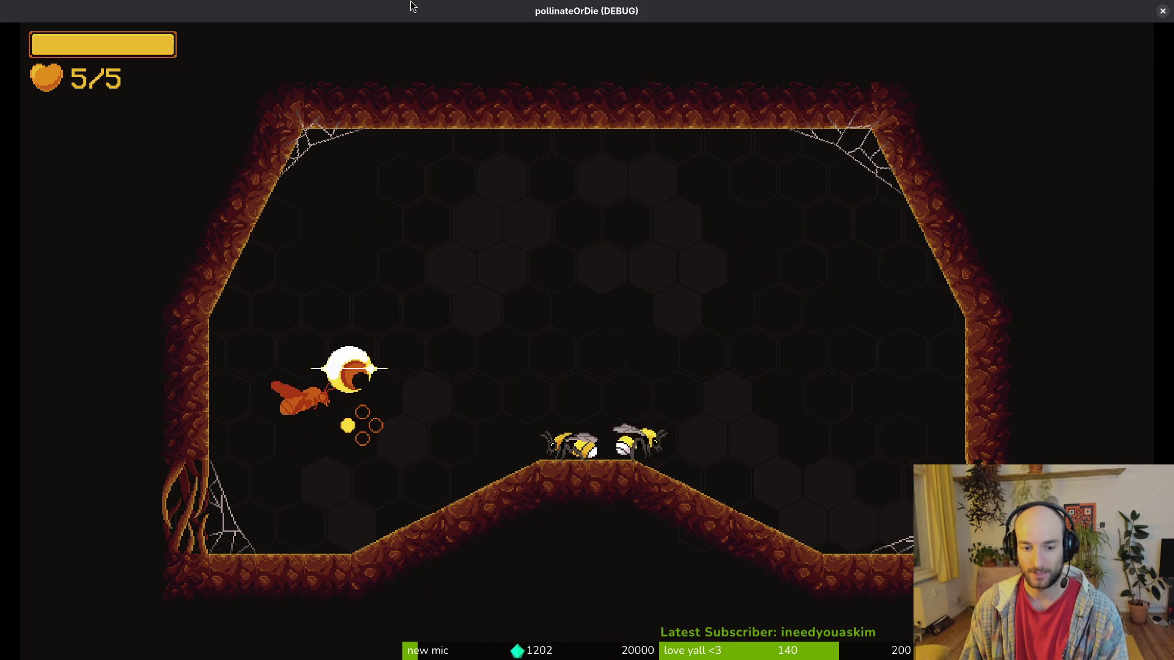
pyautogui.press('Right')
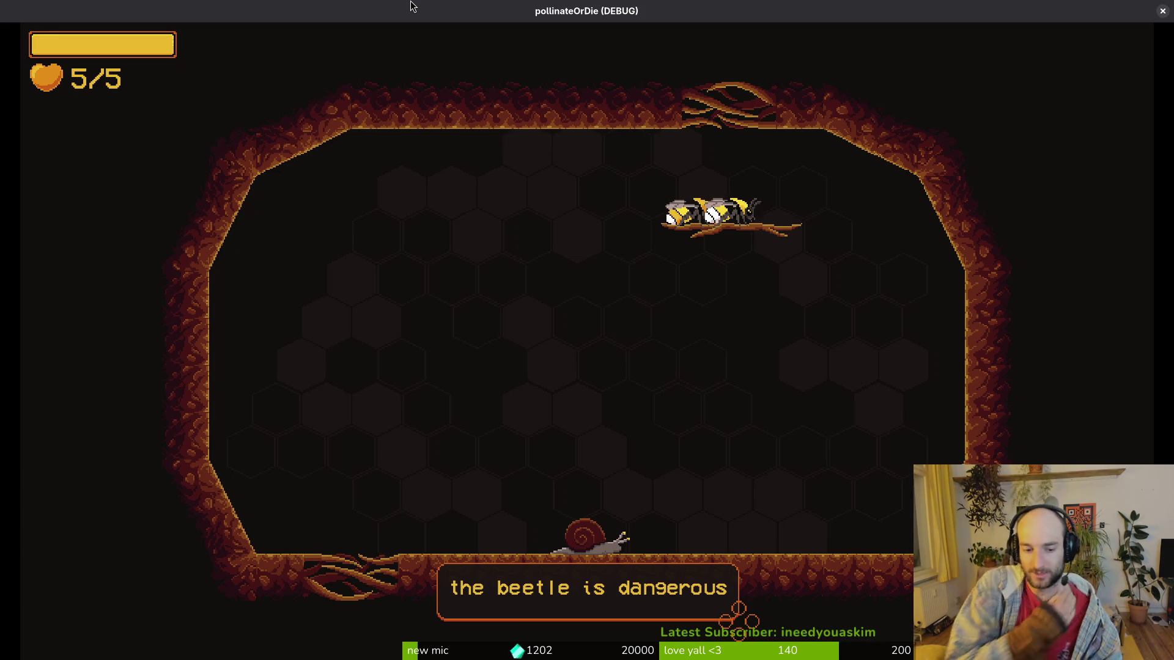
pyautogui.doubleClick(529, 6)
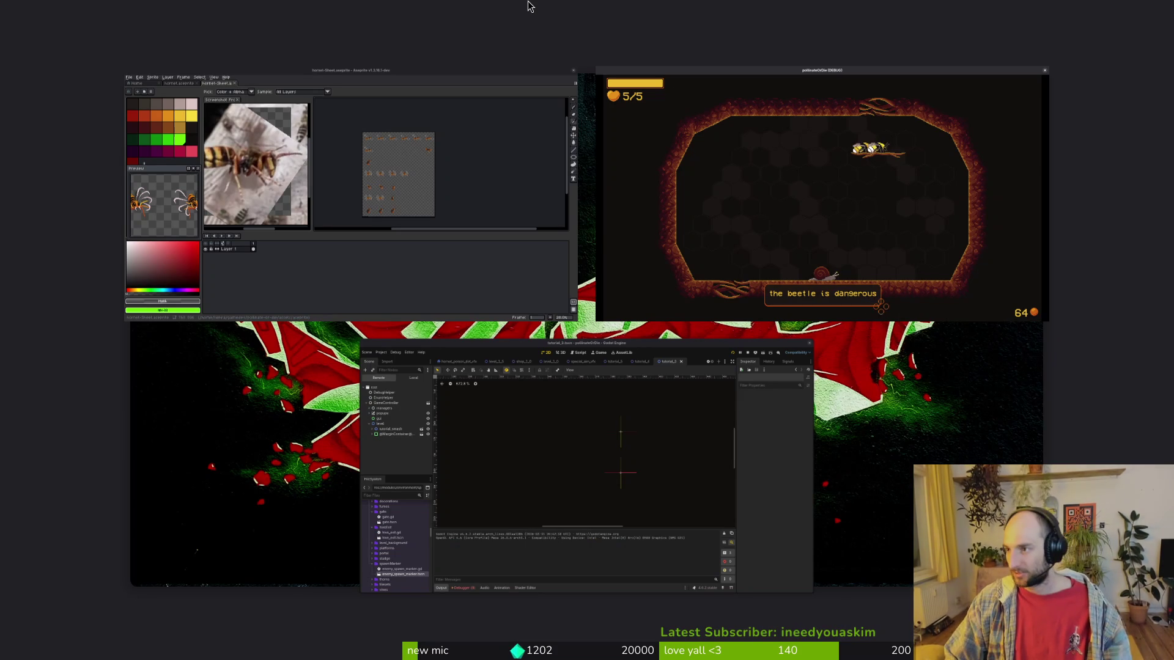
# Open bumblebeeUpdated.aseprite from the assets aseprite folder in Aseprite.
pyautogui.press('super')
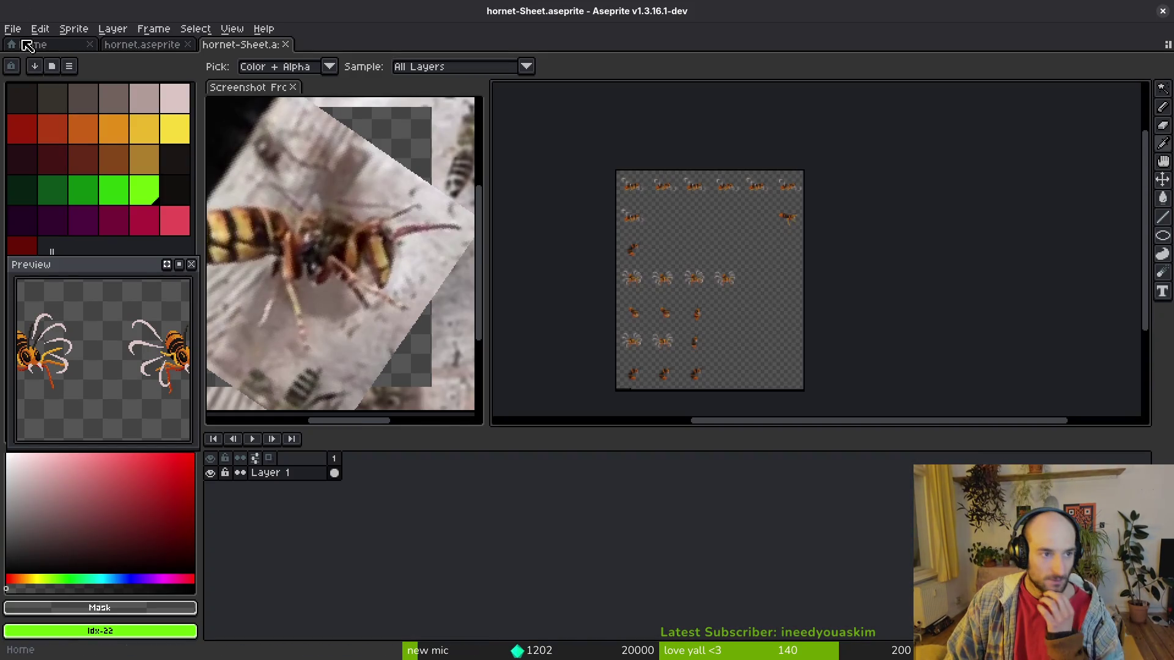
pyautogui.click(28, 44)
pyautogui.click(12, 28)
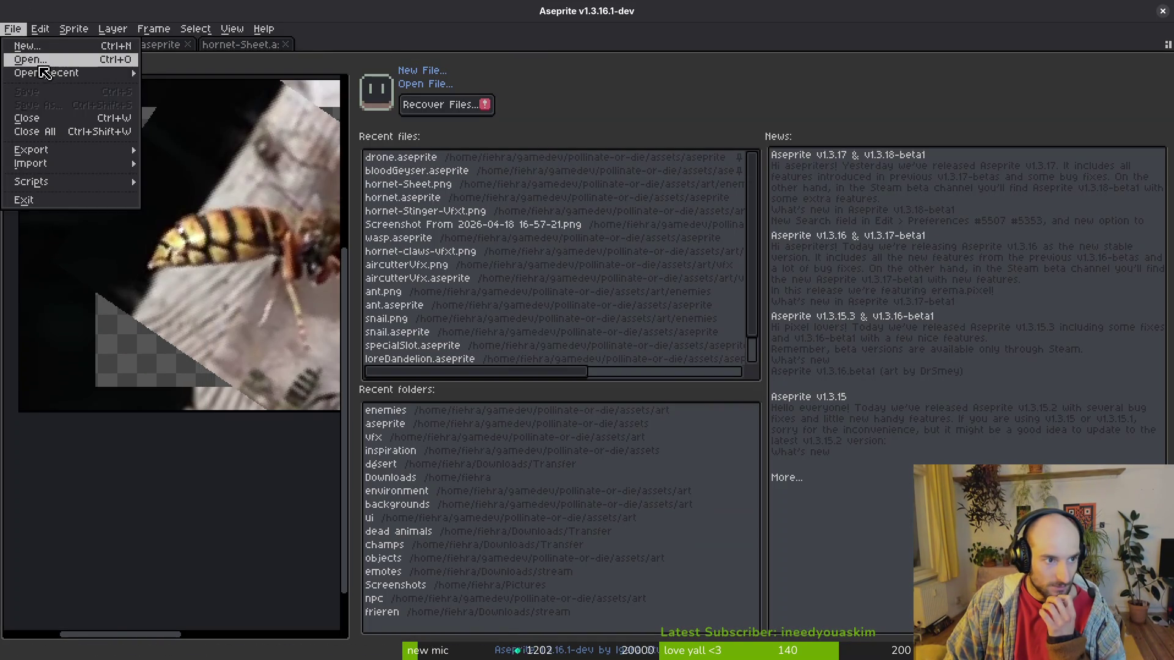
pyautogui.click(44, 57)
pyautogui.click(182, 114)
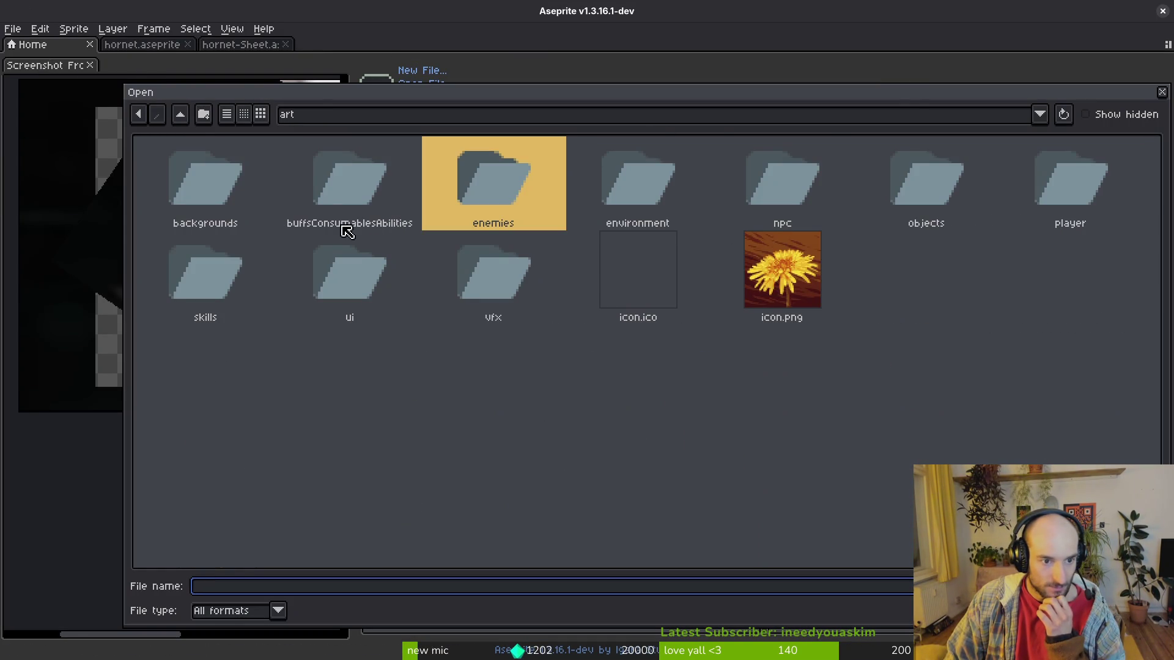
pyautogui.click(180, 114)
pyautogui.doubleClick(300, 193)
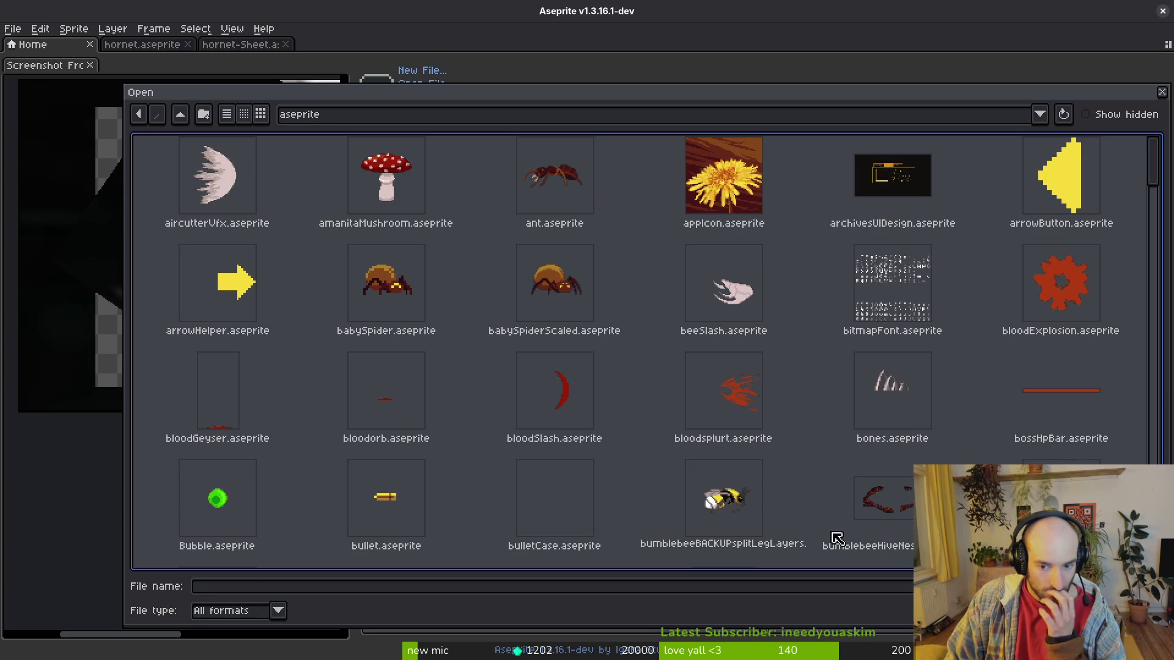
pyautogui.doubleClick(1061, 499)
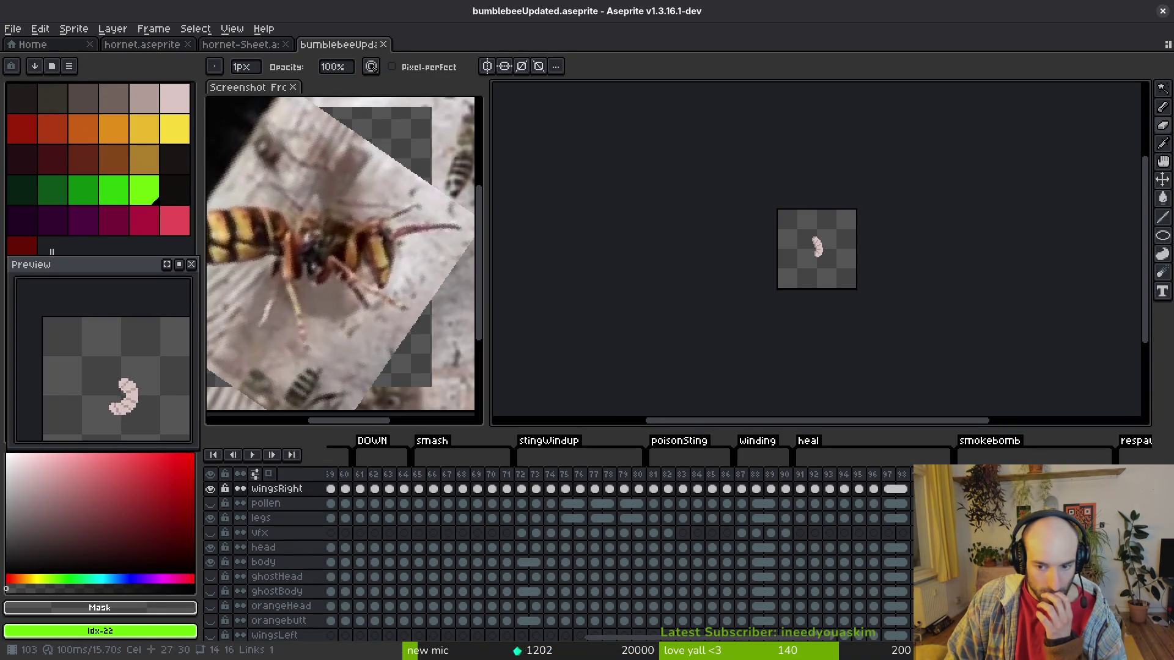
# Preview the respawn animation from frame 16, save the sprite, and close all tabs.
pyautogui.moveTo(739, 504)
pyautogui.mouseDown()
pyautogui.moveTo(929, 505)
pyautogui.moveTo(942, 517)
pyautogui.moveTo(887, 533)
pyautogui.moveTo(905, 532)
pyautogui.moveTo(537, 538)
pyautogui.moveTo(548, 505)
pyautogui.mouseUp()
pyautogui.click(548, 488)
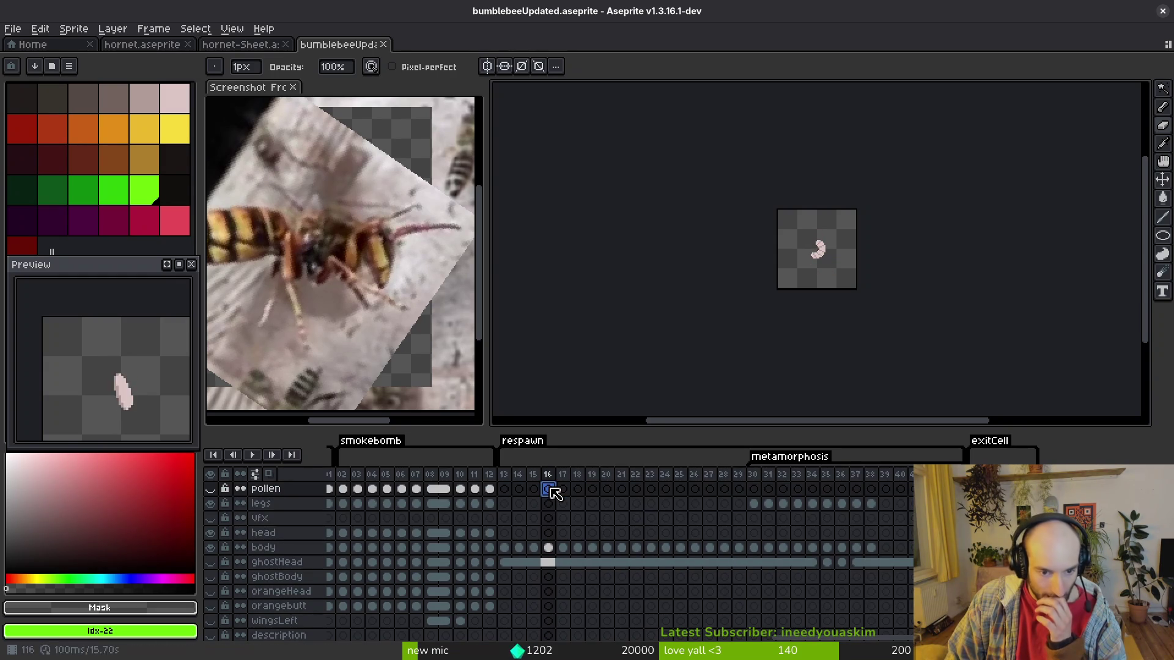
pyautogui.hotkey('ctrl', 'Return')
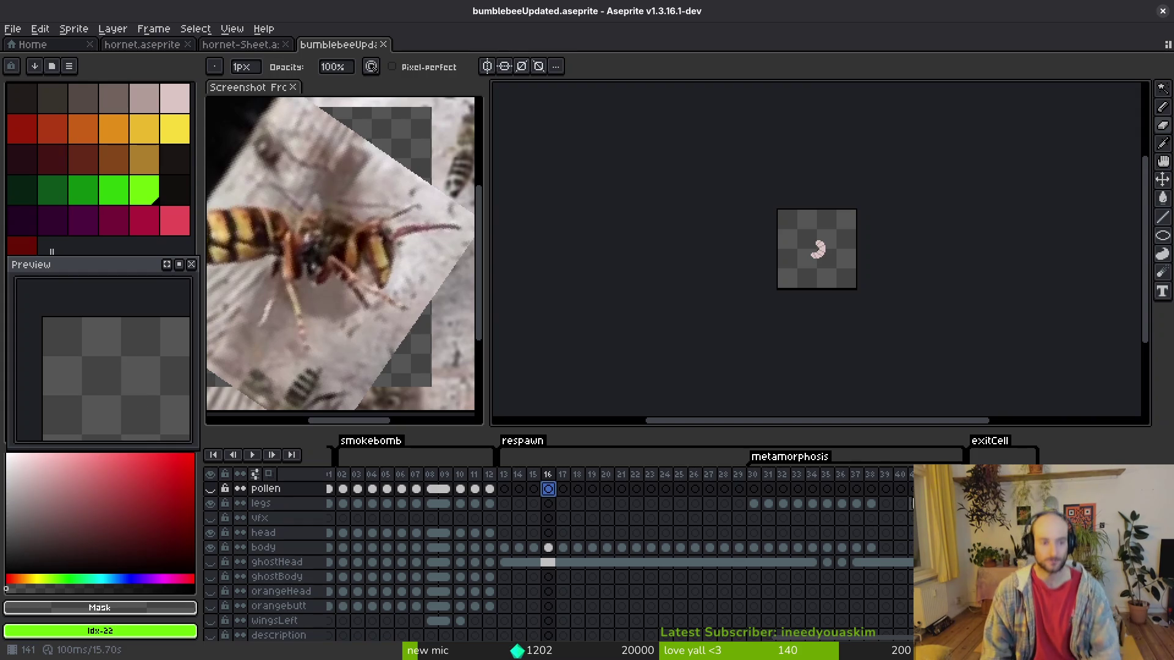
pyautogui.moveTo(130, 382); pyautogui.dragTo(109, 345)
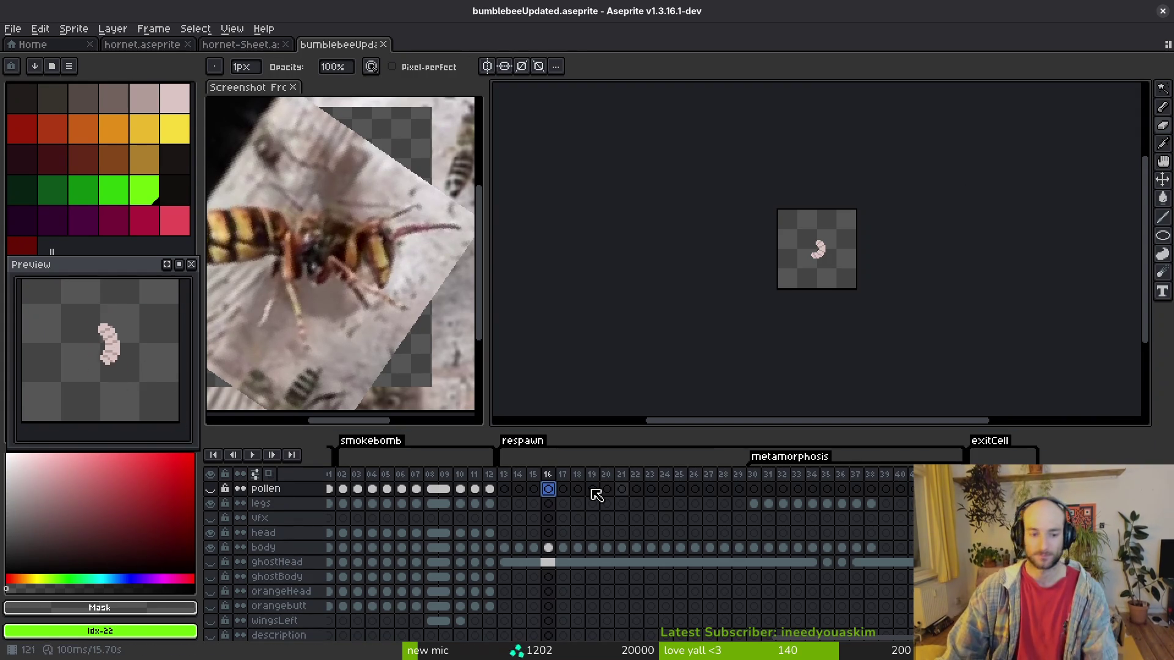
pyautogui.press('v')
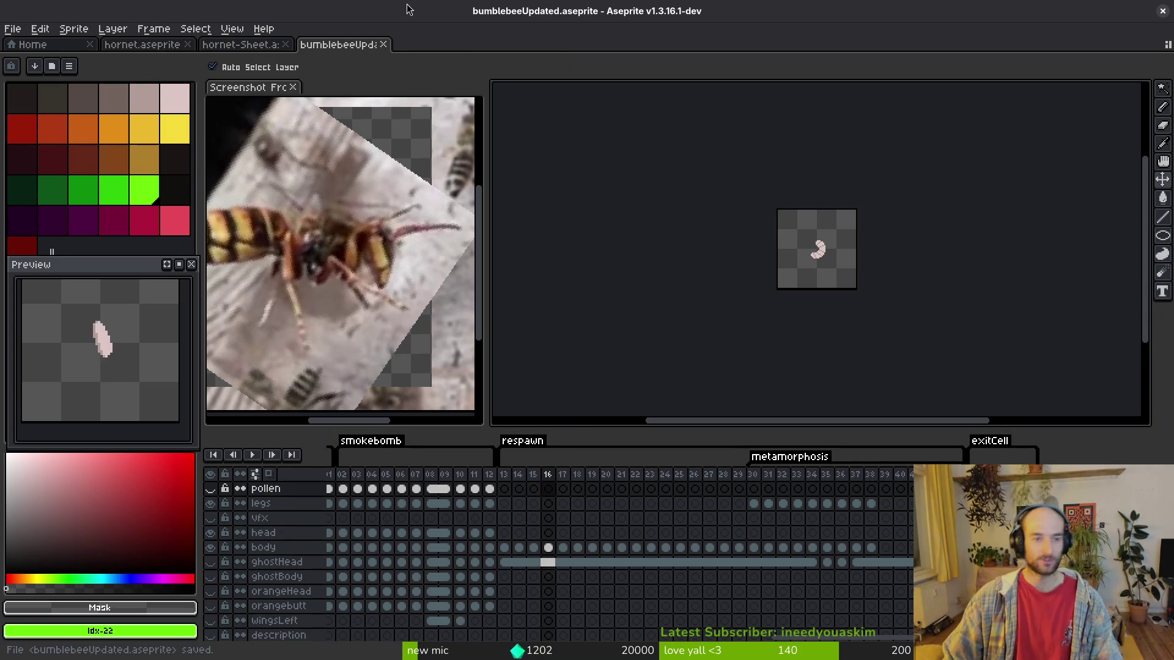
pyautogui.hotkey('ctrl', 'w')
pyautogui.hotkey('ctrl', 'w')
pyautogui.hotkey('ctrl', 'w')
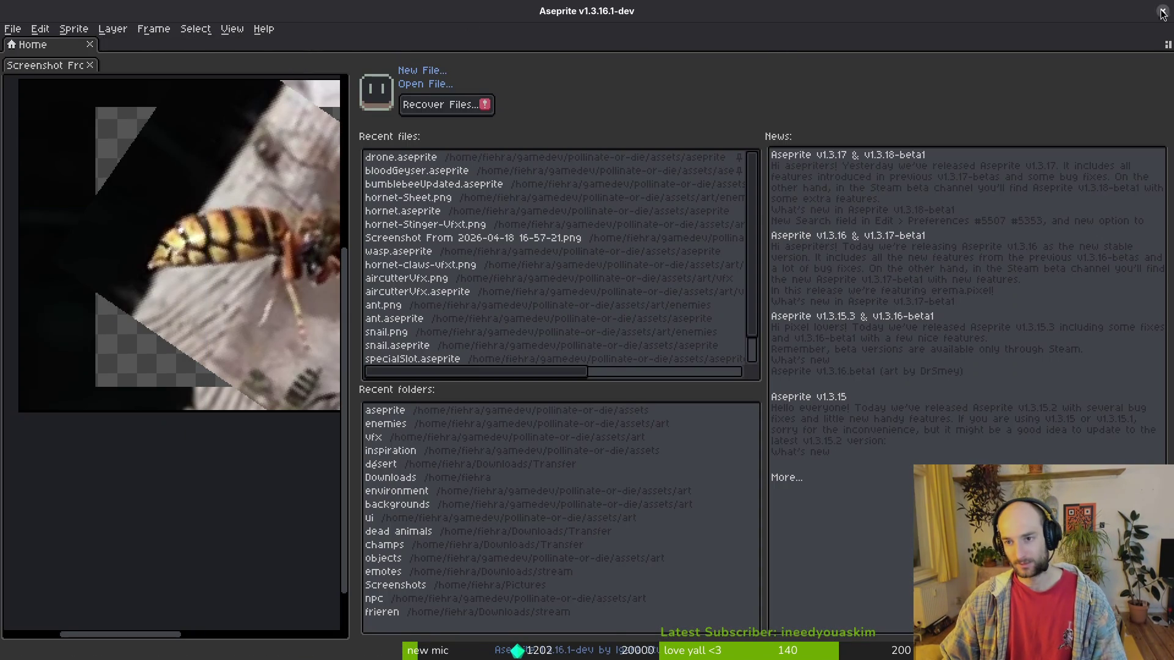
# Quit Aseprite and the running game, and close the tutorial_3 scene.
pyautogui.click(1162, 12)
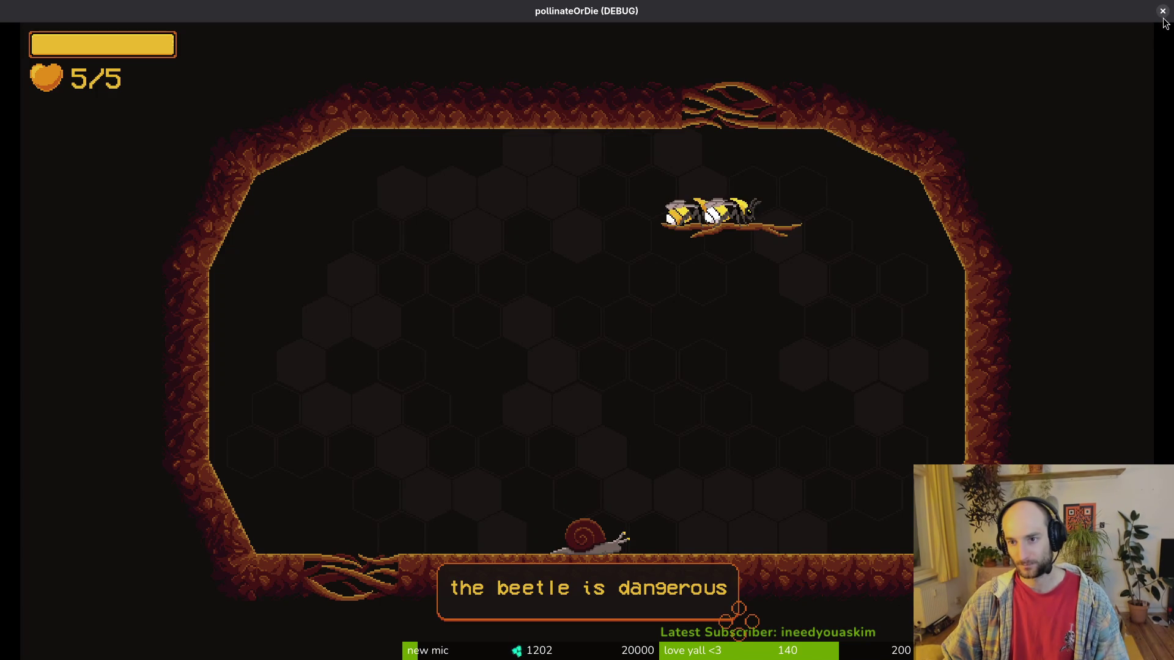
pyautogui.click(1162, 11)
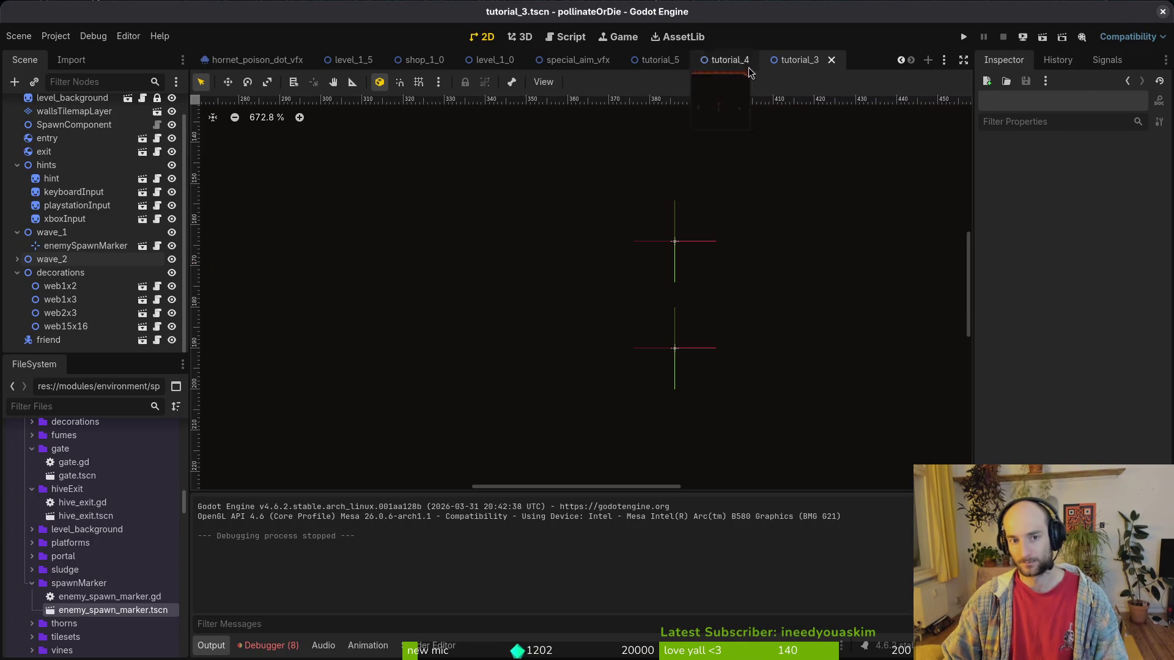
pyautogui.click(831, 59)
# Close the remaining six open scenes and quit the Godot editor.
pyautogui.middleClick(660, 60)
pyautogui.middleClick(578, 59)
pyautogui.middleClick(237, 61)
pyautogui.middleClick(237, 61)
pyautogui.middleClick(238, 61)
pyautogui.middleClick(237, 61)
pyautogui.middleClick(237, 61)
pyautogui.middleClick(237, 61)
pyautogui.middleClick(237, 61)
pyautogui.middleClick(237, 61)
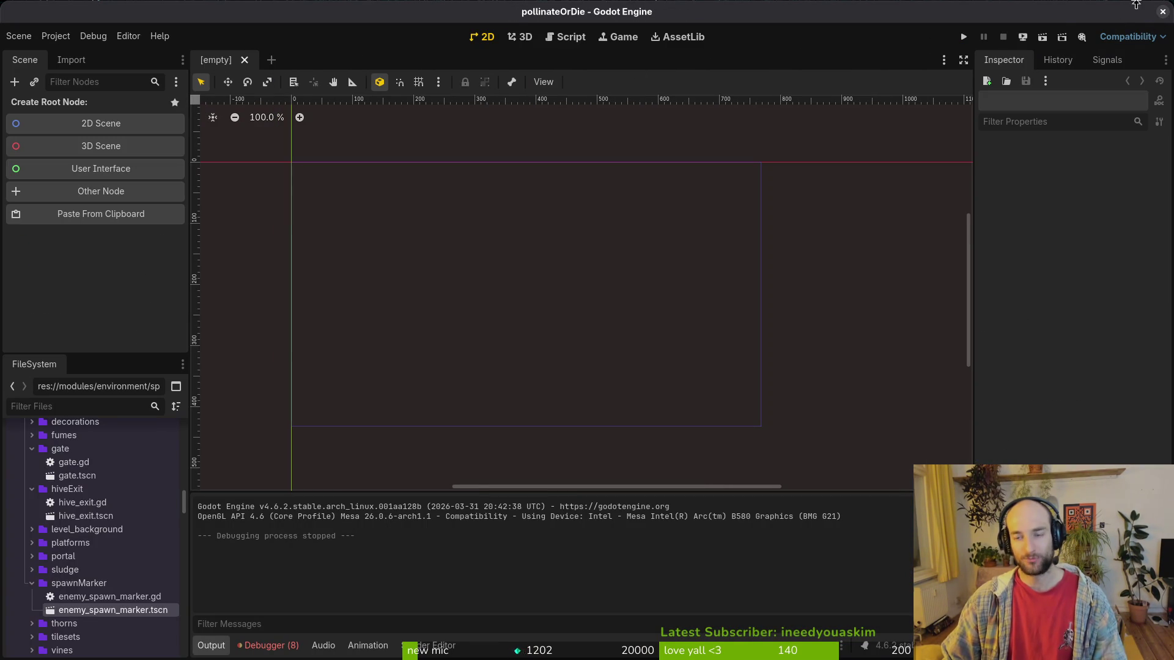
pyautogui.click(1161, 12)
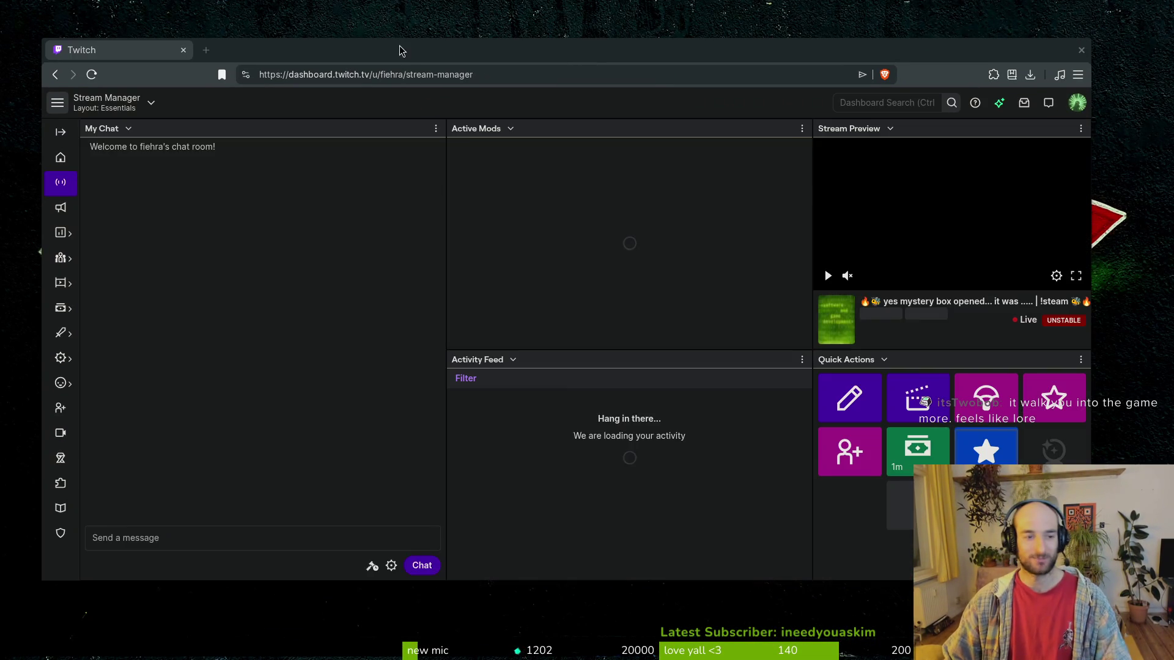
# Maximise the Twitch Stream Manager window and show the Raid Channel list.
pyautogui.doubleClick(398, 47)
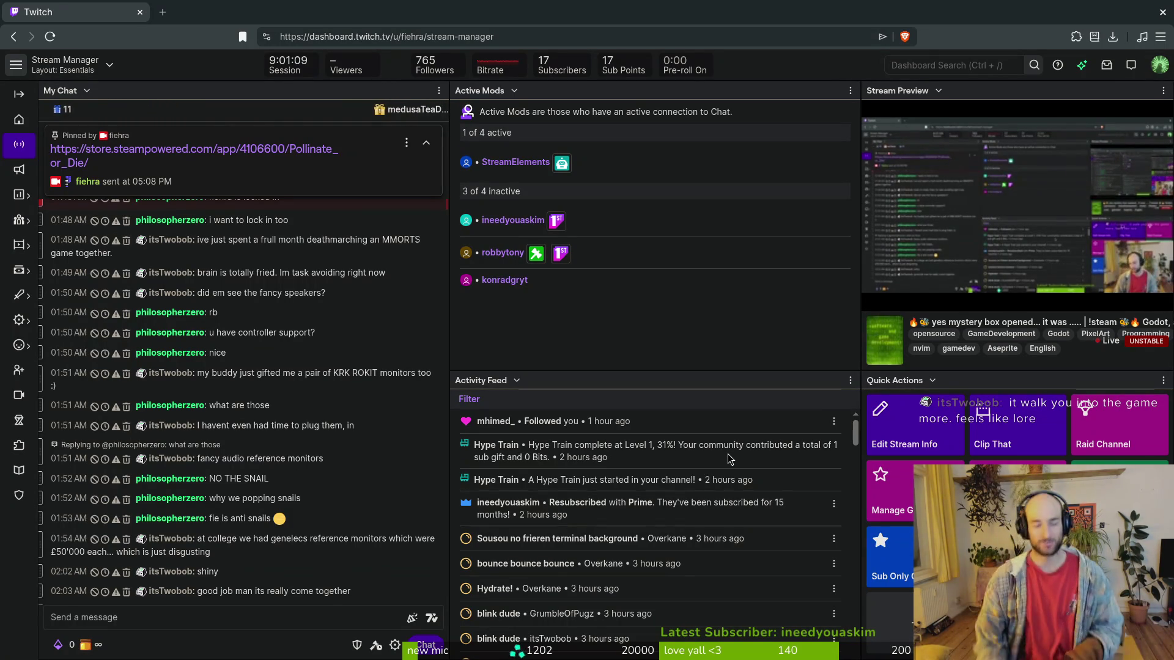
pyautogui.click(1100, 429)
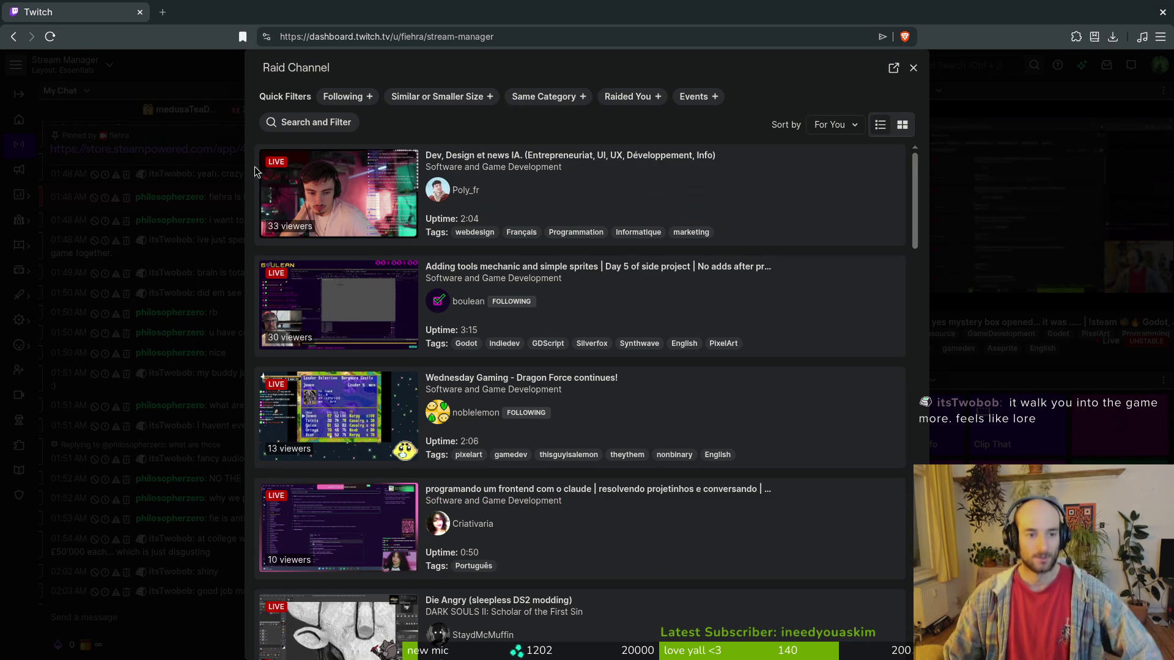
pyautogui.scroll(-7, 666, 449)
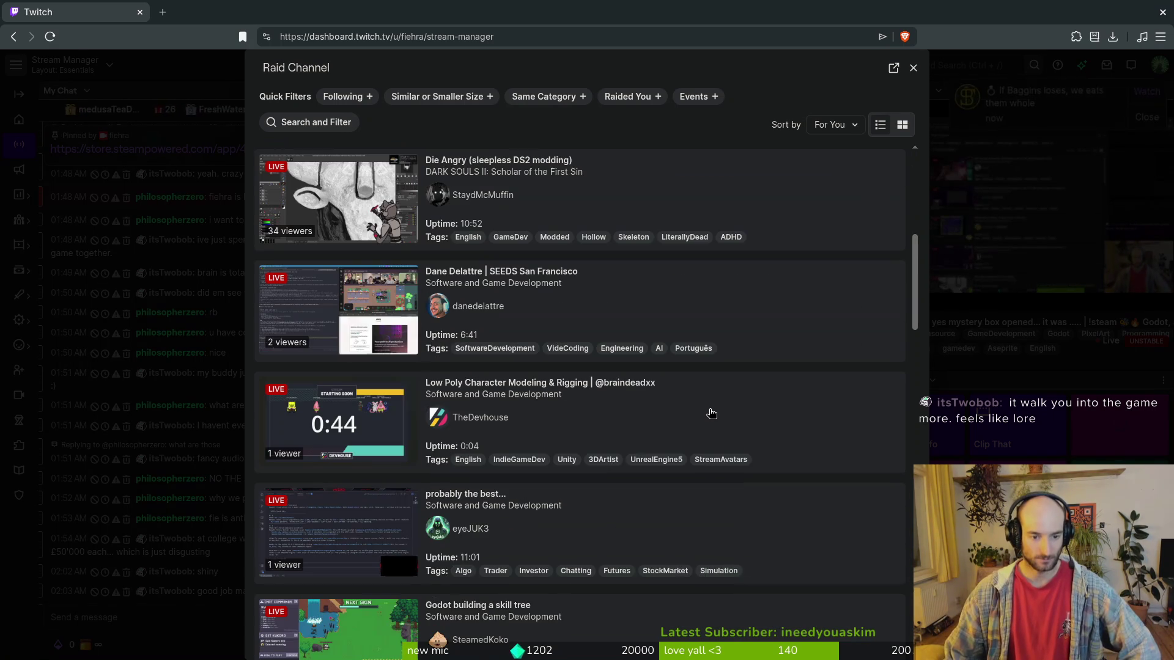
pyautogui.scroll(-6, 716, 413)
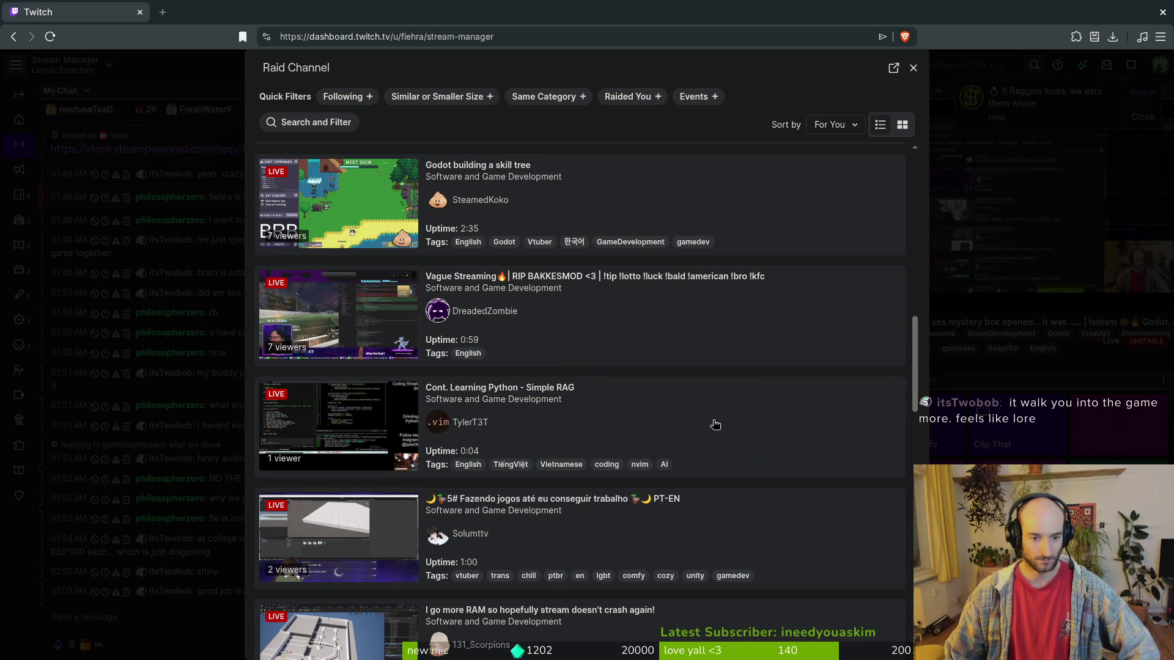
pyautogui.scroll(-2, 716, 423)
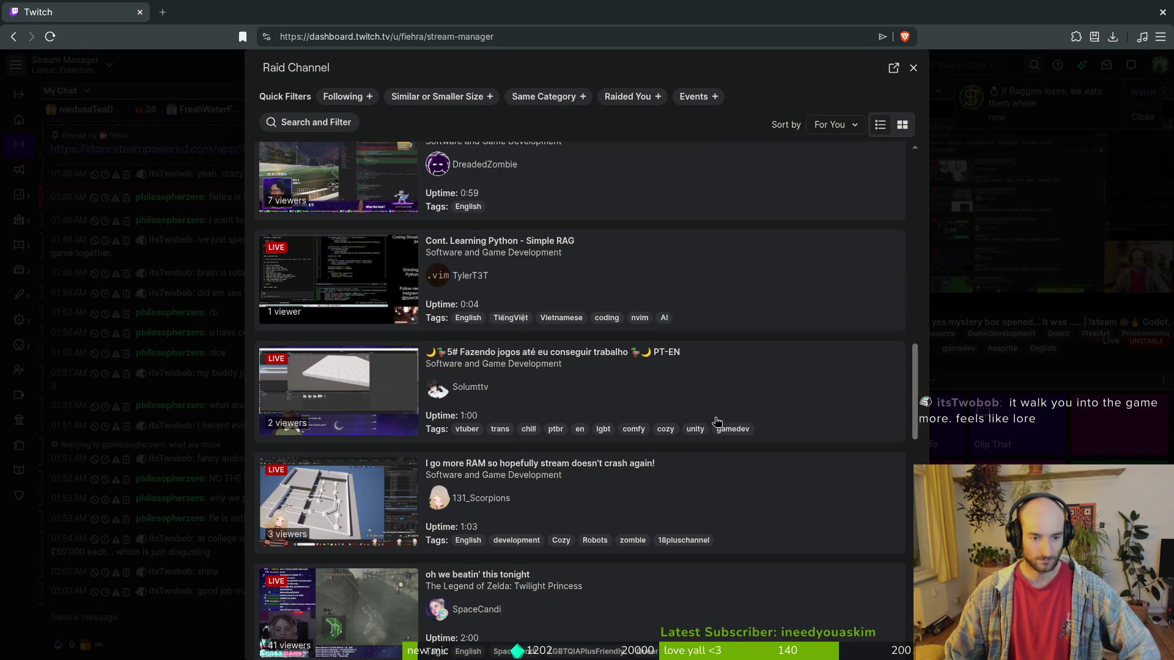
pyautogui.click(342, 98)
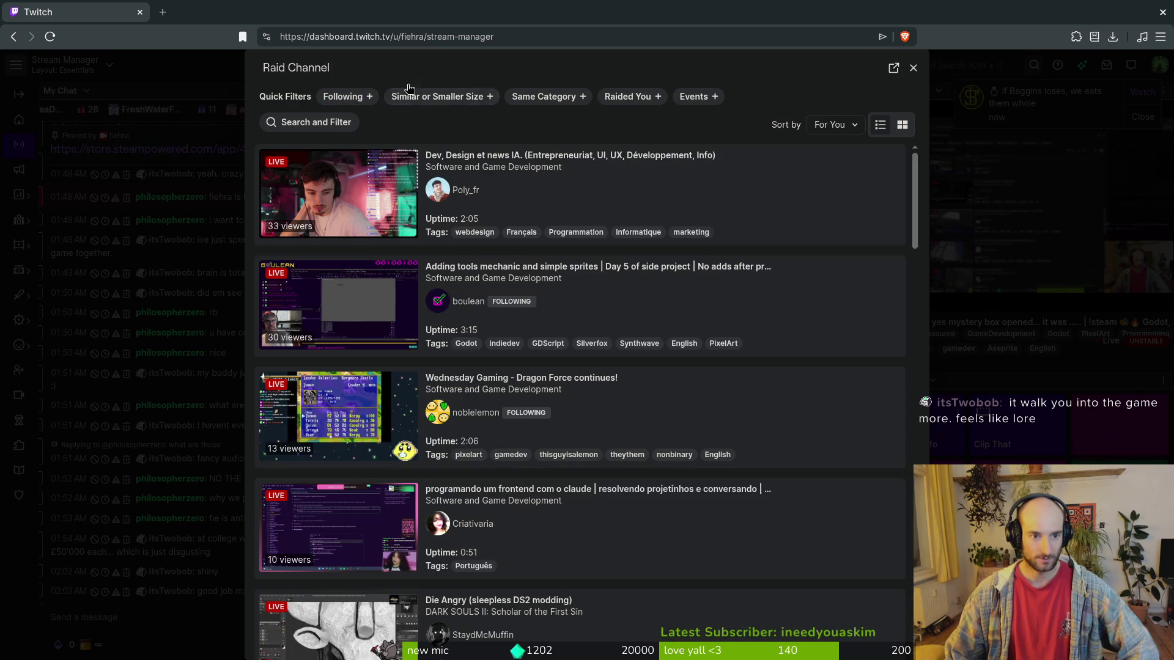
pyautogui.scroll(-3, 632, 294)
pyautogui.scroll(3, 534, 187)
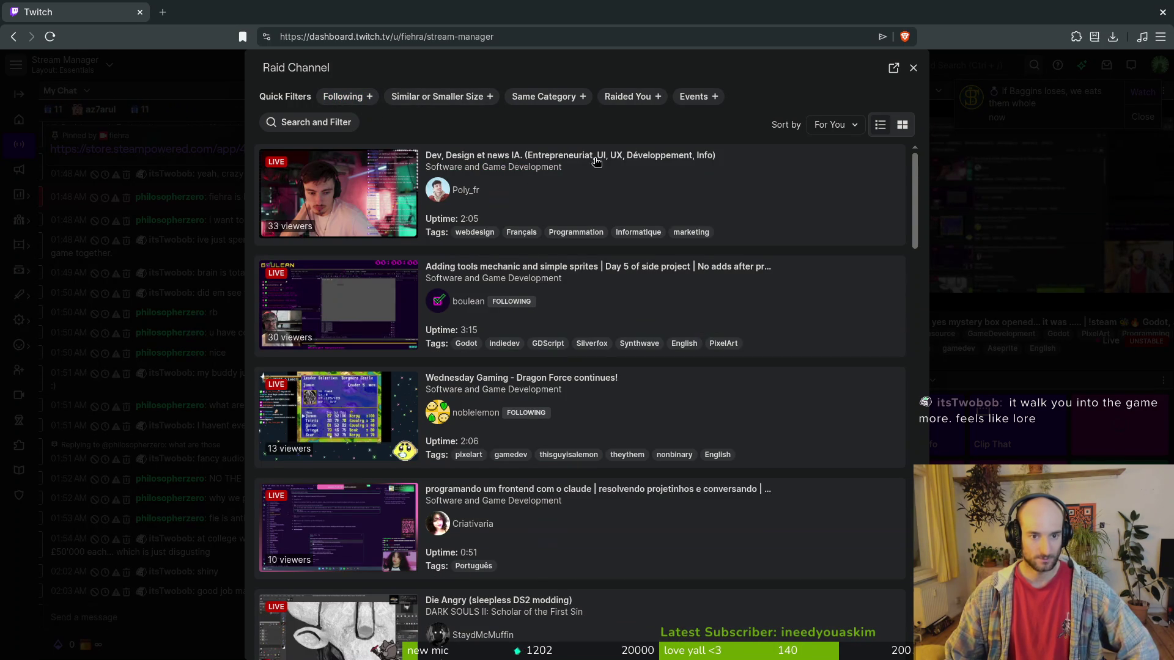
pyautogui.scroll(-1, 625, 306)
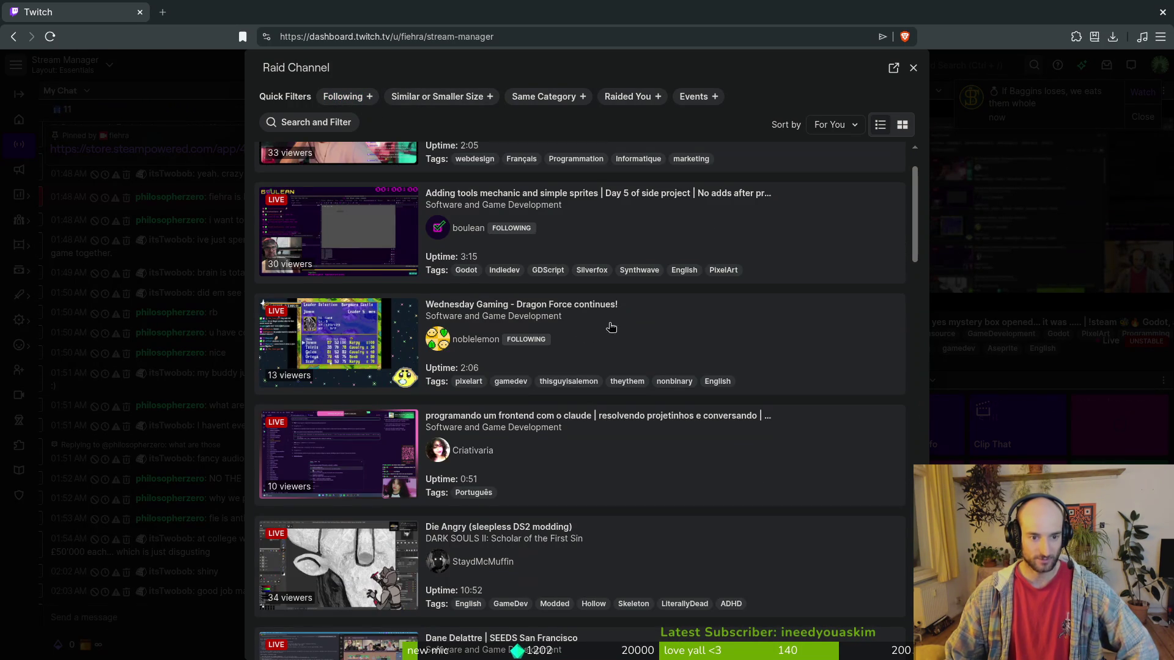
pyautogui.scroll(-1, 639, 343)
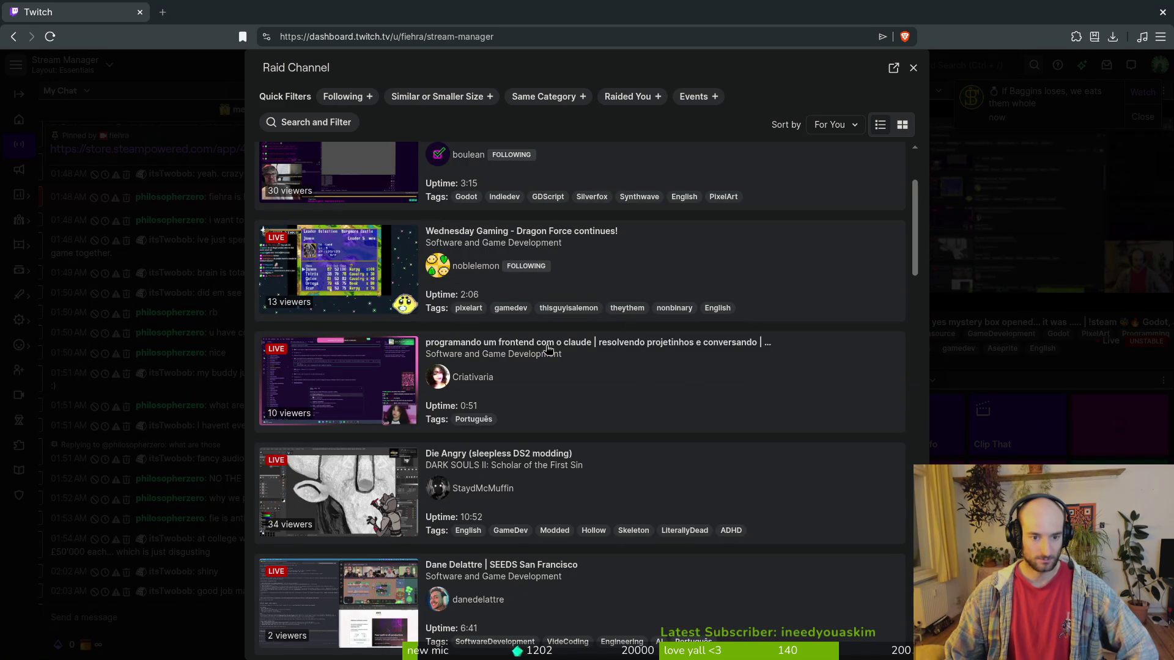
pyautogui.scroll(-3, 658, 399)
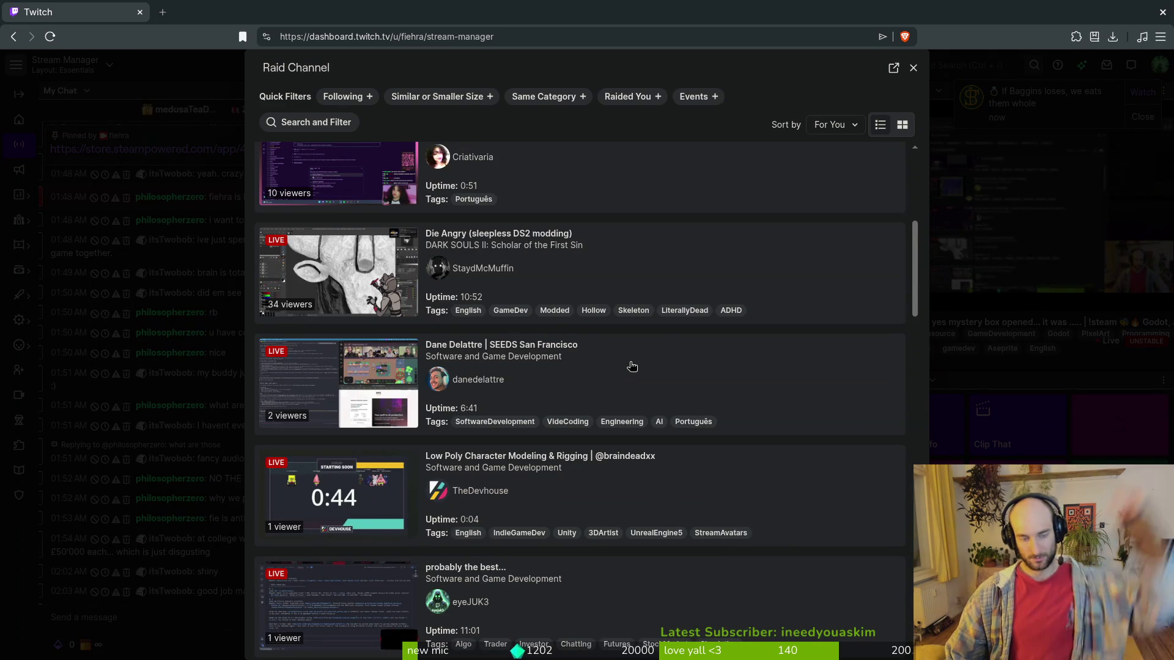
pyautogui.scroll(-2, 632, 380)
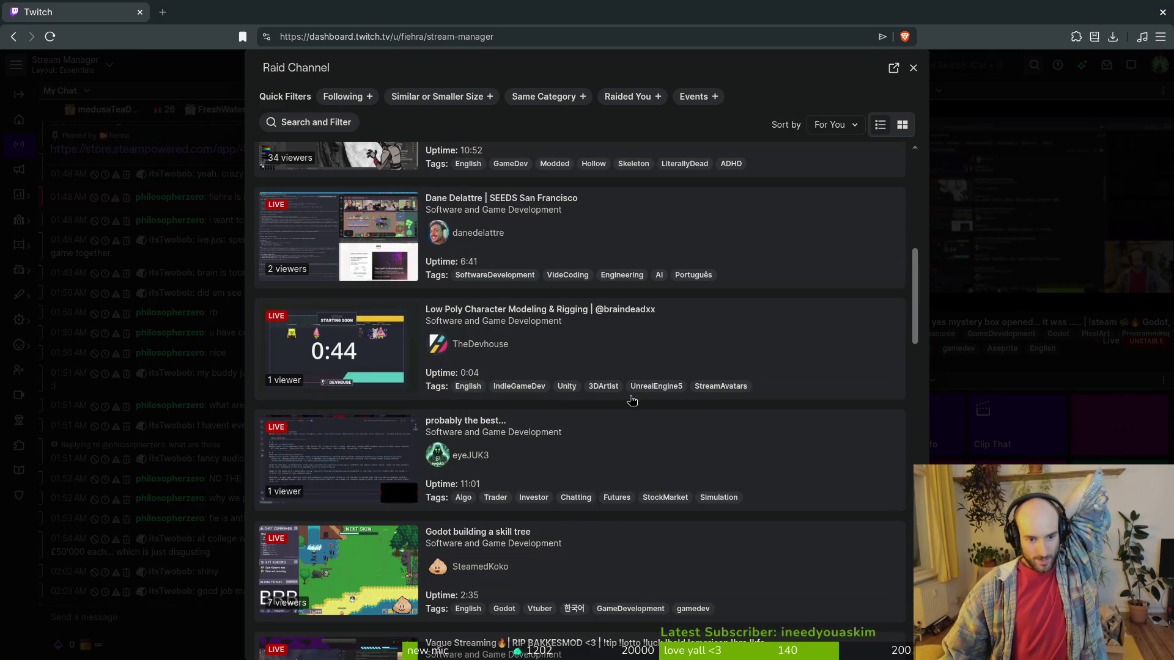
pyautogui.scroll(-1, 645, 395)
pyautogui.scroll(-3, 649, 393)
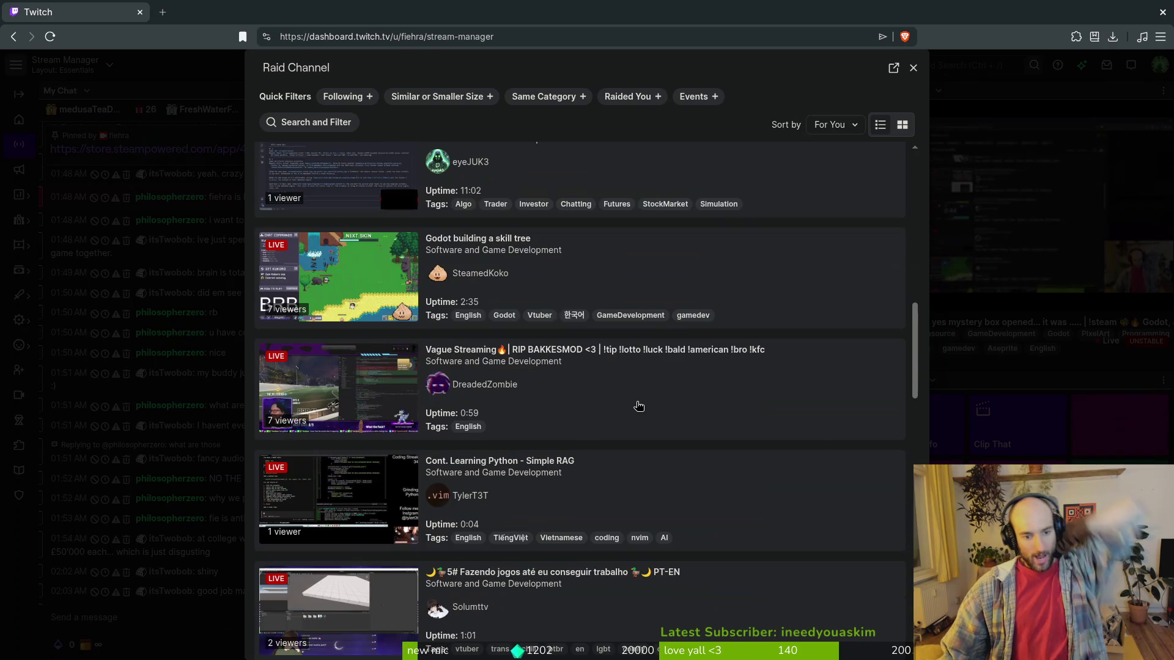
pyautogui.scroll(-3, 656, 392)
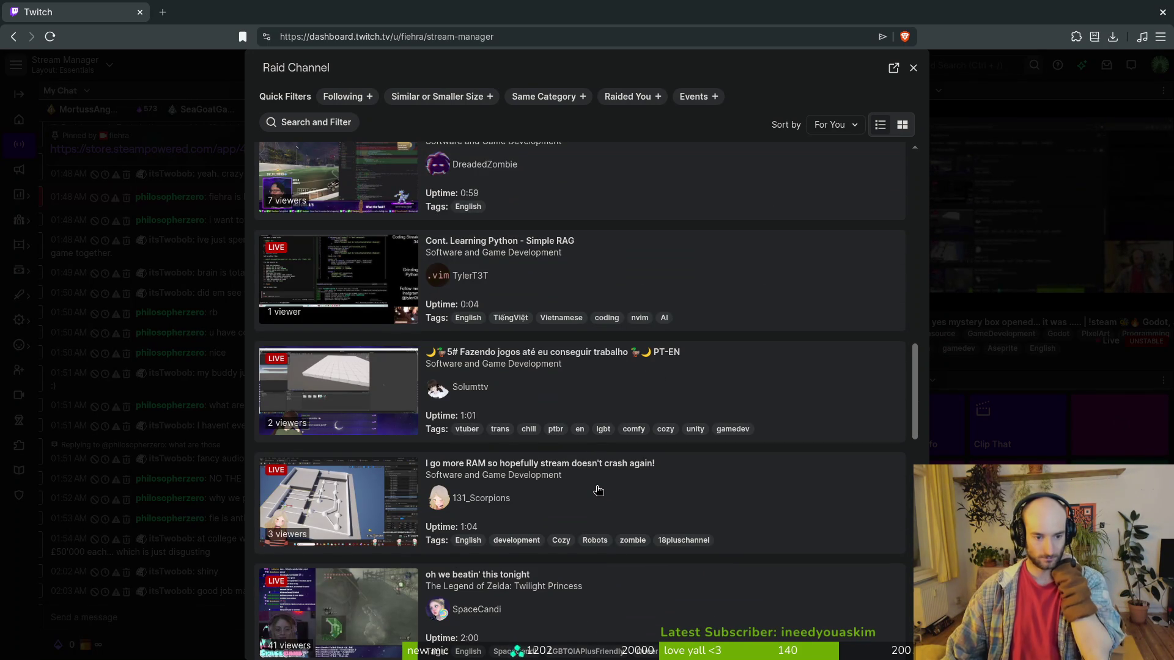
pyautogui.scroll(-1, 599, 490)
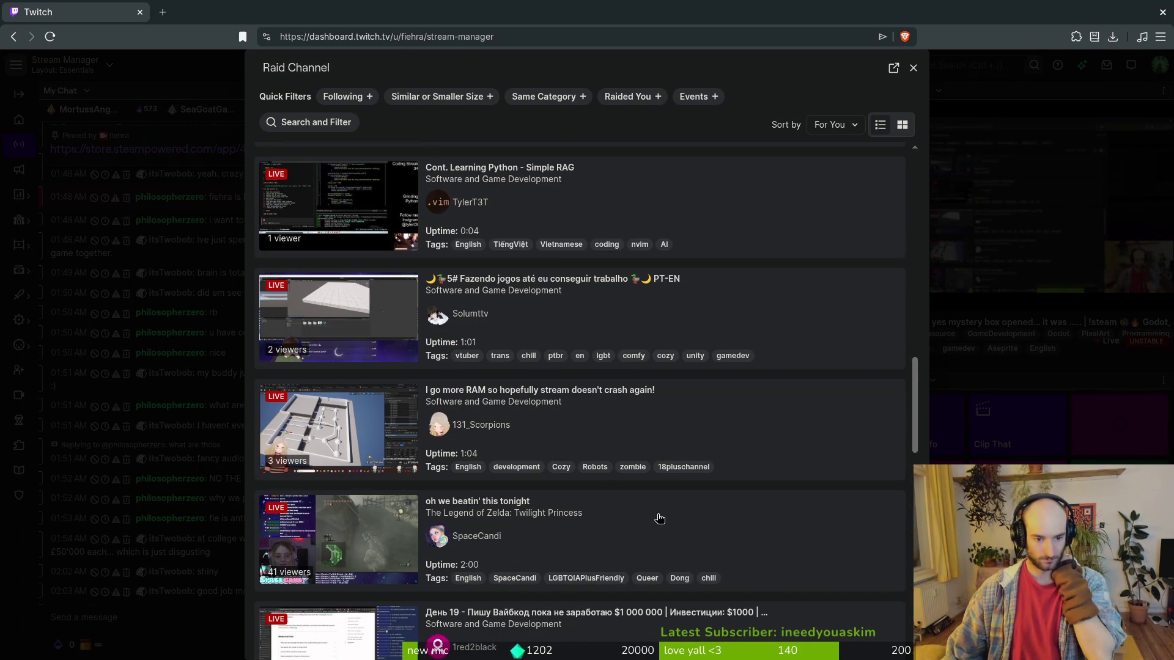
pyautogui.scroll(-2, 669, 515)
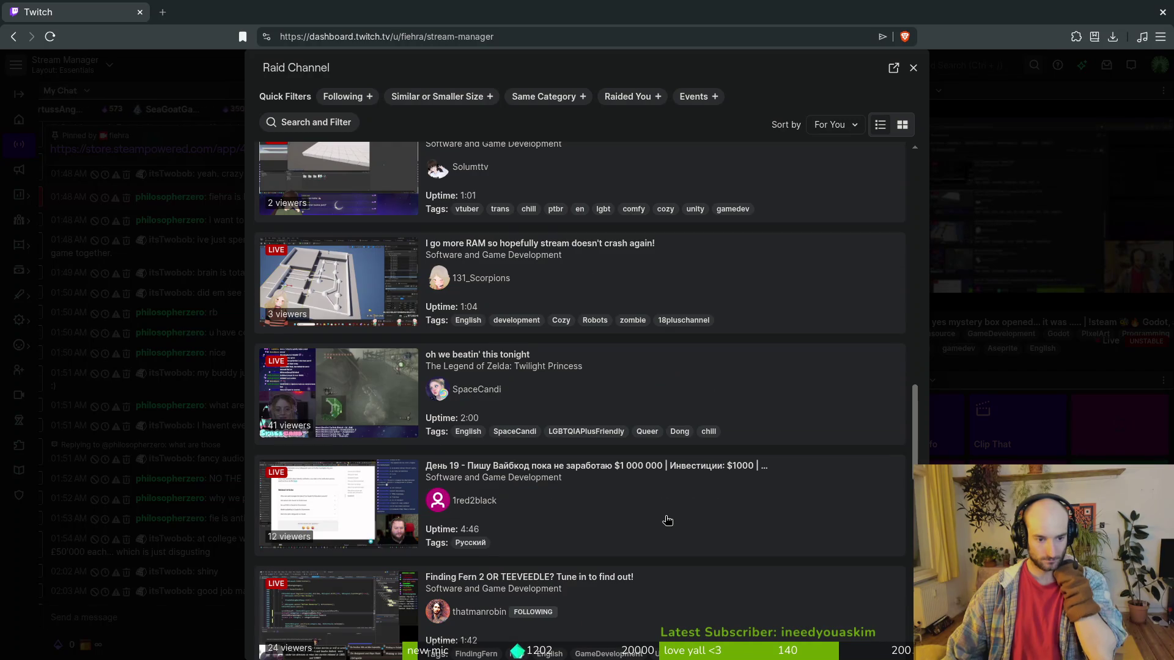